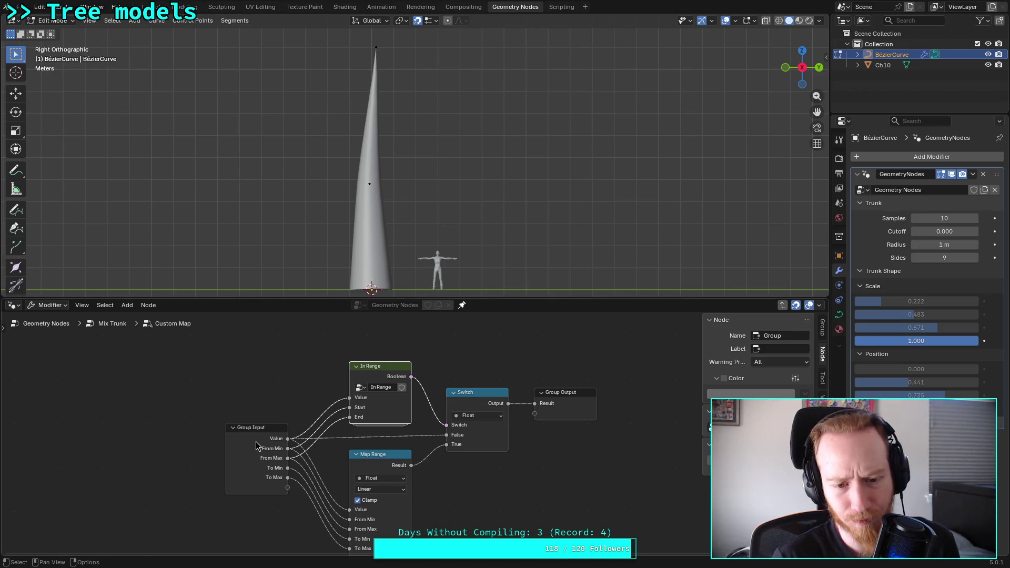
Step: Look over the Custom Map group's Group Input, Map Range and In Range nodes, then return to Mix Trunk
{"action": "middle_click_drag", "start_coordinate": [518, 463], "coordinate": [502, 441]}
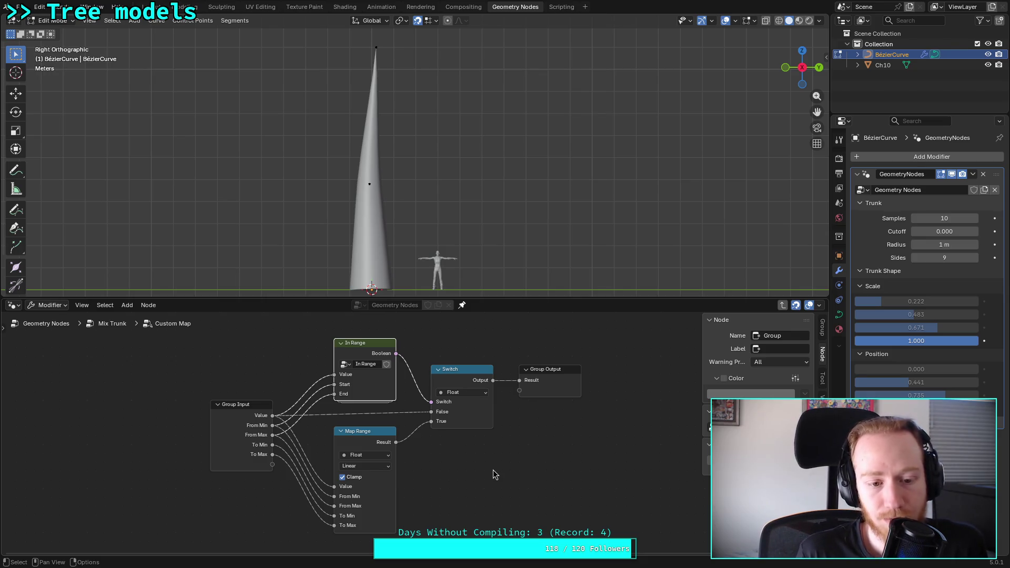
{"action": "left_click", "coordinate": [272, 431]}
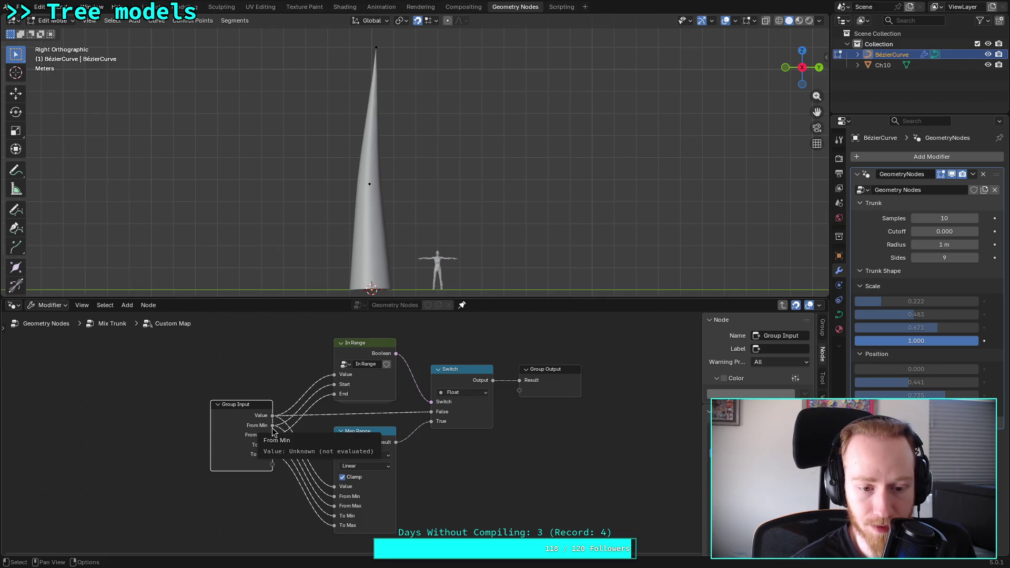
{"action": "left_click", "coordinate": [334, 498]}
{"action": "scroll", "coordinate": [395, 430], "scroll_direction": "up", "scroll_amount": 3}
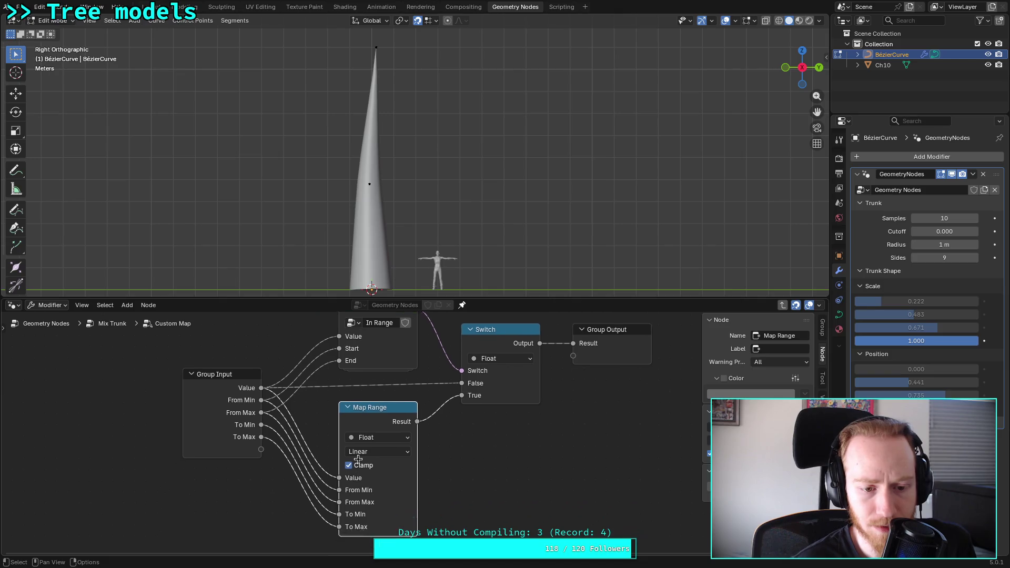
{"action": "scroll", "coordinate": [394, 430], "scroll_direction": "up", "scroll_amount": 2}
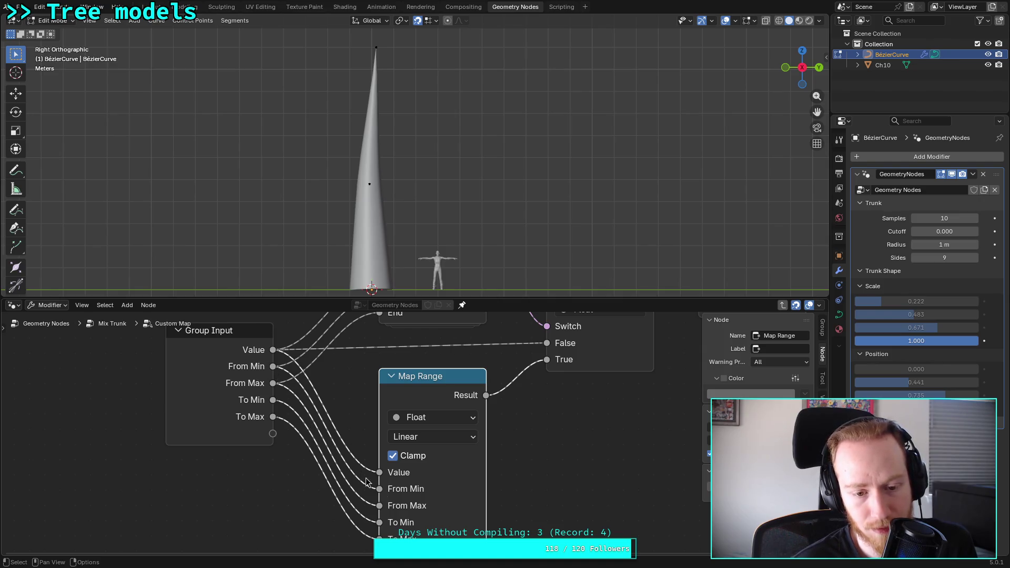
{"action": "middle_click_drag", "start_coordinate": [358, 396], "coordinate": [342, 483]}
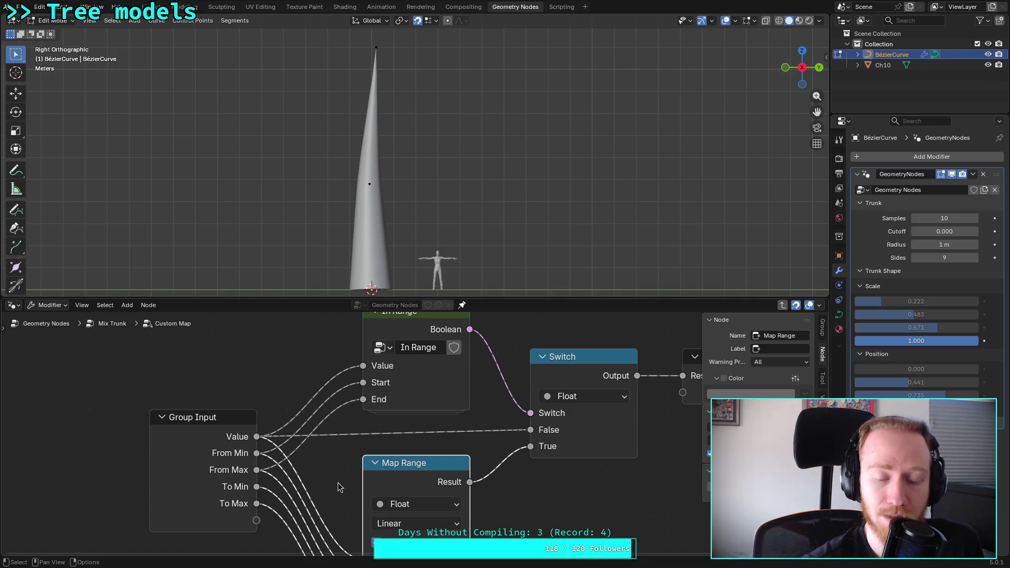
{"action": "mouse_move", "coordinate": [371, 440]}
{"action": "middle_mouse_down"}
{"action": "mouse_move", "coordinate": [365, 414]}
{"action": "mouse_move", "coordinate": [353, 414]}
{"action": "mouse_move", "coordinate": [323, 446]}
{"action": "mouse_move", "coordinate": [342, 425]}
{"action": "middle_mouse_up"}
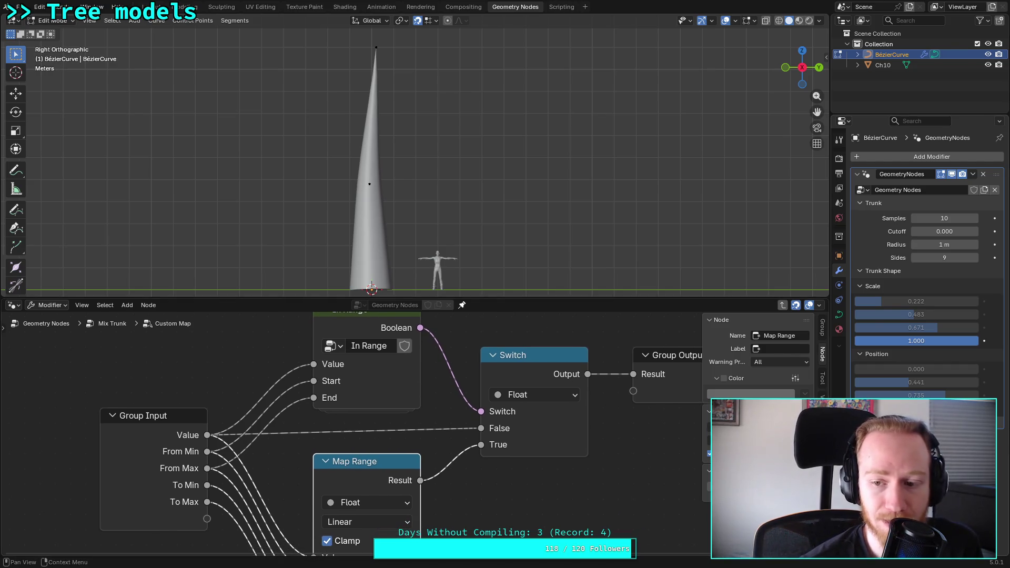
{"action": "mouse_move", "coordinate": [652, 455]}
{"action": "middle_mouse_down"}
{"action": "mouse_move", "coordinate": [699, 397]}
{"action": "mouse_move", "coordinate": [676, 414]}
{"action": "middle_mouse_up"}
{"action": "mouse_move", "coordinate": [307, 446]}
{"action": "middle_mouse_down"}
{"action": "mouse_move", "coordinate": [306, 385]}
{"action": "mouse_move", "coordinate": [294, 468]}
{"action": "middle_mouse_up"}
{"action": "left_click", "coordinate": [127, 327]}
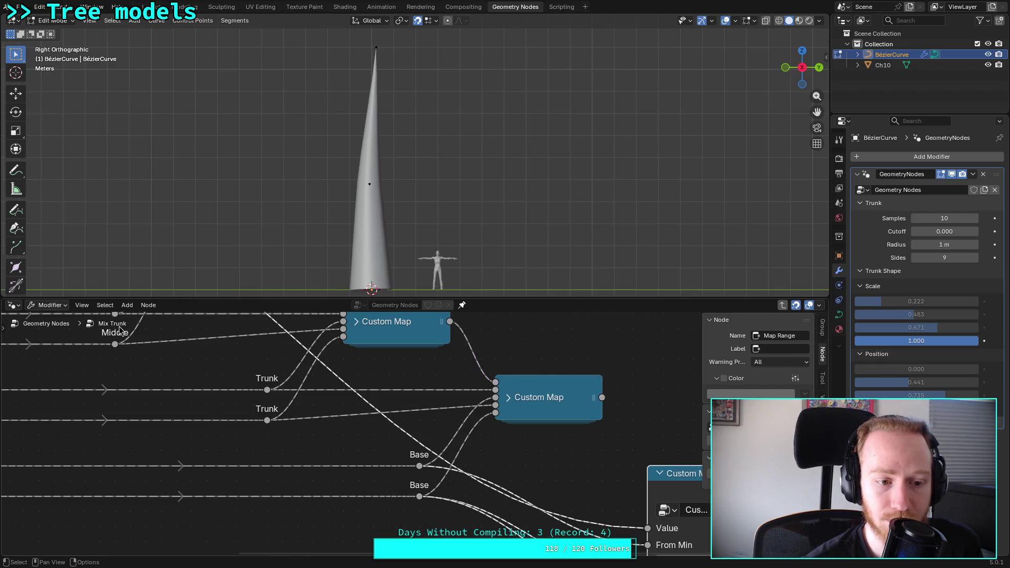
Step: Frame the Custom Map chain and lower the fourth trunk Scale to 0.608
{"action": "middle_click_drag", "start_coordinate": [522, 429], "coordinate": [319, 422]}
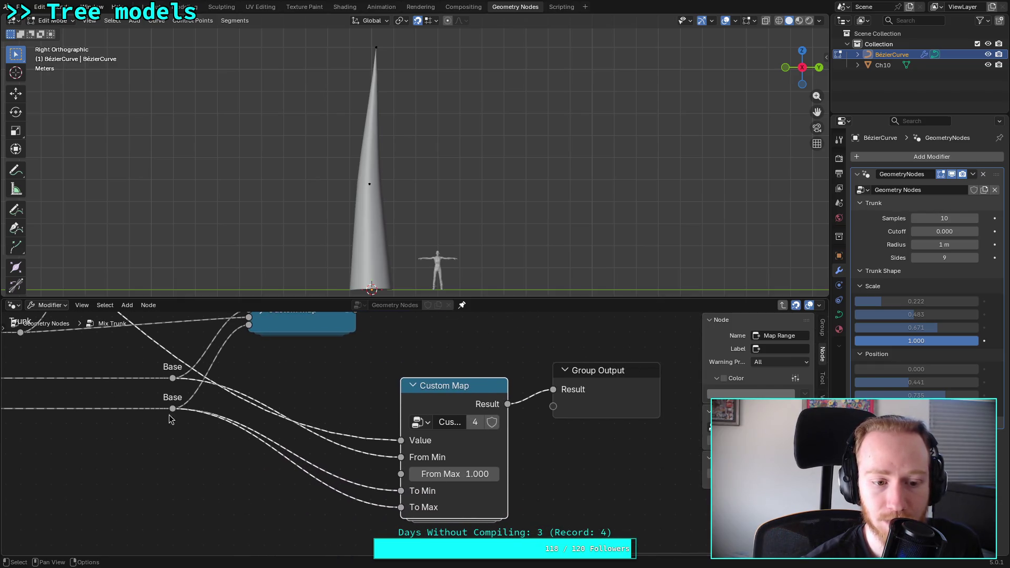
{"action": "left_click", "coordinate": [171, 411]}
{"action": "scroll", "coordinate": [171, 410], "scroll_direction": "down", "scroll_amount": 2}
{"action": "middle_click_drag", "start_coordinate": [295, 453], "coordinate": [583, 434]}
{"action": "mouse_move", "coordinate": [406, 426]}
{"action": "middle_mouse_down"}
{"action": "mouse_move", "coordinate": [190, 422]}
{"action": "mouse_move", "coordinate": [25, 436]}
{"action": "middle_mouse_up"}
{"action": "middle_click_drag", "start_coordinate": [316, 422], "coordinate": [368, 449]}
{"action": "left_click", "coordinate": [465, 502]}
{"action": "scroll", "coordinate": [466, 500], "scroll_direction": "down", "scroll_amount": 1}
{"action": "mouse_move", "coordinate": [339, 403]}
{"action": "middle_mouse_down"}
{"action": "mouse_move", "coordinate": [412, 454]}
{"action": "mouse_move", "coordinate": [342, 409]}
{"action": "middle_mouse_up"}
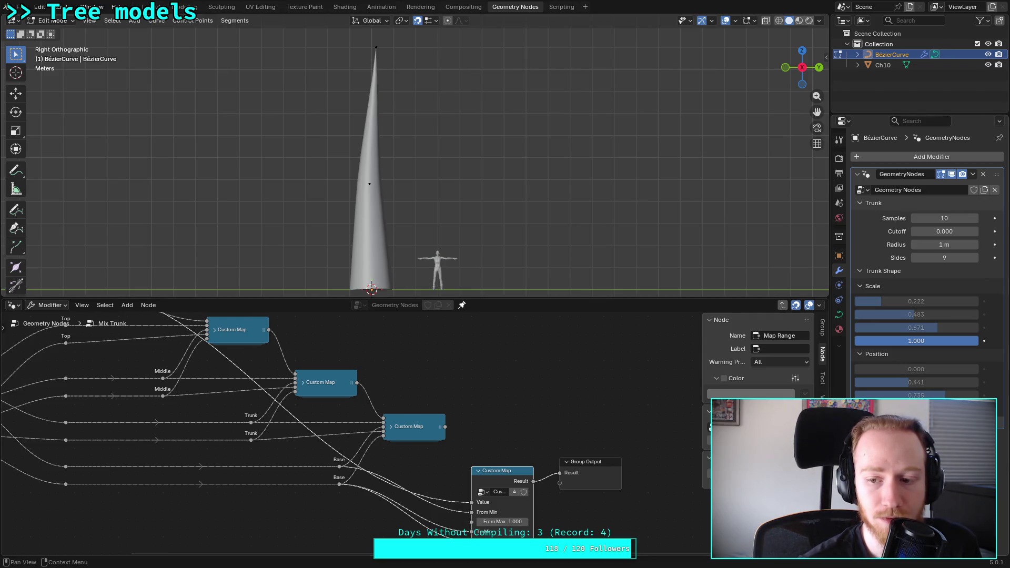
{"action": "mouse_move", "coordinate": [916, 409]}
{"action": "left_mouse_down"}
{"action": "mouse_move", "coordinate": [933, 408]}
{"action": "mouse_move", "coordinate": [923, 408]}
{"action": "left_mouse_up"}
{"action": "mouse_move", "coordinate": [978, 340]}
{"action": "left_mouse_down"}
{"action": "mouse_move", "coordinate": [892, 340]}
{"action": "mouse_move", "coordinate": [929, 341]}
{"action": "mouse_move", "coordinate": [916, 348]}
{"action": "left_mouse_up"}
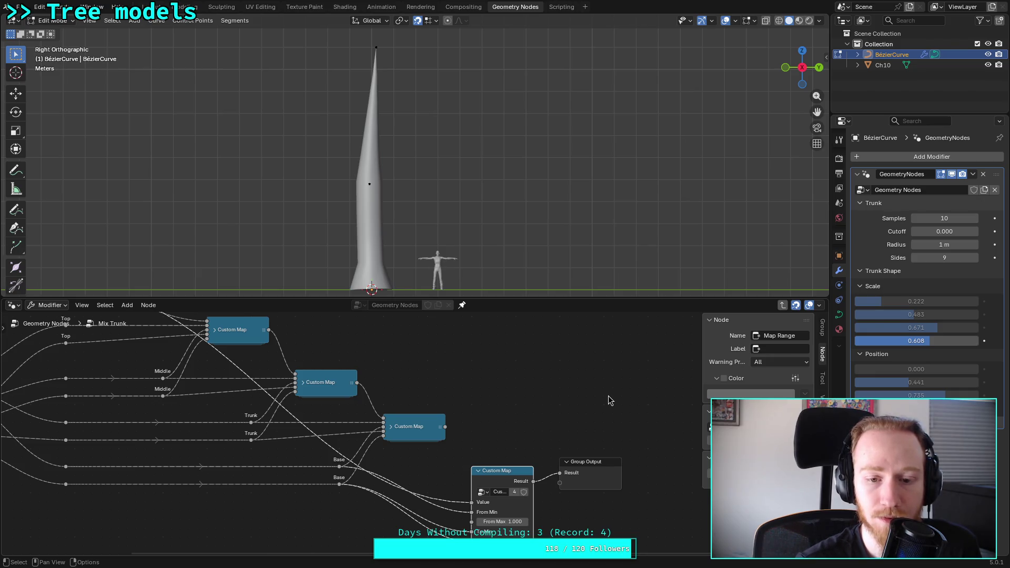
Step: Test the last Custom Map's From Max, leaving it at 1.000
{"action": "left_click", "coordinate": [528, 523]}
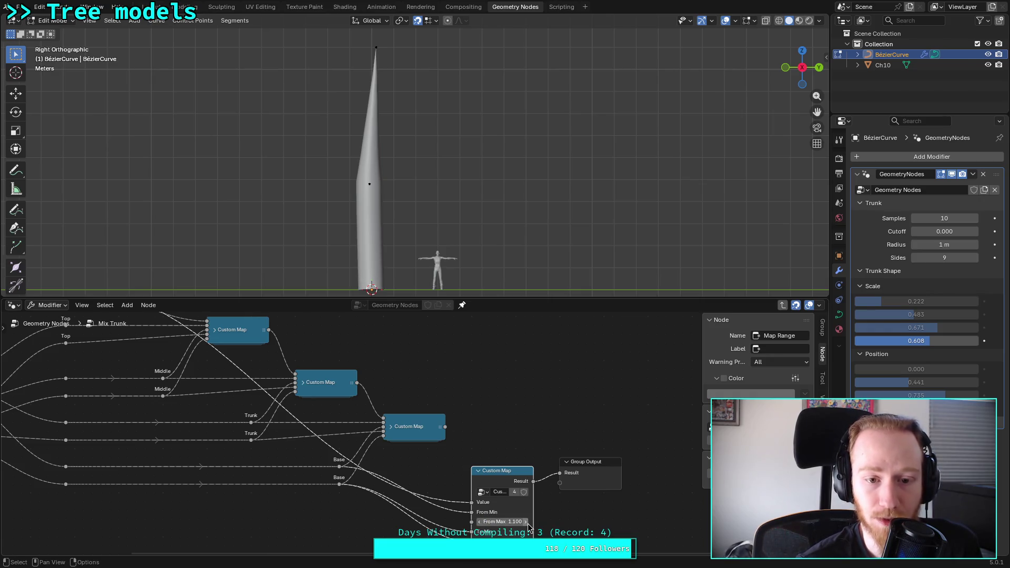
{"action": "double_click", "coordinate": [518, 521]}
{"action": "type", "text": "1.1"}
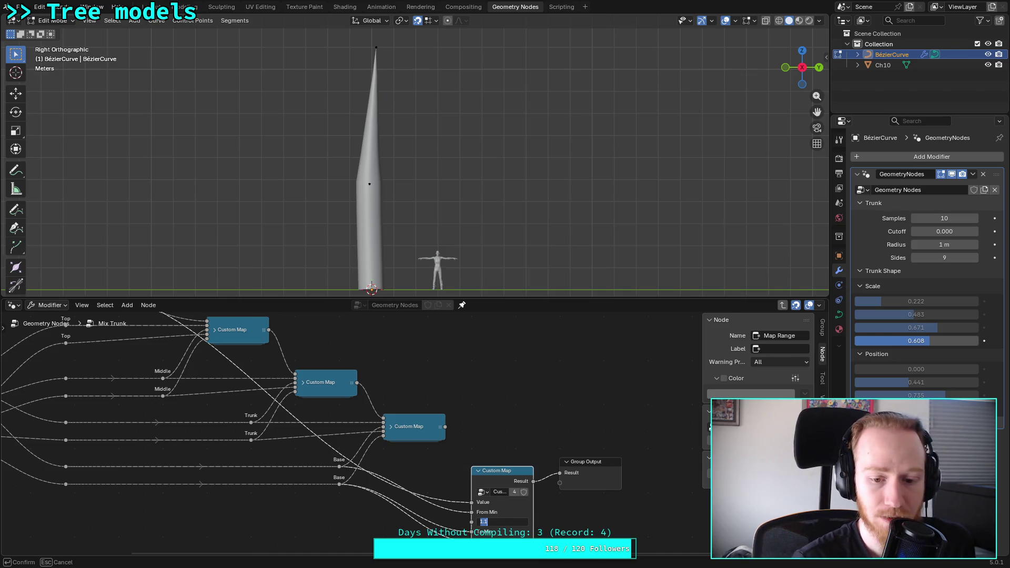
{"action": "key", "text": "Return"}
Step: Set In Range's upper comparison to Less Than or Equal and save plants.blend
{"action": "key", "text": "Tab"}
{"action": "left_click", "coordinate": [395, 351]}
{"action": "key", "text": "Tab"}
{"action": "left_click", "coordinate": [382, 501]}
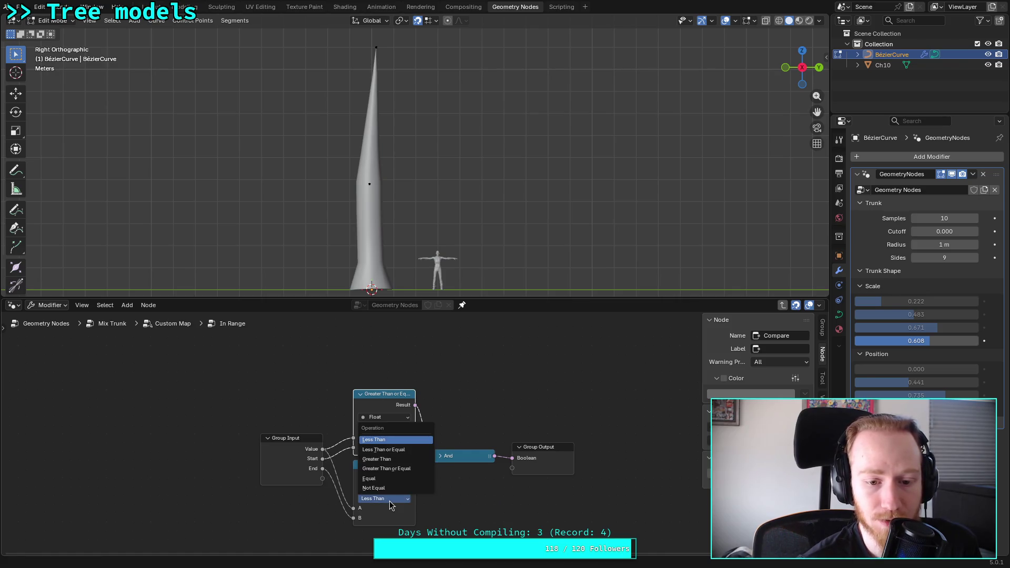
{"action": "left_click", "coordinate": [400, 450]}
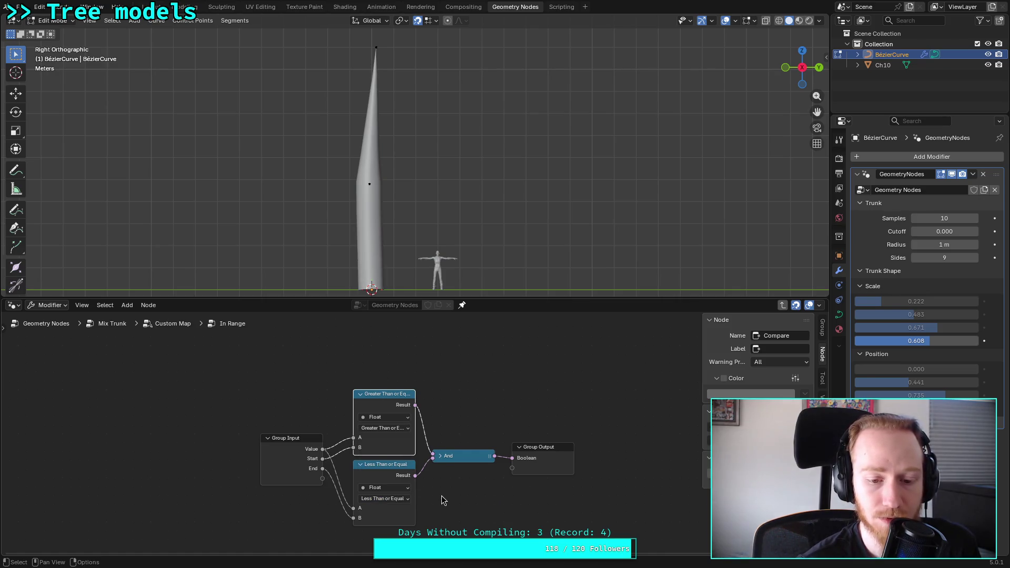
{"action": "key", "text": "ctrl+s"}
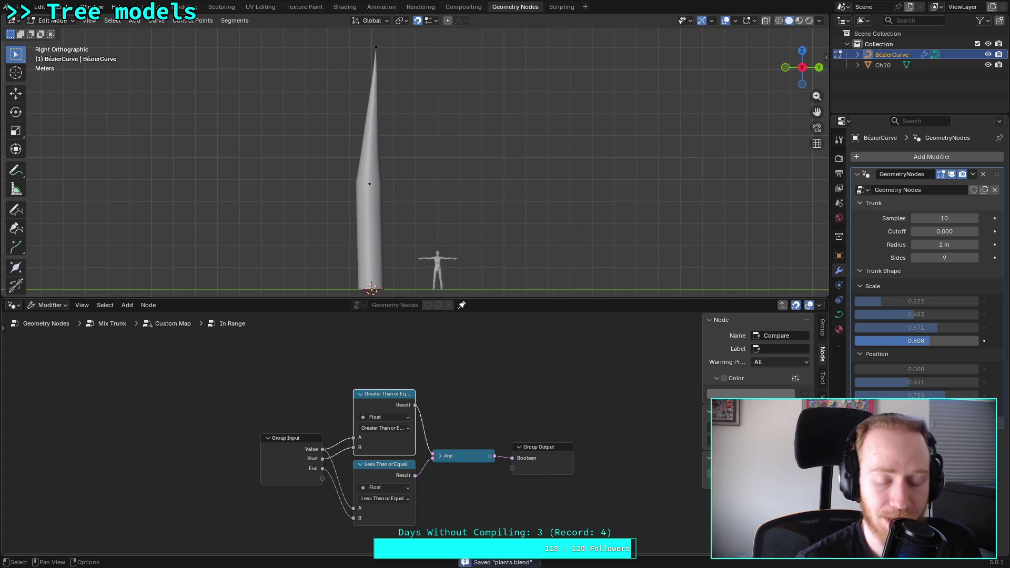
{"action": "left_click", "coordinate": [160, 325]}
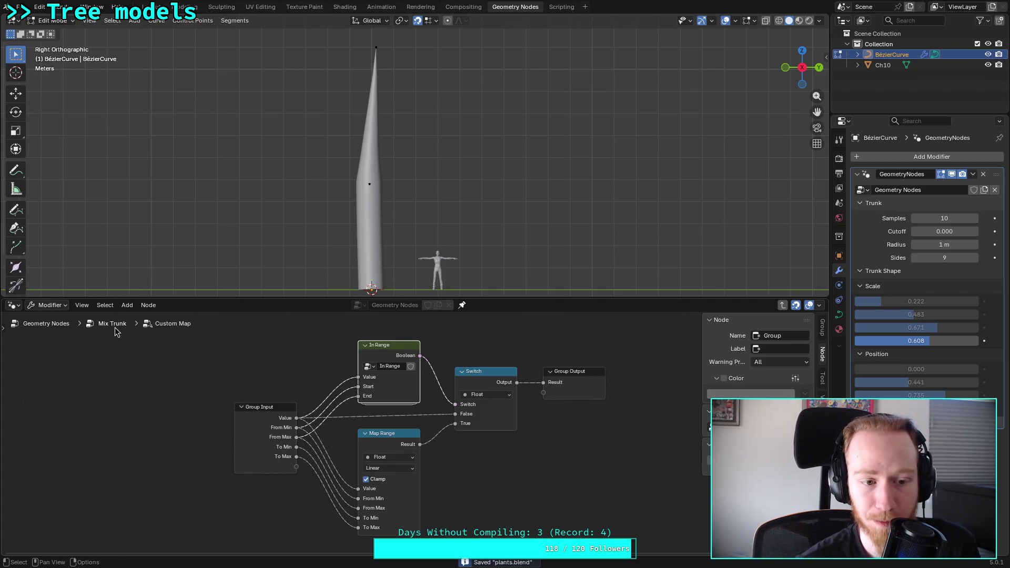
Step: In Mix Trunk, return the fourth trunk Scale to 1.000 for a plain taper
{"action": "left_click", "coordinate": [114, 328]}
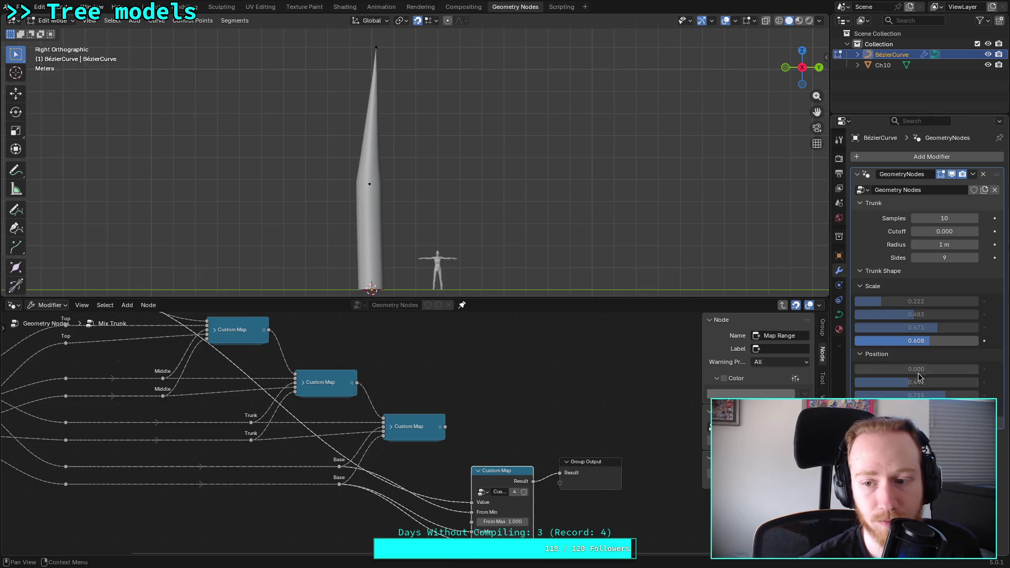
{"action": "left_click_drag", "start_coordinate": [916, 408], "coordinate": [928, 408]}
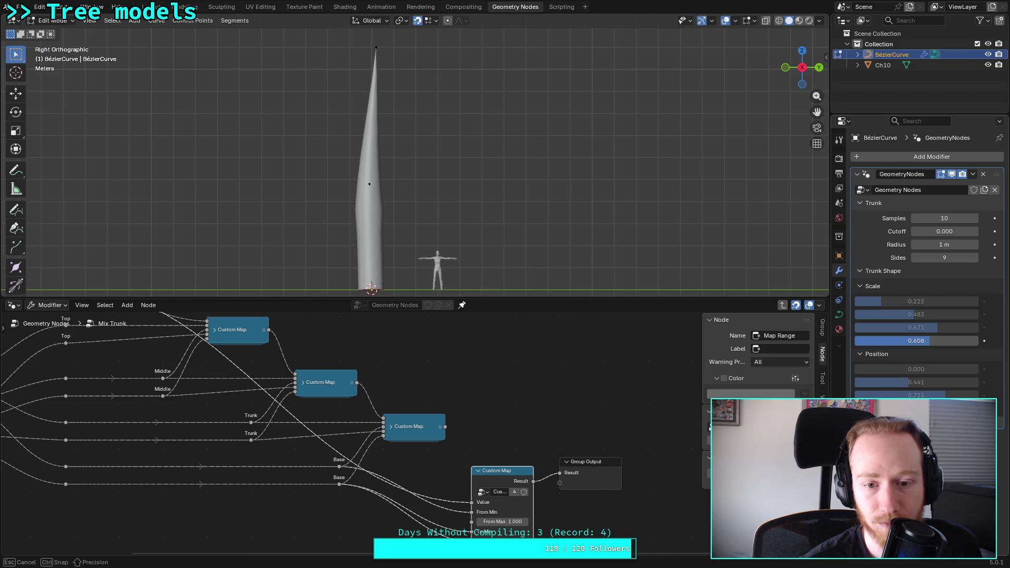
{"action": "mouse_move", "coordinate": [925, 341]}
{"action": "left_mouse_down"}
{"action": "mouse_move", "coordinate": [912, 340]}
{"action": "mouse_move", "coordinate": [973, 341]}
{"action": "mouse_move", "coordinate": [870, 341]}
{"action": "mouse_move", "coordinate": [897, 341]}
{"action": "left_mouse_up"}
{"action": "mouse_move", "coordinate": [963, 341]}
{"action": "left_mouse_down"}
{"action": "mouse_move", "coordinate": [898, 341]}
{"action": "mouse_move", "coordinate": [979, 341]}
{"action": "left_mouse_up"}
{"action": "left_click_drag", "start_coordinate": [915, 408], "coordinate": [963, 408]}
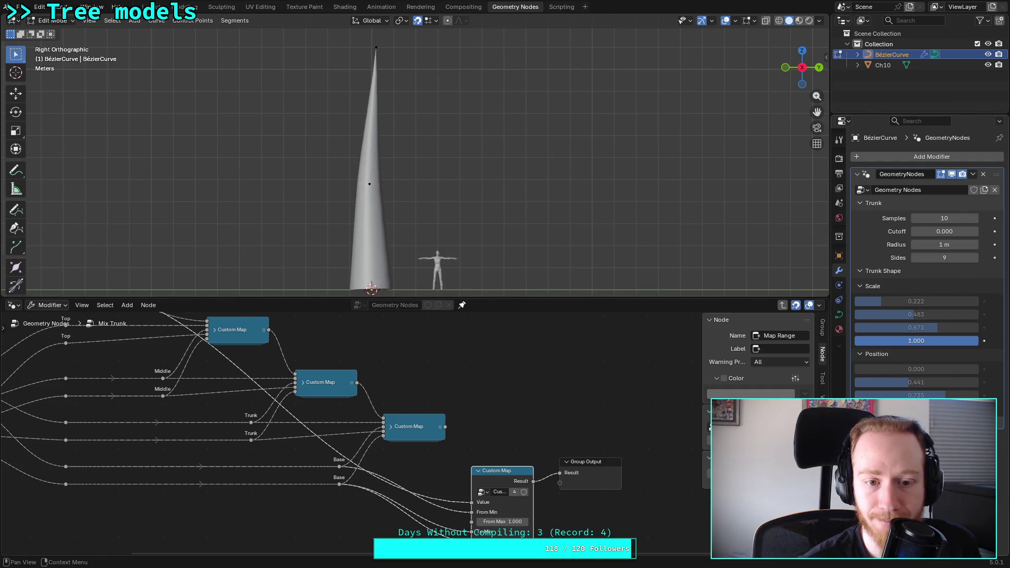
Step: Collapse the last Custom Map node and fit the node tree in view
{"action": "left_click", "coordinate": [476, 471]}
{"action": "key", "text": "Home"}
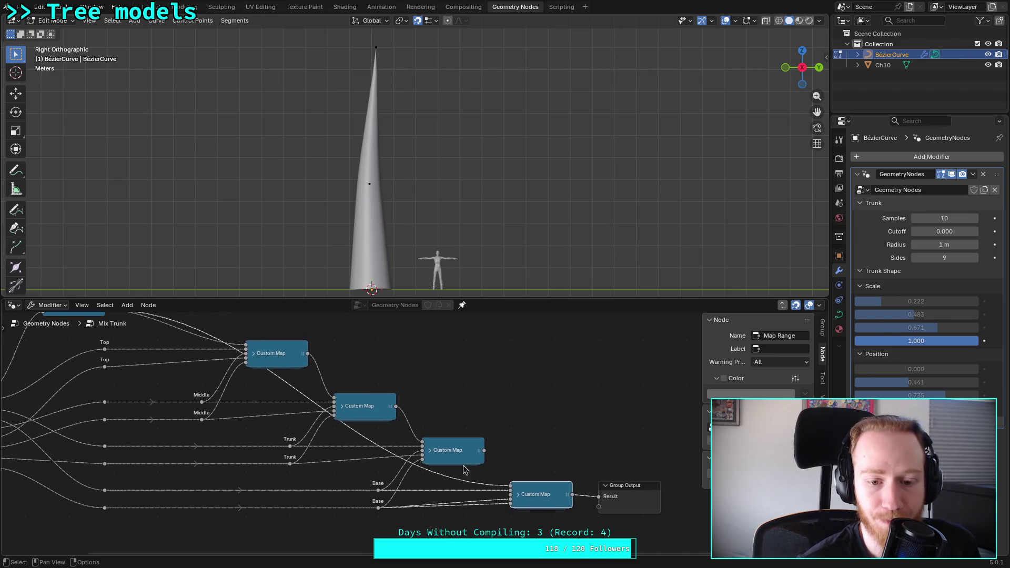
{"action": "middle_click_drag", "start_coordinate": [458, 447], "coordinate": [521, 484]}
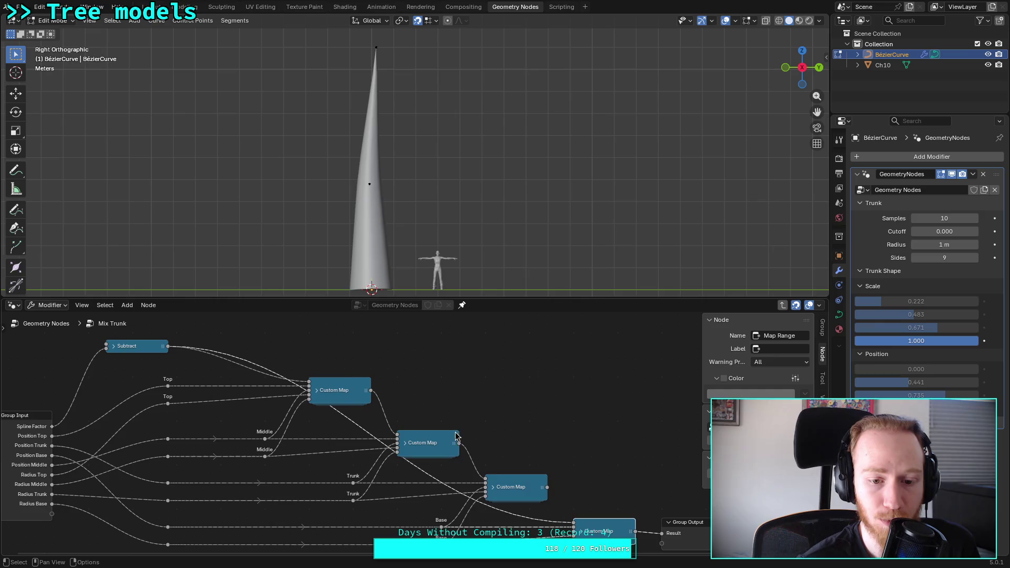
Step: Link the Subtract output into the third and fourth Custom Map nodes
{"action": "left_click_drag", "start_coordinate": [167, 346], "coordinate": [485, 479]}
{"action": "left_click_drag", "start_coordinate": [547, 487], "coordinate": [574, 528]}
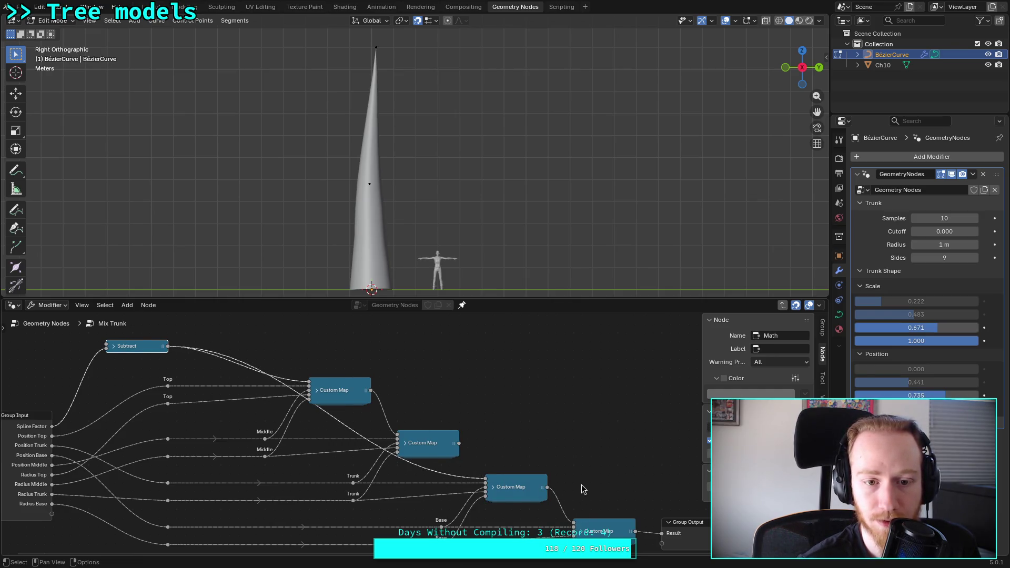
{"action": "middle_click_drag", "start_coordinate": [584, 497], "coordinate": [549, 473]}
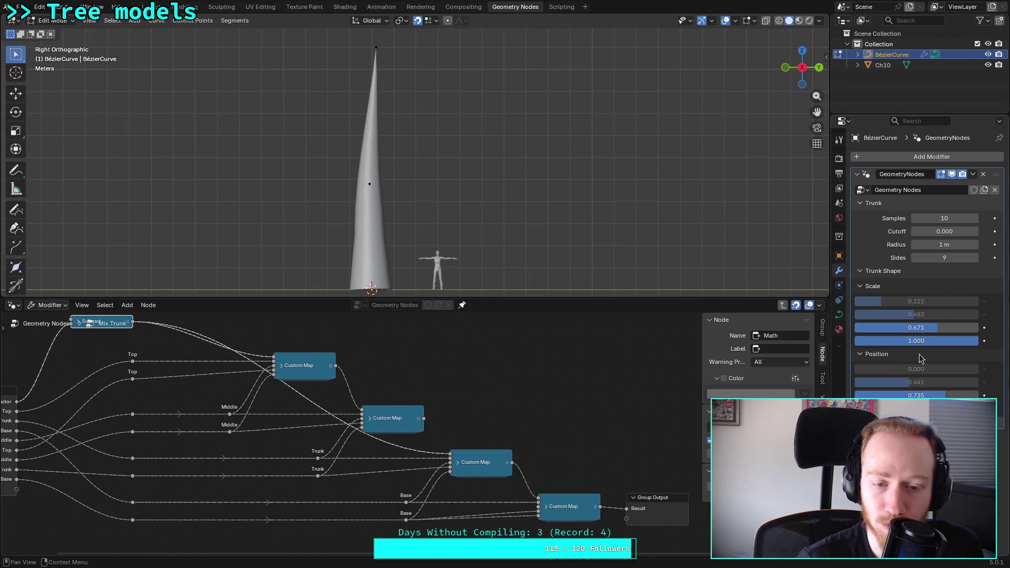
Step: Tune third Scale to 0.511 and Position to 0.854, then link Subtract into the second Custom Map
{"action": "mouse_move", "coordinate": [953, 345]}
{"action": "left_mouse_down"}
{"action": "mouse_move", "coordinate": [941, 345]}
{"action": "mouse_move", "coordinate": [954, 345]}
{"action": "left_mouse_up"}
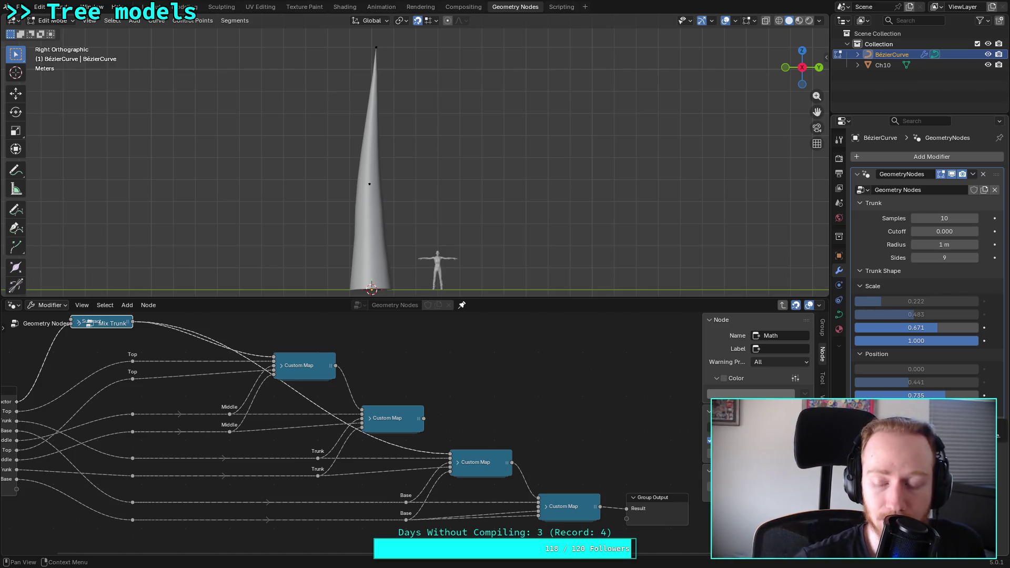
{"action": "mouse_move", "coordinate": [932, 396]}
{"action": "left_mouse_down"}
{"action": "mouse_move", "coordinate": [896, 396]}
{"action": "mouse_move", "coordinate": [929, 396]}
{"action": "left_mouse_up"}
{"action": "left_click_drag", "start_coordinate": [915, 327], "coordinate": [855, 327]}
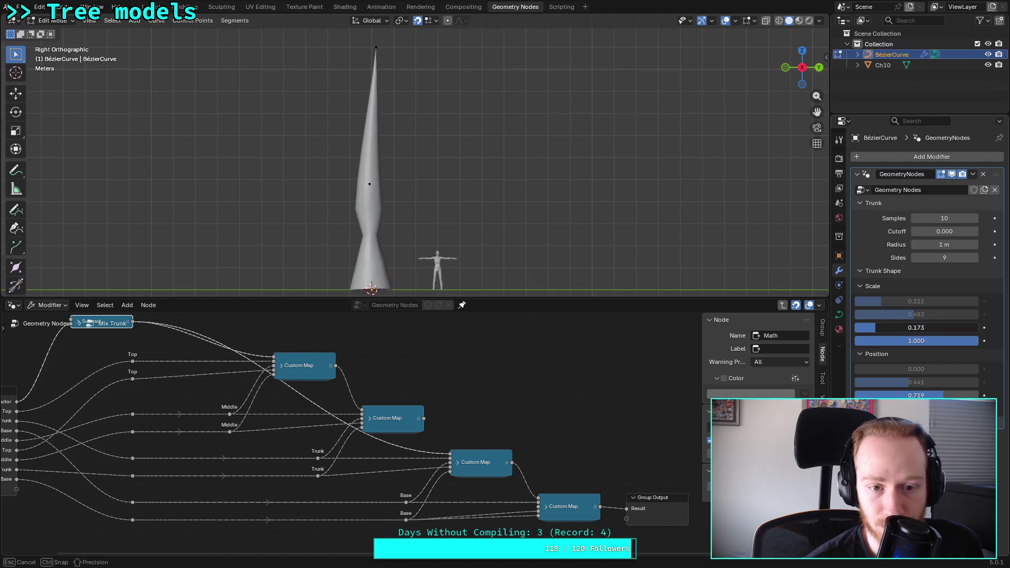
{"action": "mouse_move", "coordinate": [944, 396]}
{"action": "left_mouse_down"}
{"action": "mouse_move", "coordinate": [923, 396]}
{"action": "mouse_move", "coordinate": [962, 396]}
{"action": "left_mouse_up"}
{"action": "mouse_move", "coordinate": [915, 327]}
{"action": "left_mouse_down"}
{"action": "mouse_move", "coordinate": [977, 328]}
{"action": "mouse_move", "coordinate": [918, 328]}
{"action": "left_mouse_up"}
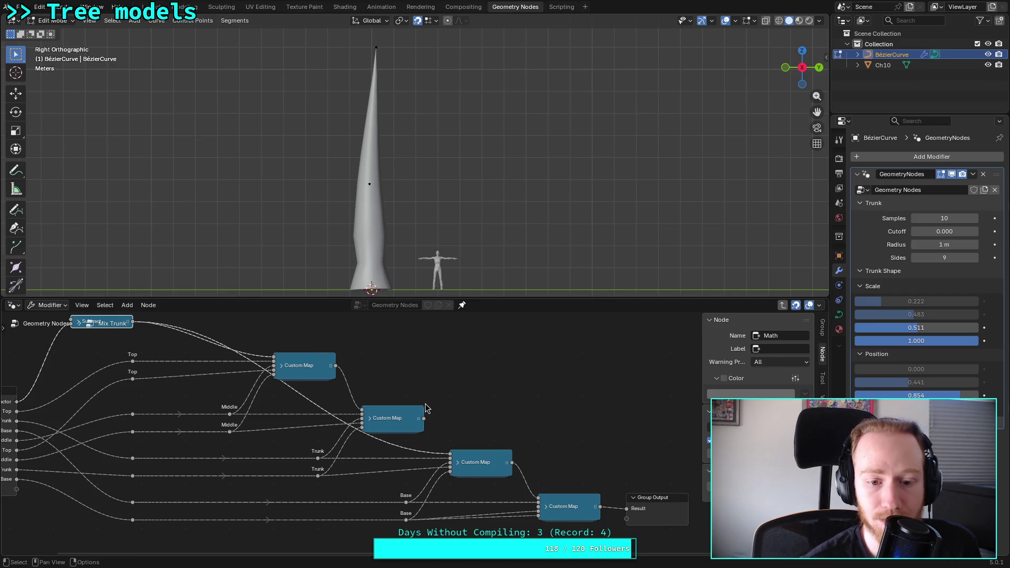
{"action": "middle_click_drag", "start_coordinate": [264, 373], "coordinate": [326, 390]}
{"action": "mouse_move", "coordinate": [196, 343]}
{"action": "left_mouse_down"}
{"action": "mouse_move", "coordinate": [368, 415]}
{"action": "mouse_move", "coordinate": [445, 433]}
{"action": "mouse_move", "coordinate": [511, 477]}
{"action": "left_mouse_up"}
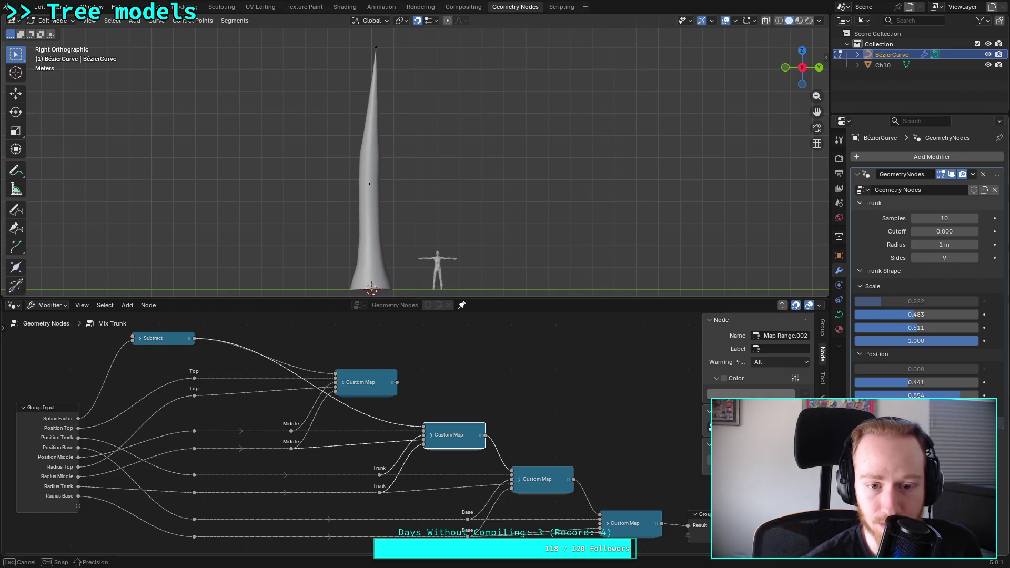
Step: Keep fourth Scale at 1.000 and set third Scale 0.262, third Position 0.900
{"action": "mouse_move", "coordinate": [970, 347]}
{"action": "left_mouse_down"}
{"action": "mouse_move", "coordinate": [894, 347]}
{"action": "mouse_move", "coordinate": [979, 348]}
{"action": "mouse_move", "coordinate": [971, 341]}
{"action": "left_mouse_up"}
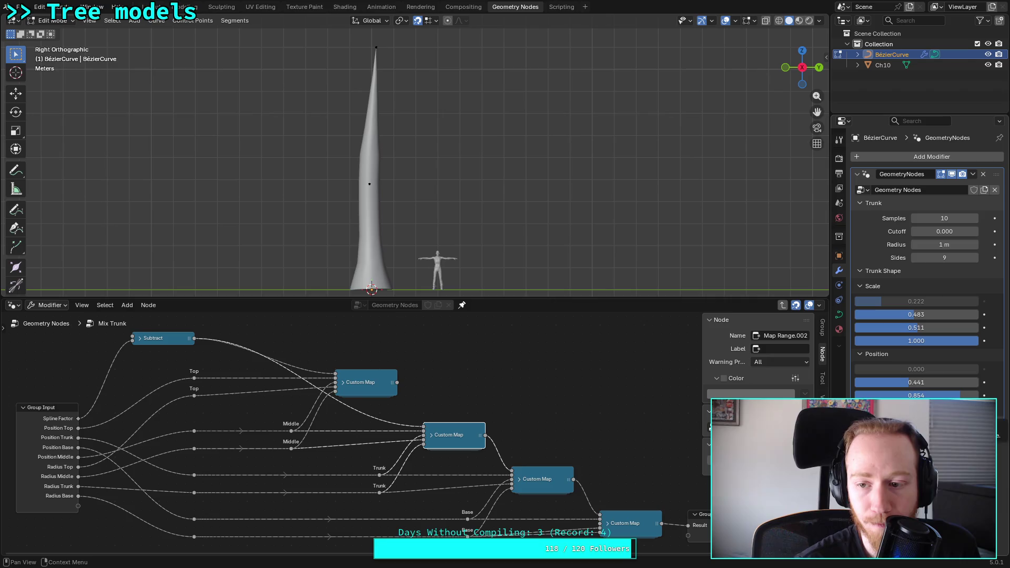
{"action": "mouse_move", "coordinate": [946, 395]}
{"action": "left_mouse_down"}
{"action": "mouse_move", "coordinate": [926, 395]}
{"action": "mouse_move", "coordinate": [971, 395]}
{"action": "left_mouse_up"}
{"action": "mouse_move", "coordinate": [915, 328]}
{"action": "left_mouse_down"}
{"action": "mouse_move", "coordinate": [879, 327]}
{"action": "mouse_move", "coordinate": [887, 327]}
{"action": "left_mouse_up"}
{"action": "mouse_move", "coordinate": [970, 395]}
{"action": "left_mouse_down"}
{"action": "mouse_move", "coordinate": [947, 395]}
{"action": "mouse_move", "coordinate": [965, 395]}
{"action": "left_mouse_up"}
Step: Set second Scale to 0.751 and second Position to 0.399, then expand the top Custom Map
{"action": "left_click_drag", "start_coordinate": [911, 316], "coordinate": [976, 314]}
{"action": "mouse_move", "coordinate": [965, 383]}
{"action": "left_mouse_down"}
{"action": "mouse_move", "coordinate": [988, 383]}
{"action": "mouse_move", "coordinate": [965, 383]}
{"action": "left_mouse_up"}
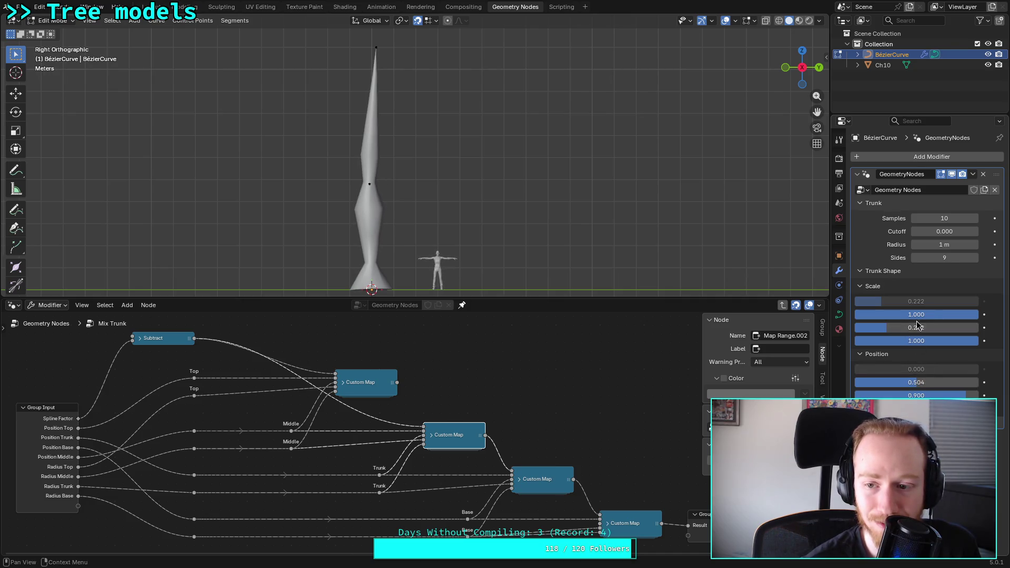
{"action": "mouse_move", "coordinate": [952, 314]}
{"action": "left_mouse_down"}
{"action": "mouse_move", "coordinate": [935, 314]}
{"action": "mouse_move", "coordinate": [955, 314]}
{"action": "left_mouse_up"}
{"action": "mouse_move", "coordinate": [917, 383]}
{"action": "left_mouse_down"}
{"action": "mouse_move", "coordinate": [877, 383]}
{"action": "mouse_move", "coordinate": [954, 382]}
{"action": "mouse_move", "coordinate": [909, 382]}
{"action": "left_mouse_up"}
{"action": "left_click_drag", "start_coordinate": [918, 315], "coordinate": [948, 315]}
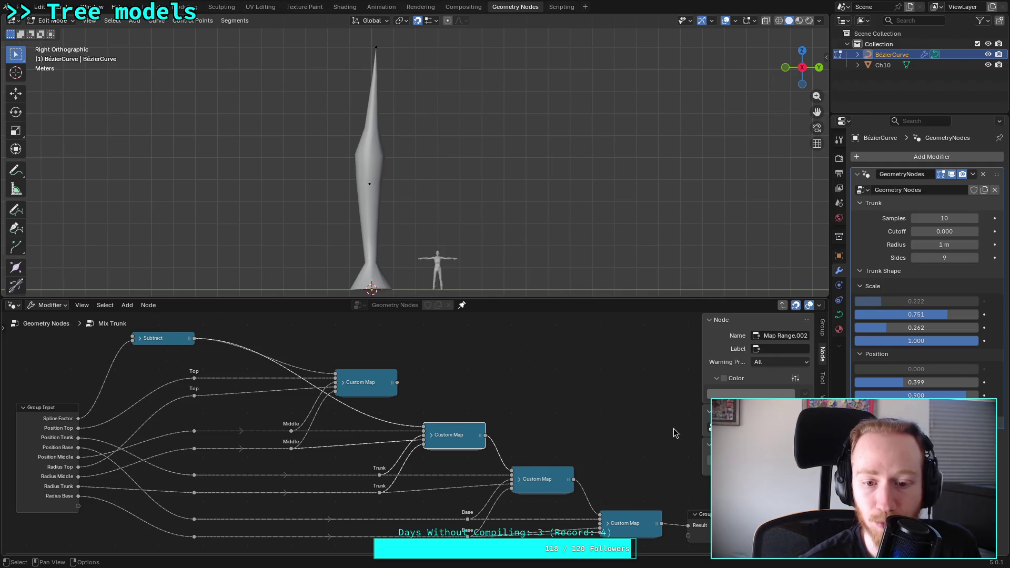
{"action": "left_click", "coordinate": [343, 384]}
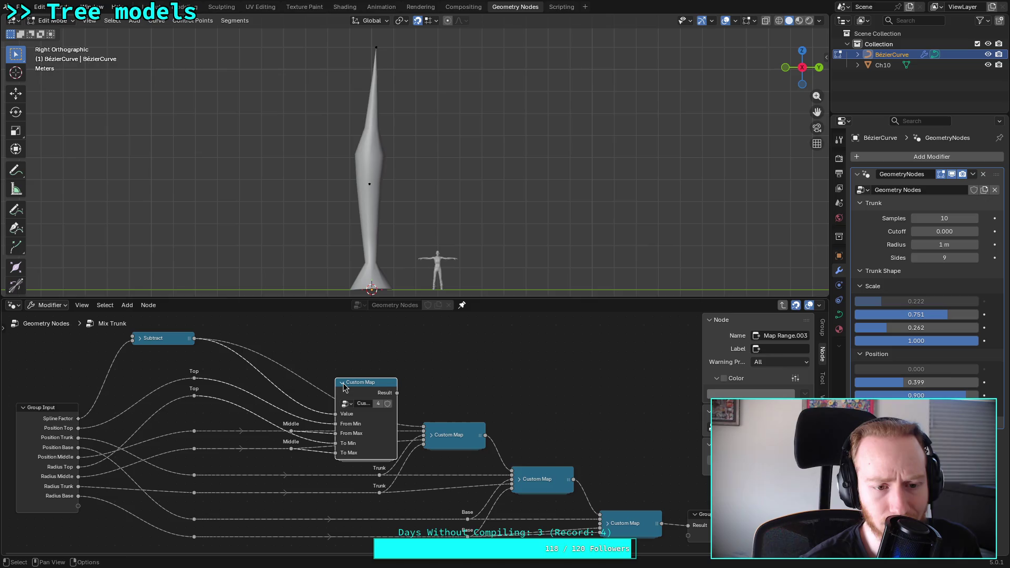
Step: Link the top Custom Map result into the second one, keeping first Position at 0.000
{"action": "middle_click_drag", "start_coordinate": [335, 356], "coordinate": [358, 374]}
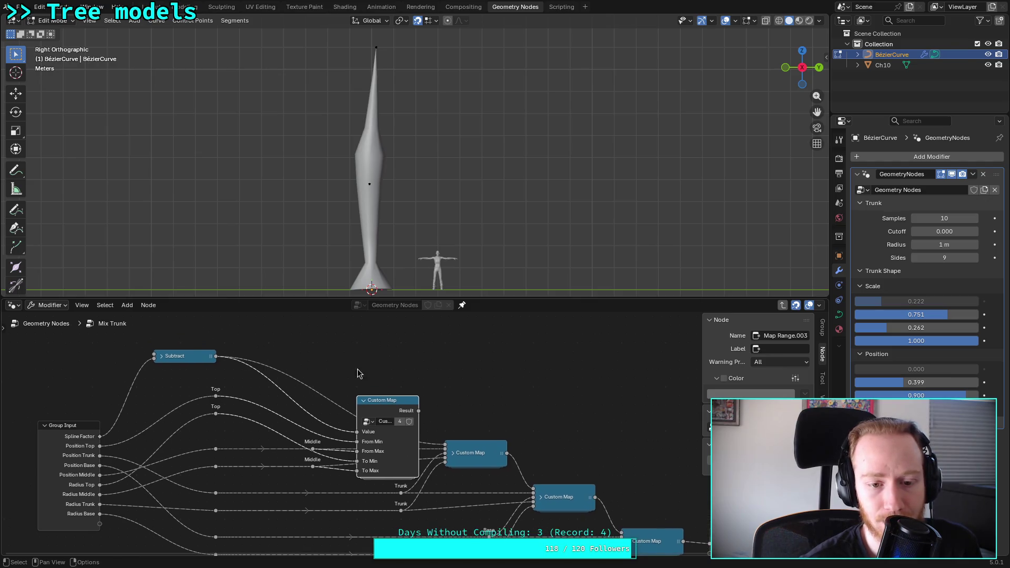
{"action": "left_click", "coordinate": [363, 401]}
{"action": "left_click_drag", "start_coordinate": [418, 401], "coordinate": [445, 445]}
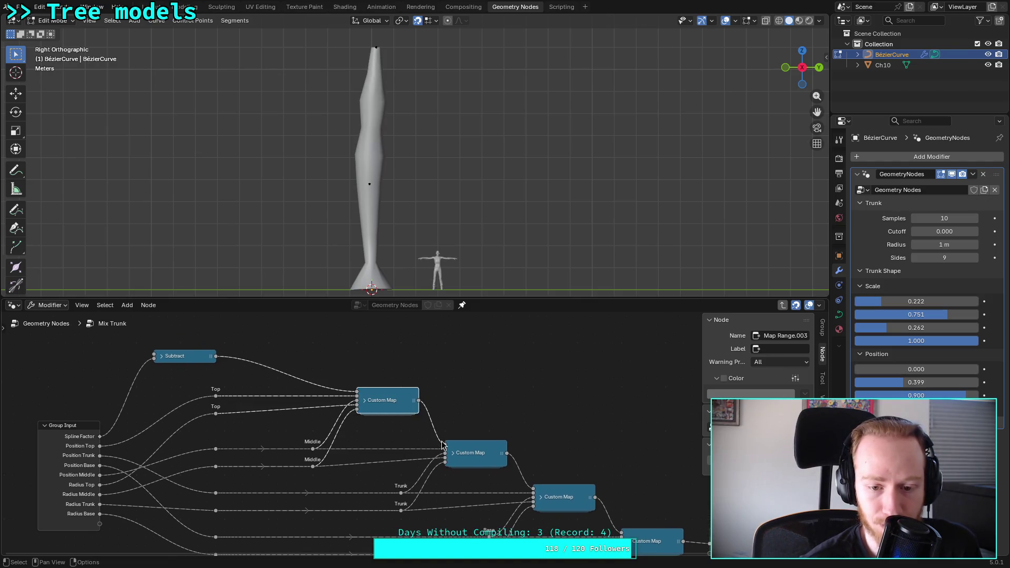
{"action": "middle_click_drag", "start_coordinate": [461, 399], "coordinate": [471, 408]}
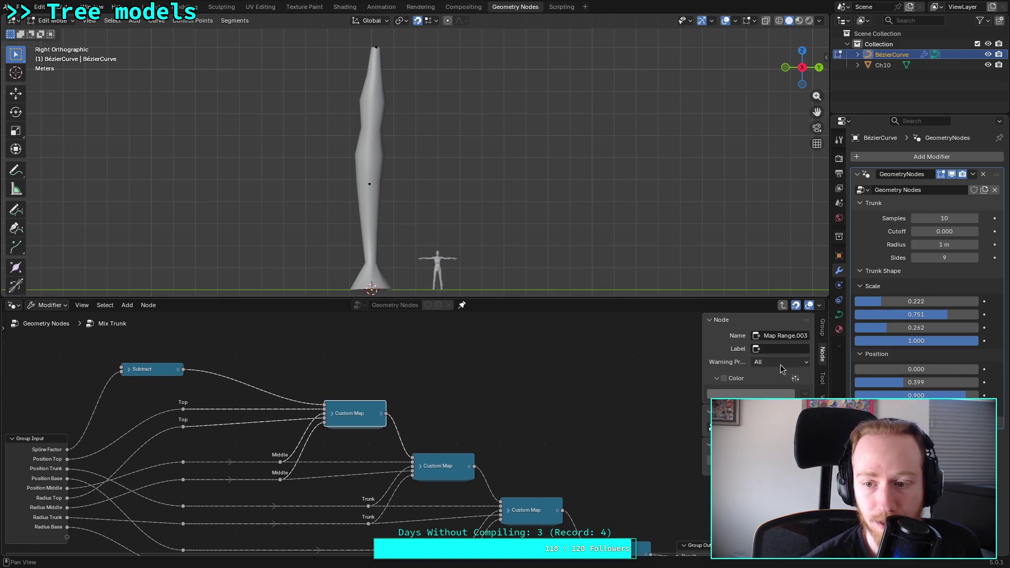
{"action": "mouse_move", "coordinate": [895, 369]}
{"action": "left_mouse_down"}
{"action": "mouse_move", "coordinate": [926, 369]}
{"action": "mouse_move", "coordinate": [894, 370]}
{"action": "left_mouse_up"}
{"action": "middle_click_drag", "start_coordinate": [442, 369], "coordinate": [493, 389]}
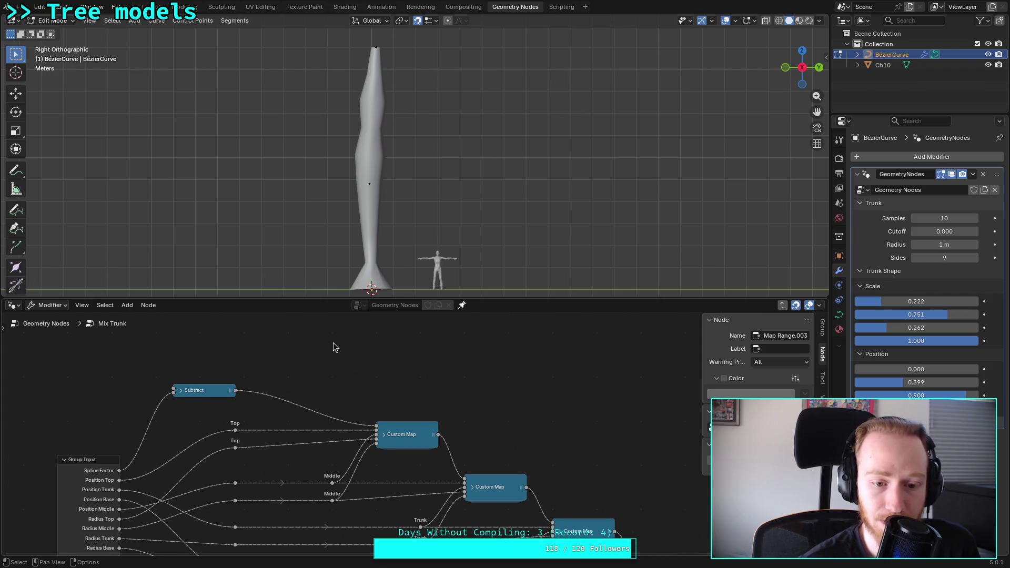
Step: Duplicate the first Custom Map, wiring Subtract into it and its Result into the next
{"action": "left_click", "coordinate": [396, 421]}
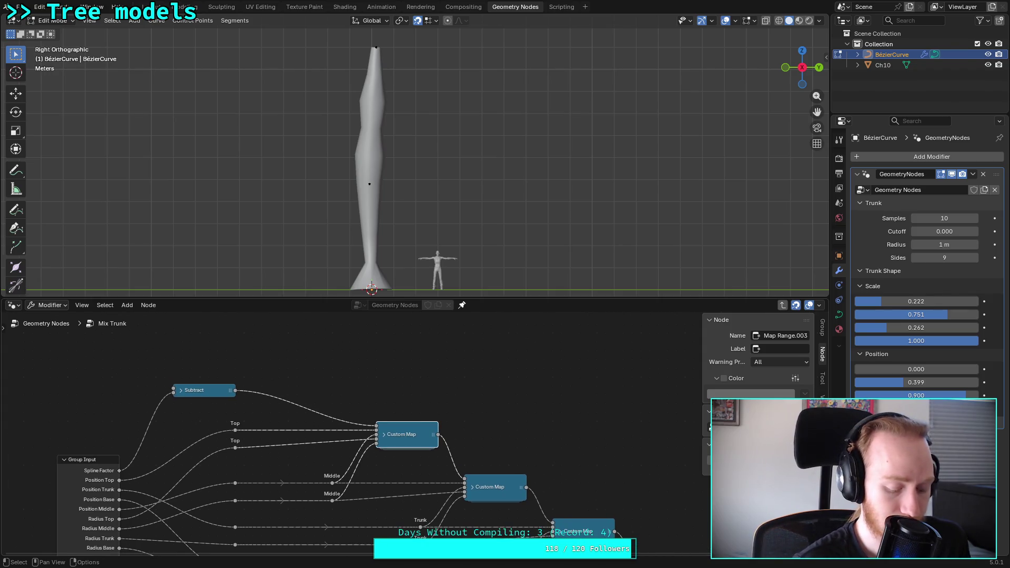
{"action": "key", "text": "shift+d"}
{"action": "left_click", "coordinate": [240, 389]}
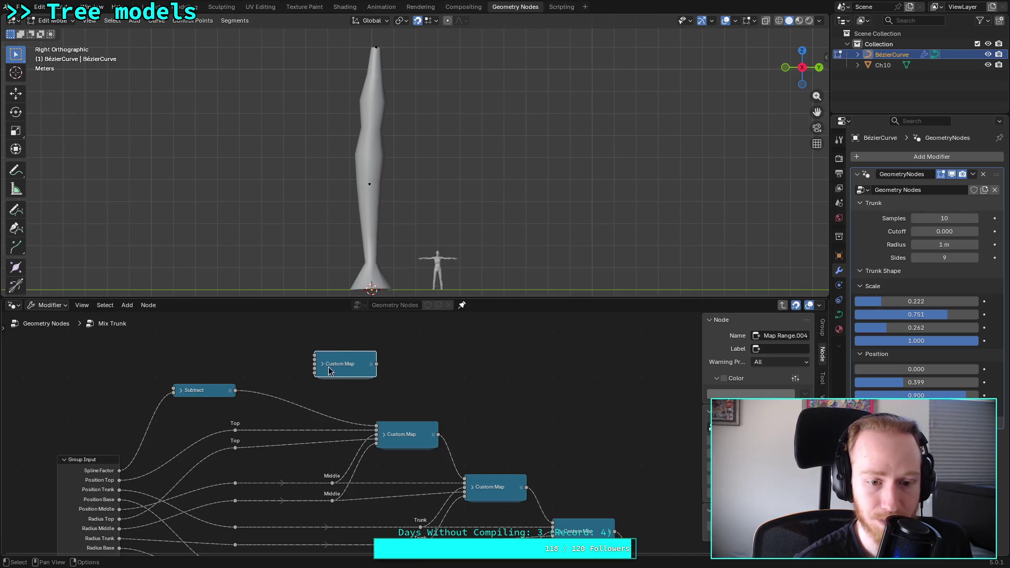
{"action": "mouse_move", "coordinate": [237, 390]}
{"action": "left_mouse_down"}
{"action": "mouse_move", "coordinate": [310, 400]}
{"action": "mouse_move", "coordinate": [315, 356]}
{"action": "left_mouse_up"}
{"action": "left_click_drag", "start_coordinate": [376, 364], "coordinate": [376, 392]}
{"action": "left_click_drag", "start_coordinate": [373, 429], "coordinate": [375, 430]}
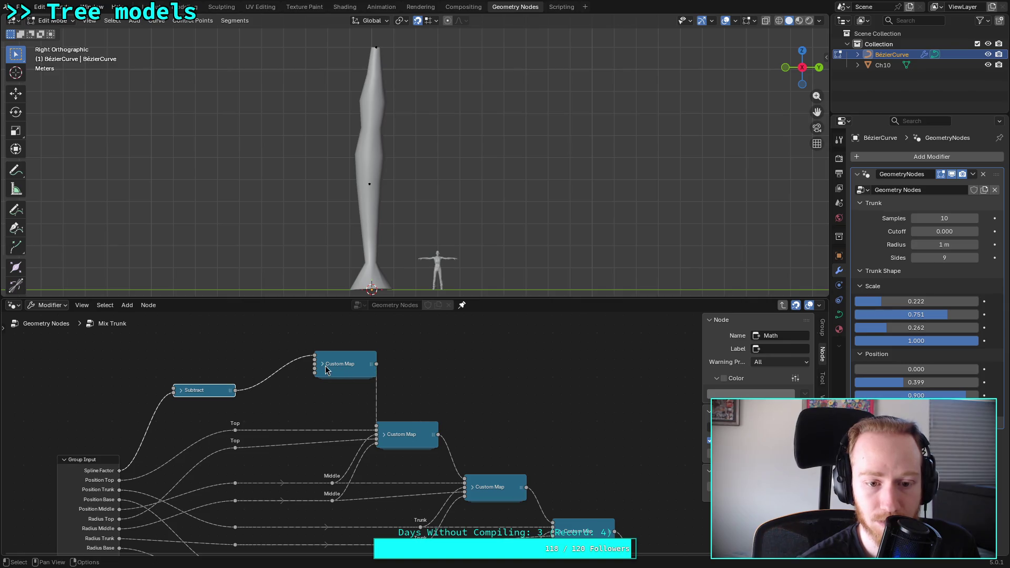
{"action": "left_click", "coordinate": [322, 364]}
{"action": "left_click_drag", "start_coordinate": [342, 358], "coordinate": [342, 336]}
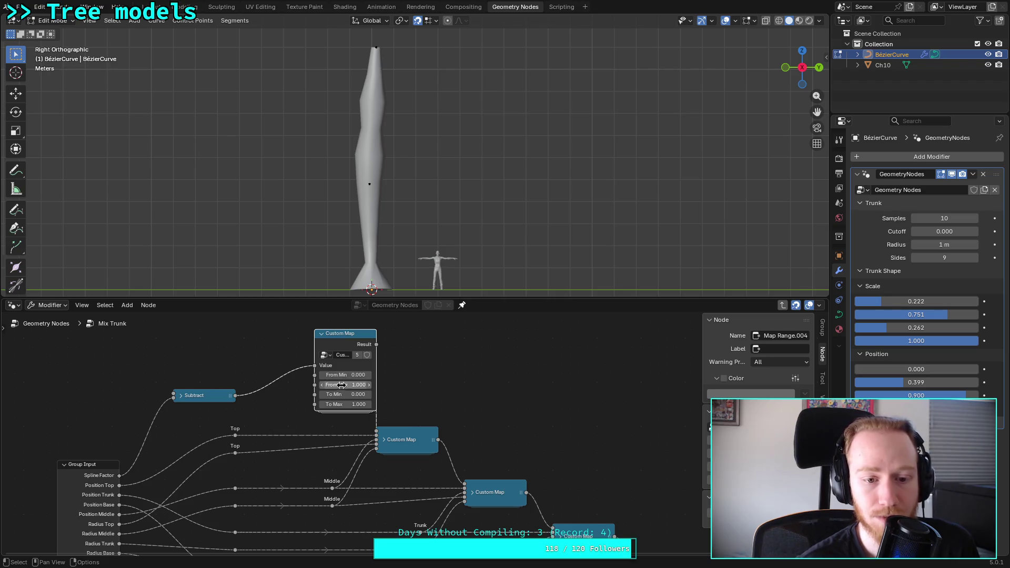
Step: Connect the Top reroutes to From Max, To Min and To Max, then collapse and reposition it
{"action": "left_click", "coordinate": [235, 436]}
{"action": "left_click_drag", "start_coordinate": [235, 436], "coordinate": [314, 385]}
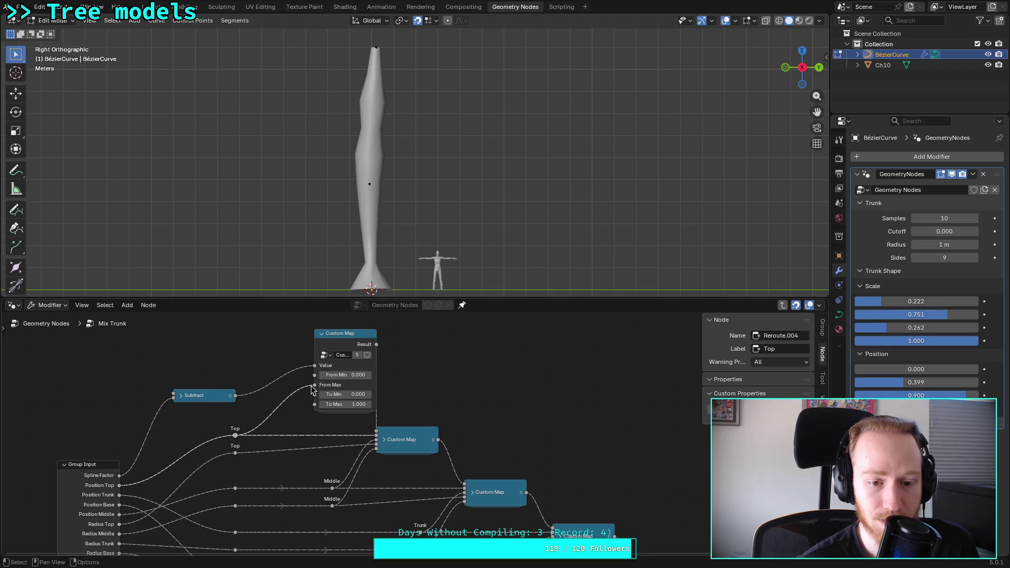
{"action": "left_click_drag", "start_coordinate": [235, 453], "coordinate": [314, 395]}
{"action": "mouse_move", "coordinate": [235, 453]}
{"action": "left_mouse_down"}
{"action": "mouse_move", "coordinate": [310, 416]}
{"action": "mouse_move", "coordinate": [314, 404]}
{"action": "left_mouse_up"}
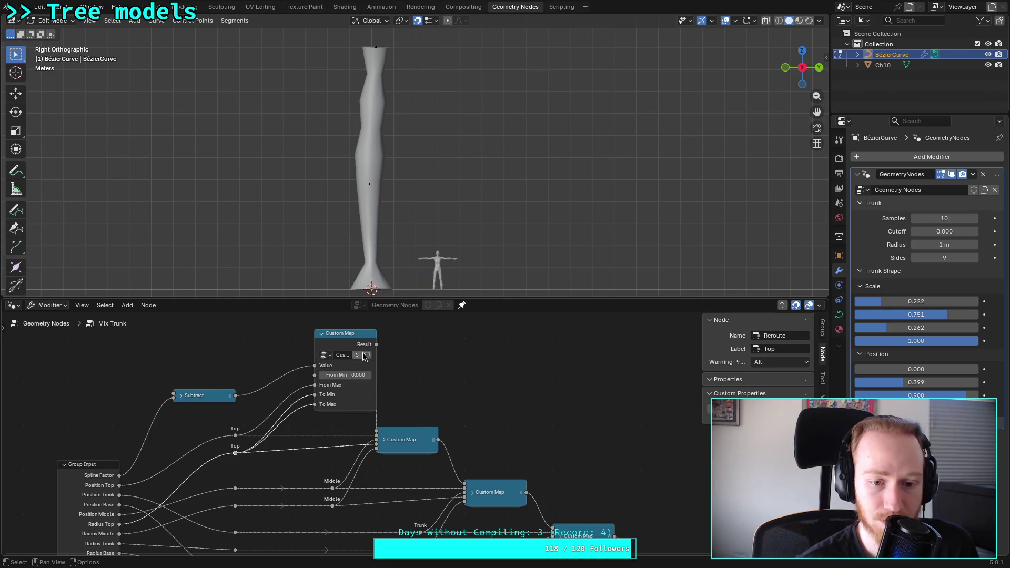
{"action": "left_click", "coordinate": [324, 335]}
{"action": "mouse_move", "coordinate": [342, 337]}
{"action": "left_mouse_down"}
{"action": "mouse_move", "coordinate": [328, 405]}
{"action": "mouse_move", "coordinate": [317, 398]}
{"action": "left_mouse_up"}
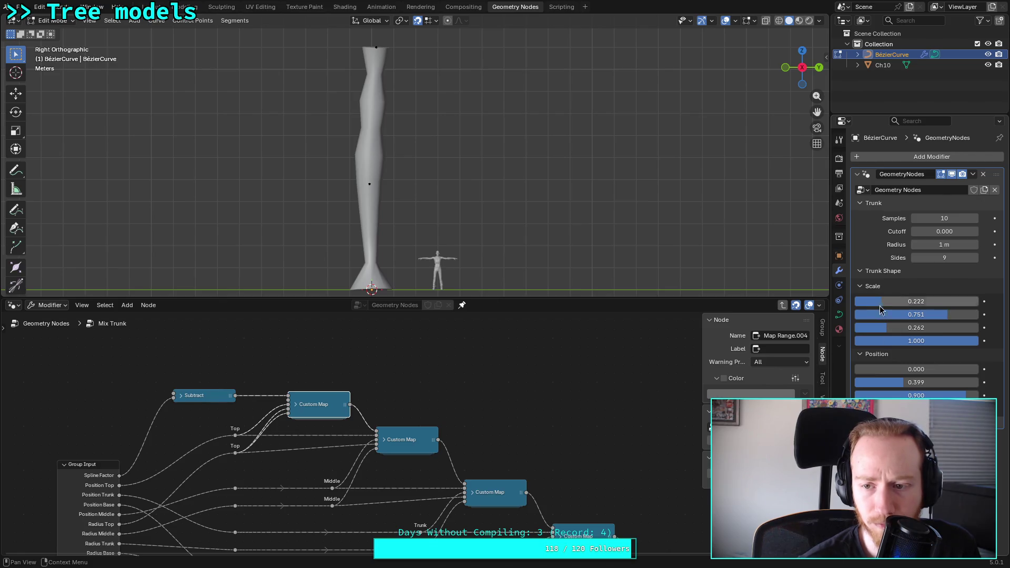
Step: Tune trunk Scale to 0.315, 0.527, 0.793, 1.000 and Positions 0.224, 0.458
{"action": "left_click_drag", "start_coordinate": [882, 302], "coordinate": [865, 302]}
{"action": "left_click_drag", "start_coordinate": [863, 369], "coordinate": [897, 369]}
{"action": "left_click_drag", "start_coordinate": [904, 383], "coordinate": [911, 382]}
{"action": "mouse_move", "coordinate": [887, 327]}
{"action": "left_mouse_down"}
{"action": "mouse_move", "coordinate": [952, 327]}
{"action": "mouse_move", "coordinate": [920, 314]}
{"action": "left_mouse_up"}
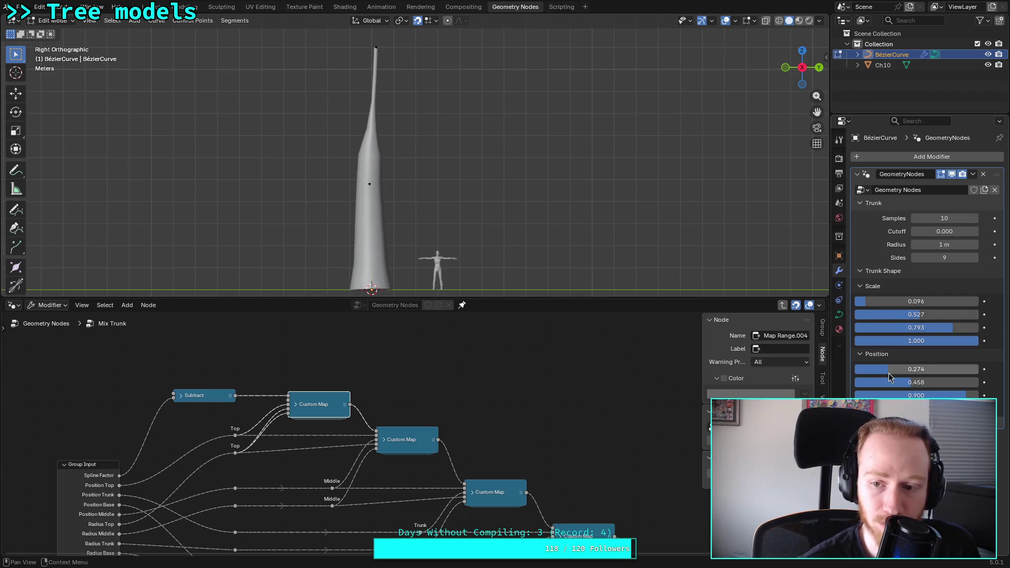
{"action": "mouse_move", "coordinate": [887, 370]}
{"action": "left_mouse_down"}
{"action": "mouse_move", "coordinate": [913, 370]}
{"action": "mouse_move", "coordinate": [872, 369]}
{"action": "left_mouse_up"}
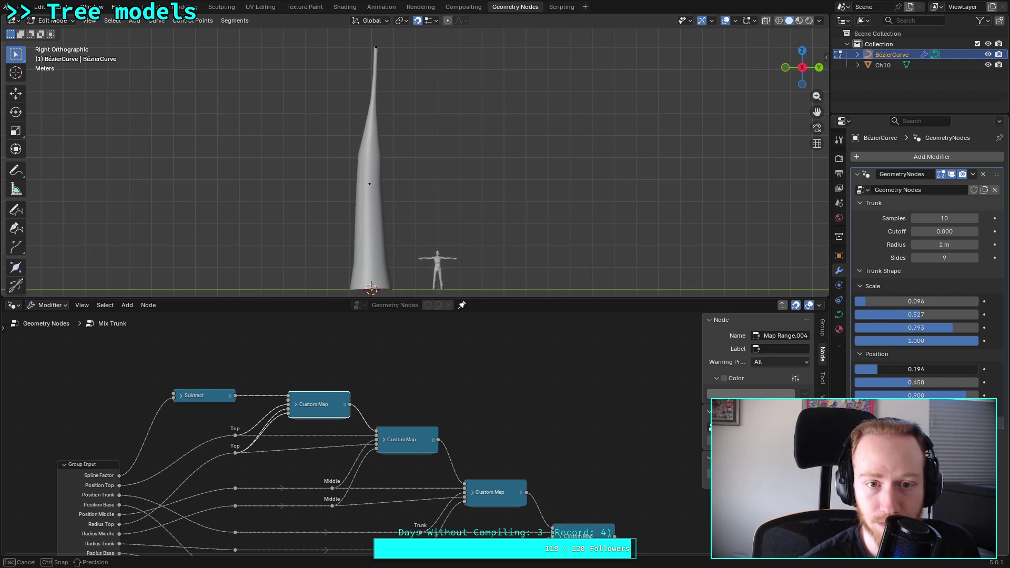
{"action": "left_click_drag", "start_coordinate": [872, 370], "coordinate": [876, 369]}
{"action": "left_click_drag", "start_coordinate": [868, 300], "coordinate": [894, 301]}
{"action": "mouse_move", "coordinate": [871, 370]}
{"action": "left_mouse_down"}
{"action": "mouse_move", "coordinate": [894, 370]}
{"action": "mouse_move", "coordinate": [869, 370]}
{"action": "mouse_move", "coordinate": [883, 369]}
{"action": "left_mouse_up"}
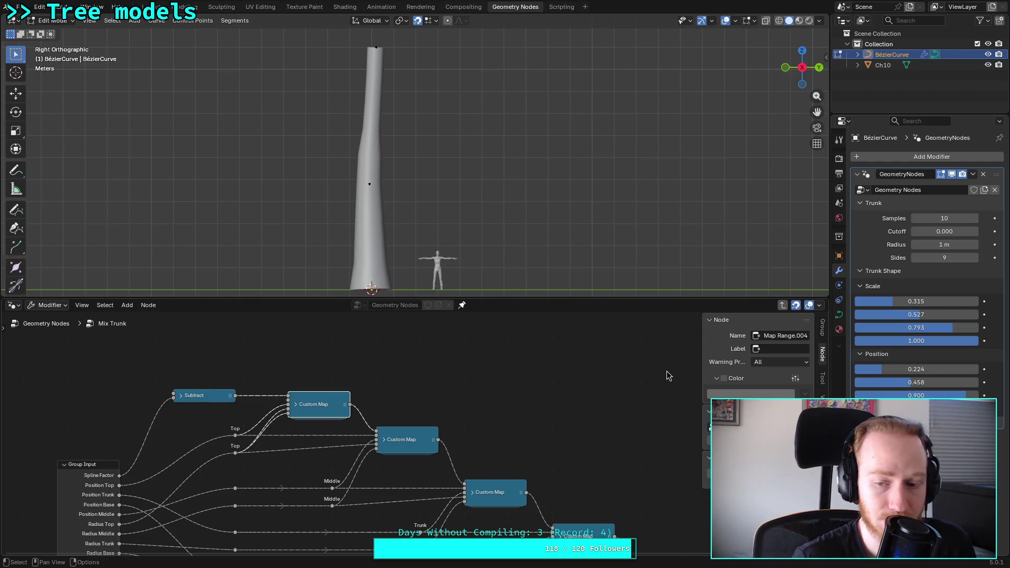
{"action": "left_click", "coordinate": [295, 404]}
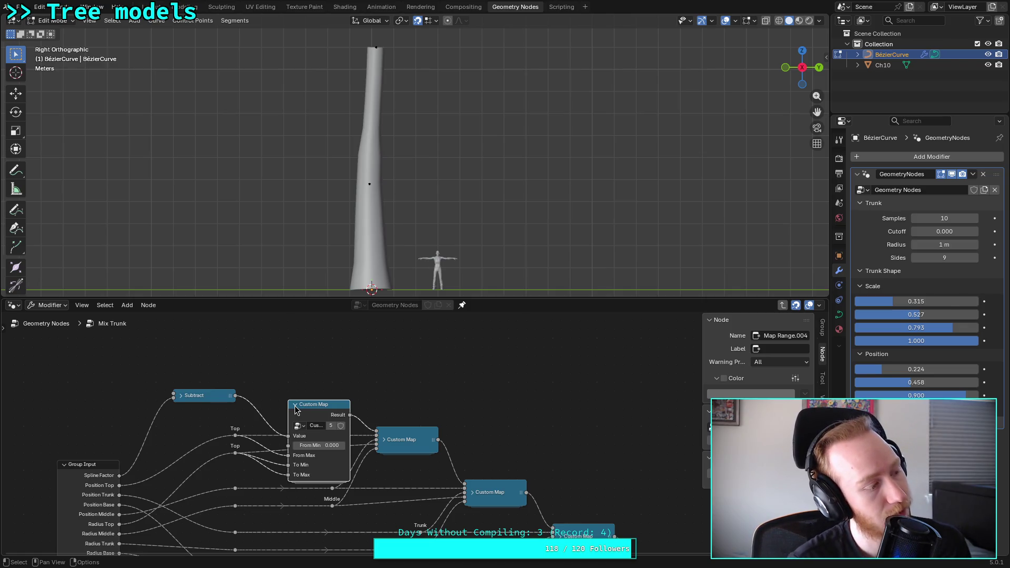
{"action": "left_click", "coordinate": [295, 406]}
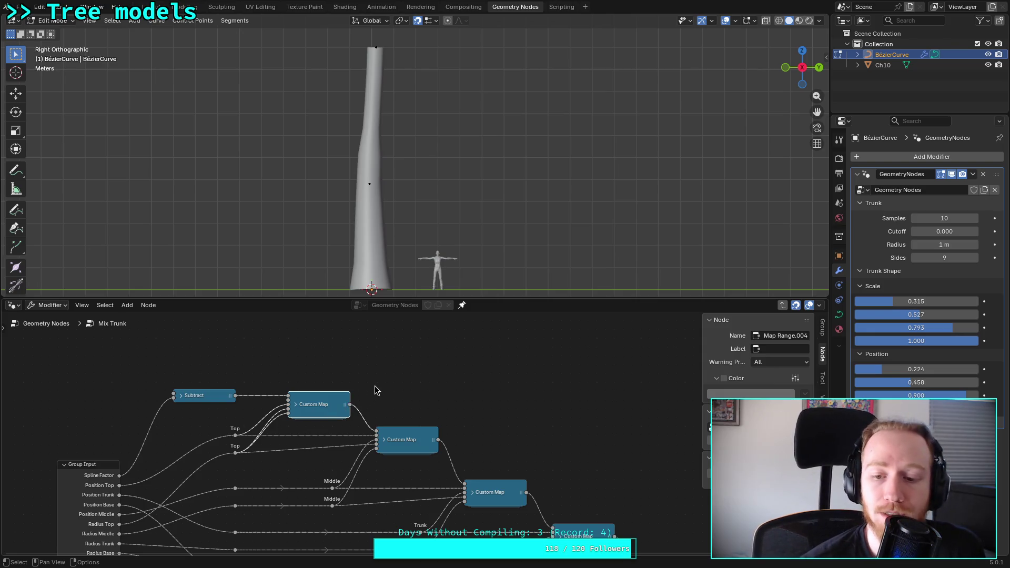
Step: Enter the Custom Map group and then its nested In Range group
{"action": "key", "text": "Home"}
{"action": "mouse_move", "coordinate": [387, 370]}
{"action": "middle_mouse_down"}
{"action": "mouse_move", "coordinate": [390, 354]}
{"action": "mouse_move", "coordinate": [441, 390]}
{"action": "middle_mouse_up"}
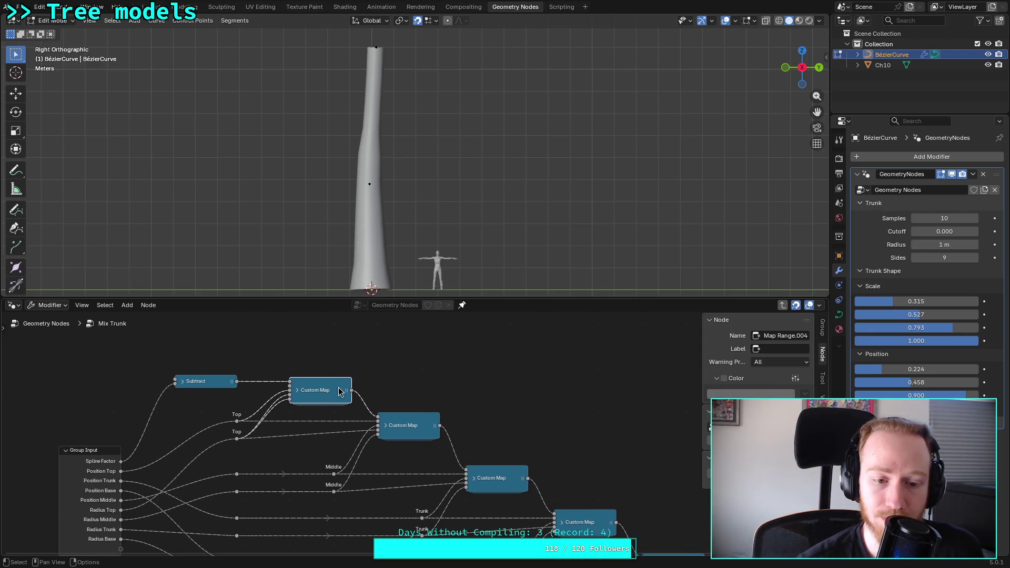
{"action": "middle_click_drag", "start_coordinate": [395, 366], "coordinate": [396, 393]}
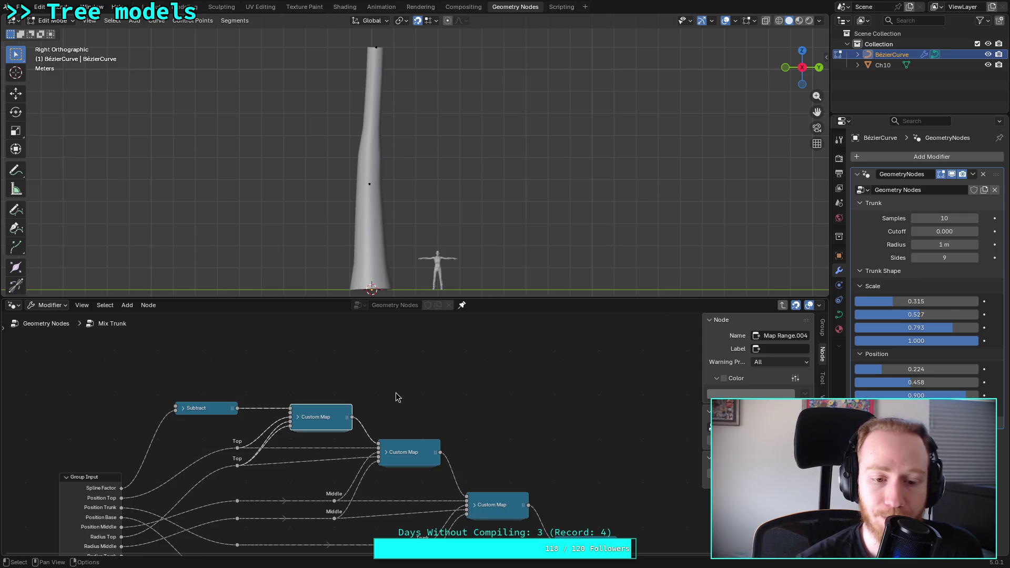
{"action": "double_click", "coordinate": [319, 415]}
{"action": "middle_click_drag", "start_coordinate": [323, 412], "coordinate": [287, 384]}
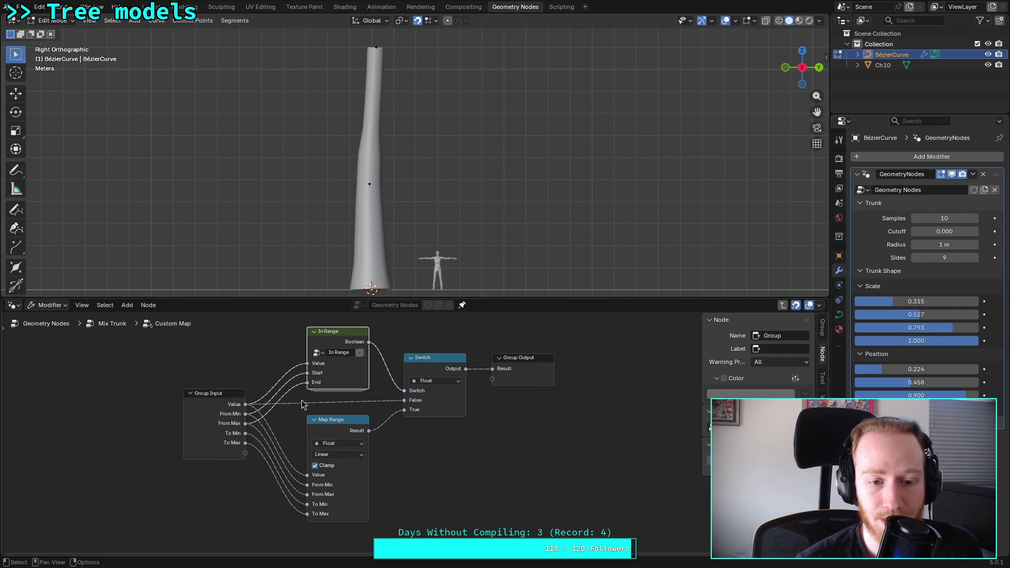
{"action": "scroll", "coordinate": [309, 410], "scroll_direction": "up", "scroll_amount": 2, "text": "shift"}
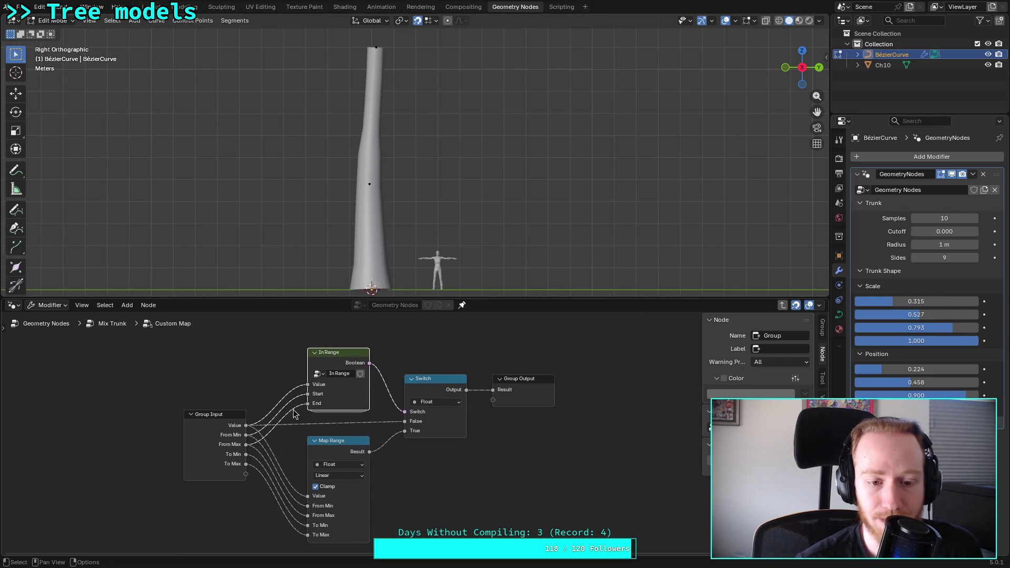
{"action": "double_click", "coordinate": [338, 357]}
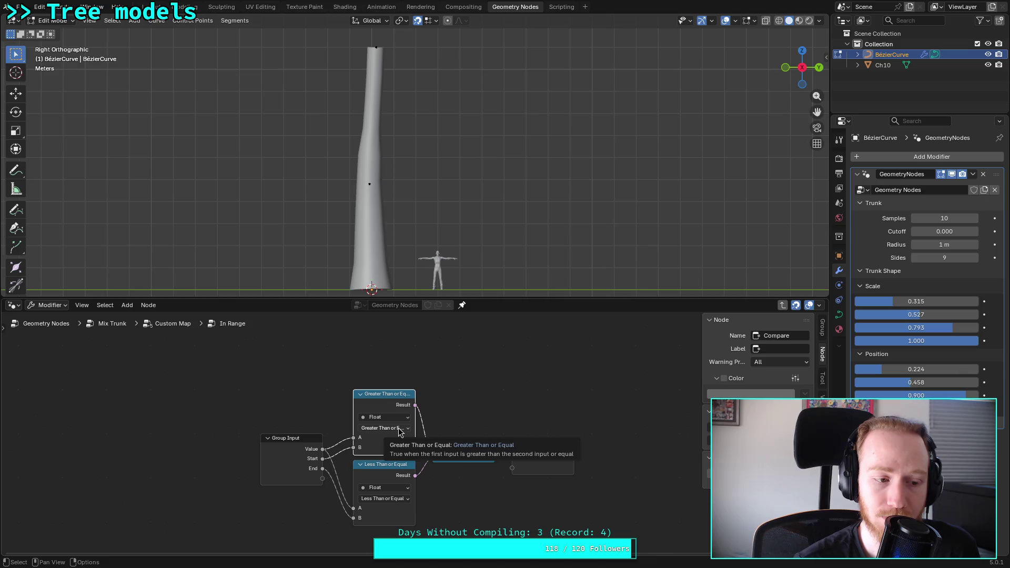
Step: Change In Range's lower comparison to Less Than and go back up to Mix Trunk
{"action": "left_click", "coordinate": [390, 497]}
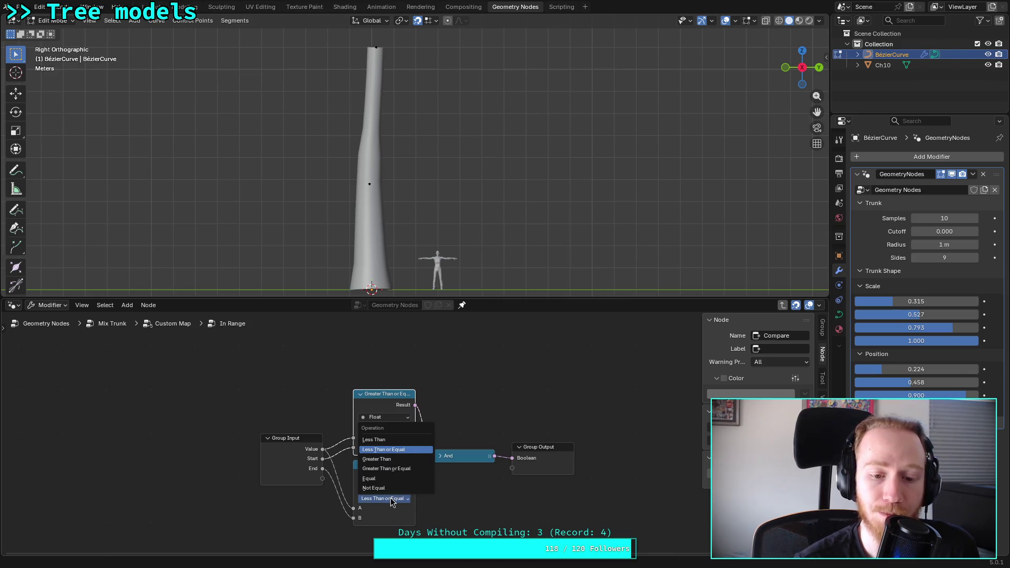
{"action": "left_click", "coordinate": [390, 448]}
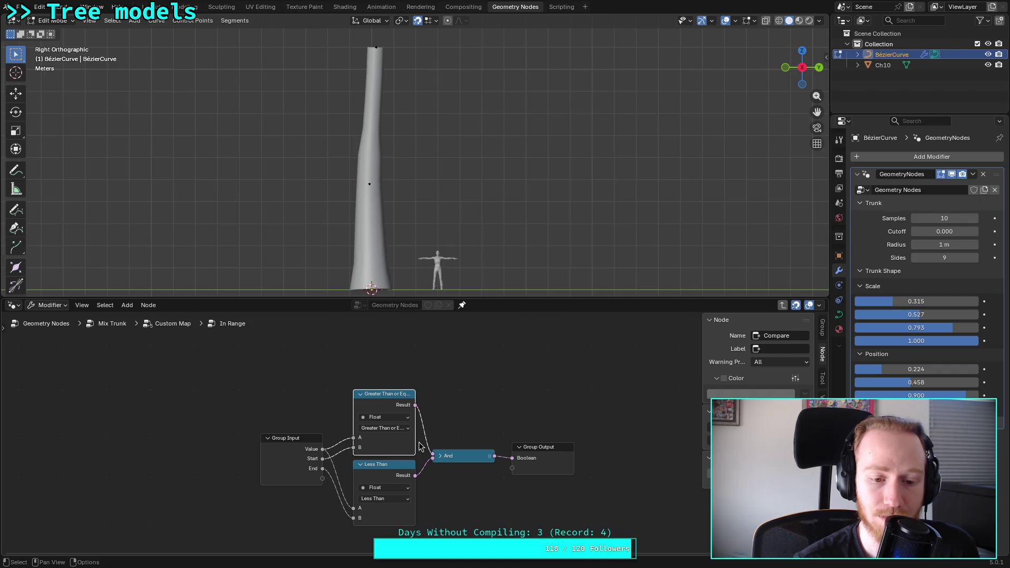
{"action": "left_click", "coordinate": [175, 326]}
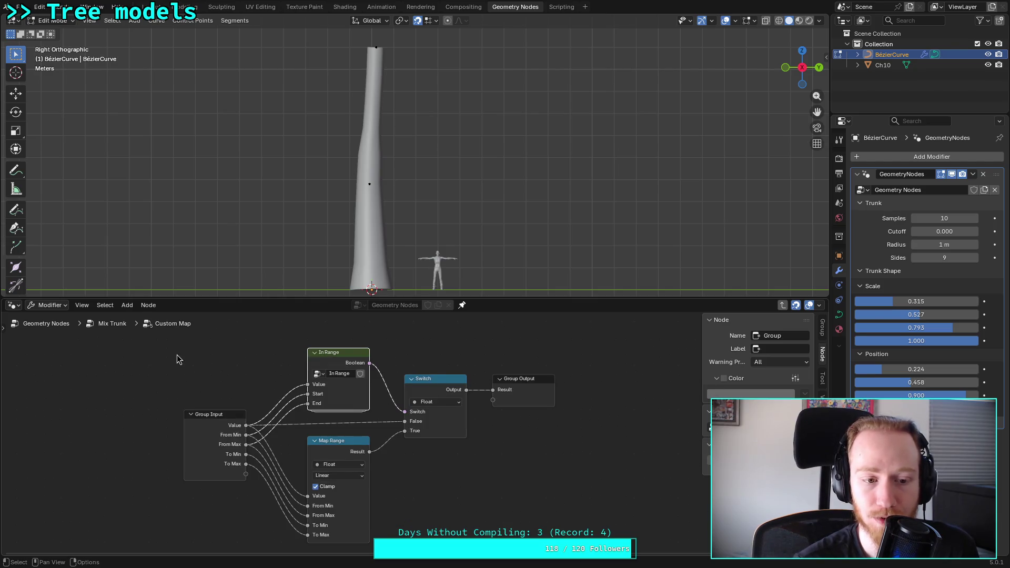
{"action": "left_click", "coordinate": [108, 324]}
Step: Set first Position 0.101, first Scale 0.408, second Position 0.614 and fourth Scale 0.401
{"action": "mouse_move", "coordinate": [894, 370]}
{"action": "left_mouse_down"}
{"action": "mouse_move", "coordinate": [913, 369]}
{"action": "mouse_move", "coordinate": [876, 369]}
{"action": "left_mouse_up"}
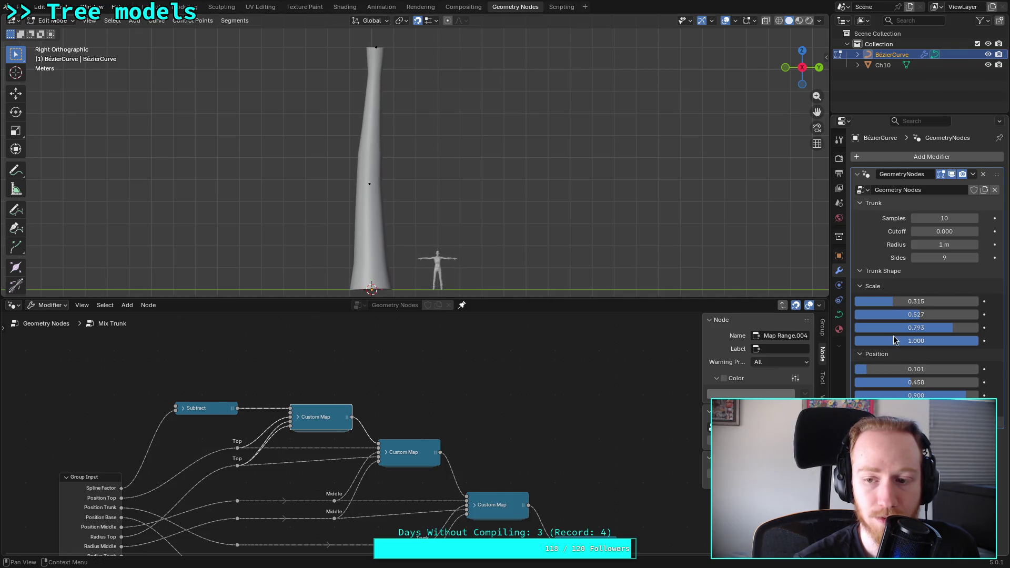
{"action": "mouse_move", "coordinate": [905, 301]}
{"action": "left_mouse_down"}
{"action": "mouse_move", "coordinate": [881, 301]}
{"action": "mouse_move", "coordinate": [904, 301]}
{"action": "left_mouse_up"}
{"action": "left_click_drag", "start_coordinate": [910, 383], "coordinate": [930, 383]}
{"action": "mouse_move", "coordinate": [936, 341]}
{"action": "left_mouse_down"}
{"action": "mouse_move", "coordinate": [889, 340]}
{"action": "mouse_move", "coordinate": [918, 340]}
{"action": "mouse_move", "coordinate": [905, 340]}
{"action": "left_mouse_up"}
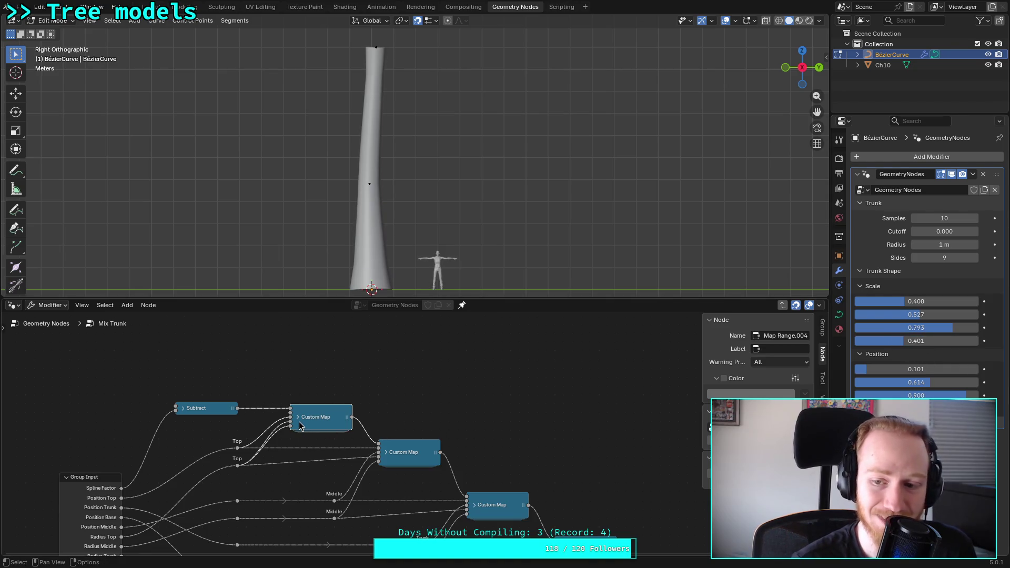
Step: Restore In Range's lower comparison to Less Than or Equal and return to Mix Trunk
{"action": "key", "text": "Tab"}
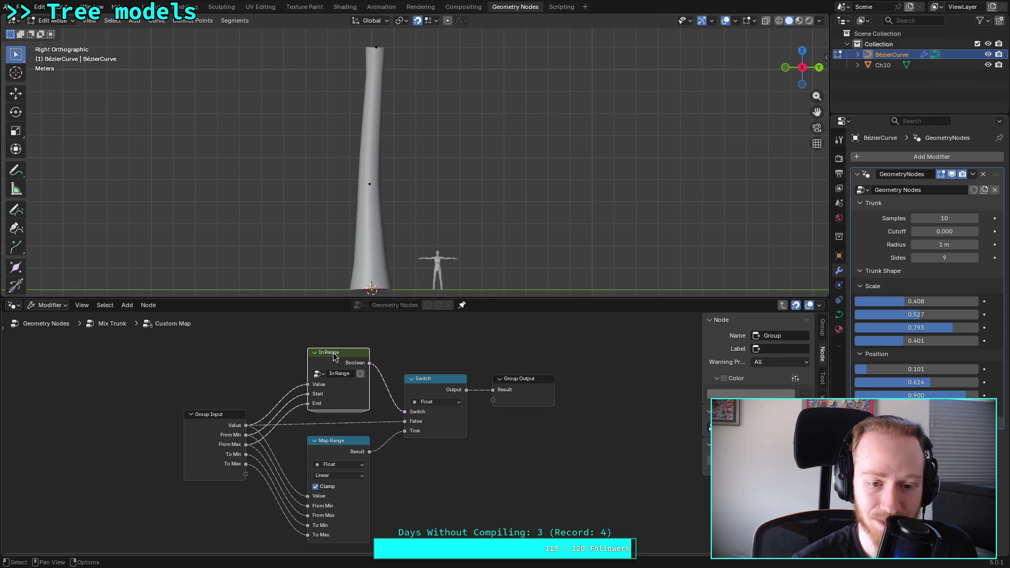
{"action": "key", "text": "Tab"}
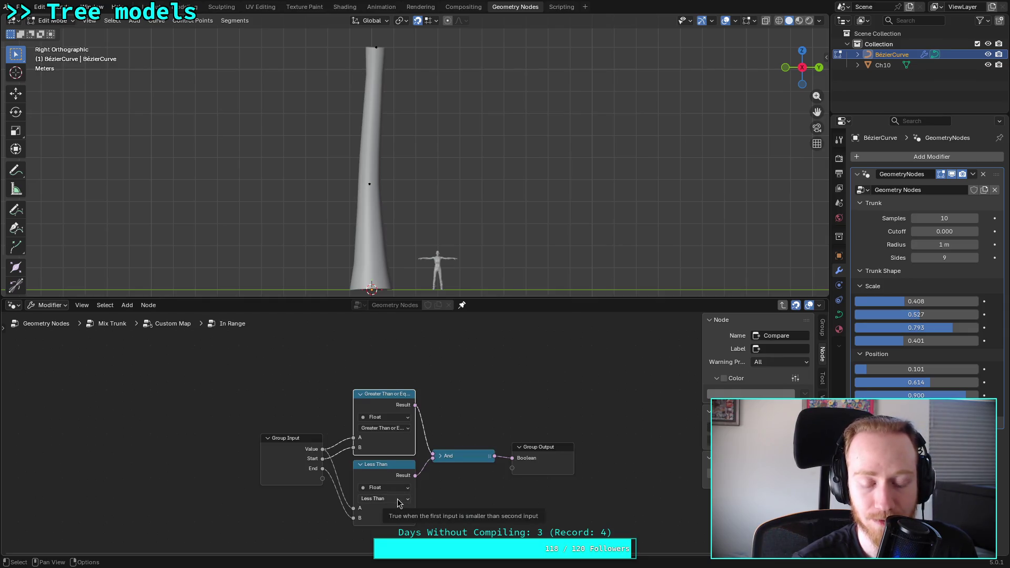
{"action": "left_click", "coordinate": [398, 499]}
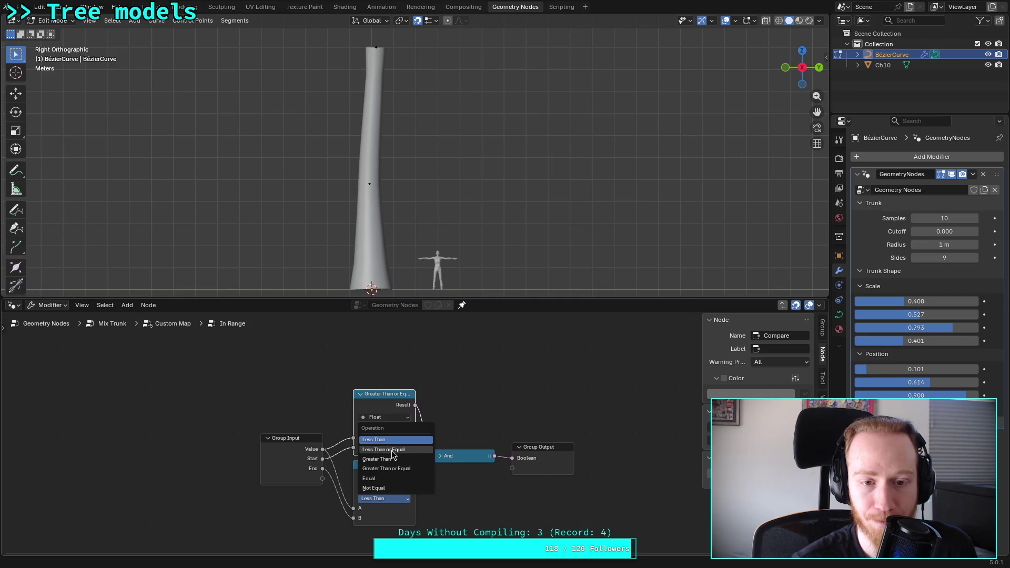
{"action": "left_click", "coordinate": [391, 450]}
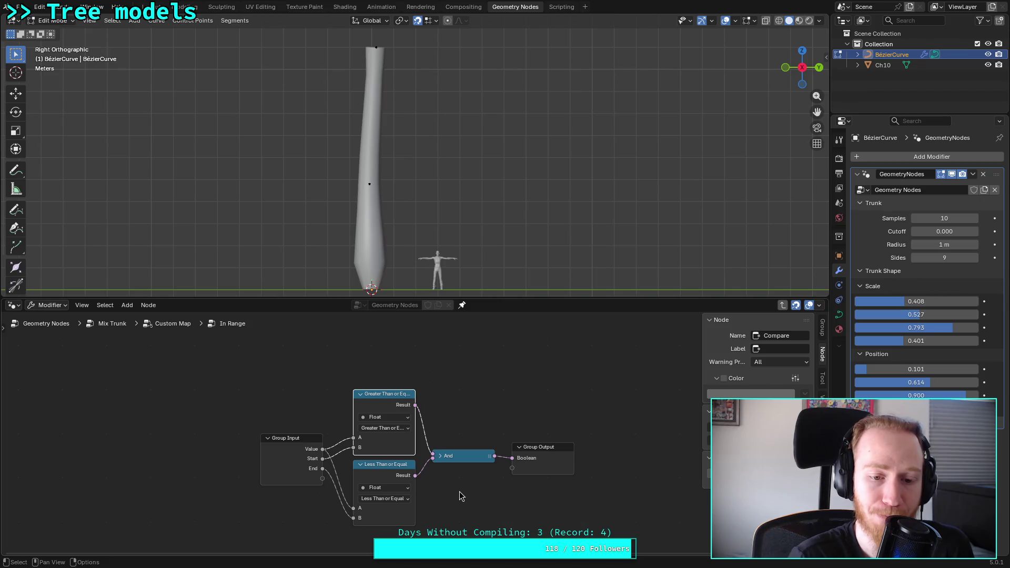
{"action": "left_click", "coordinate": [179, 331]}
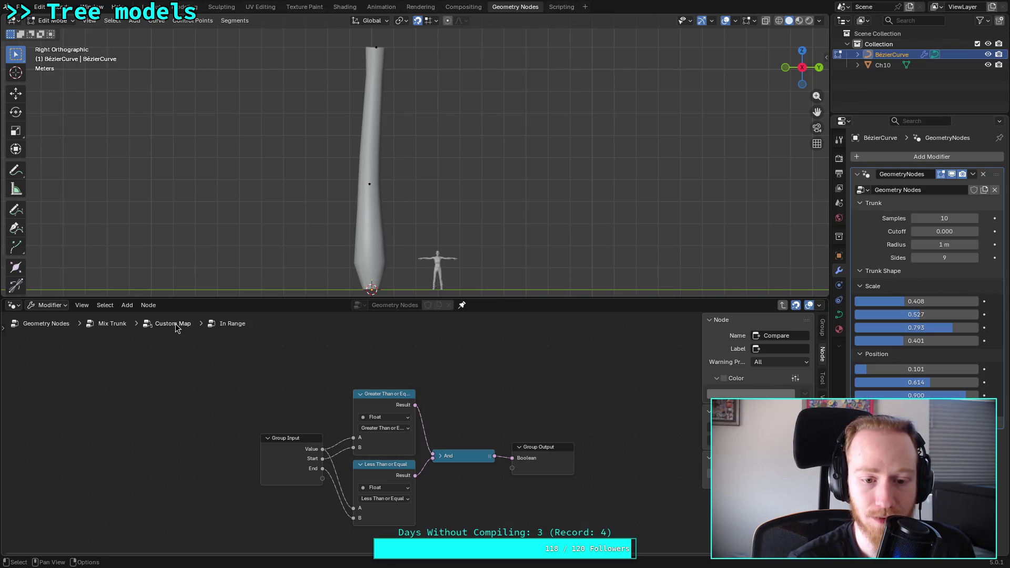
{"action": "left_click", "coordinate": [176, 323]}
{"action": "left_click", "coordinate": [119, 324]}
Step: Zoom out and move the Group Output node further right
{"action": "scroll", "coordinate": [542, 396], "scroll_direction": "down", "scroll_amount": 1}
{"action": "middle_click_drag", "start_coordinate": [541, 397], "coordinate": [374, 381]}
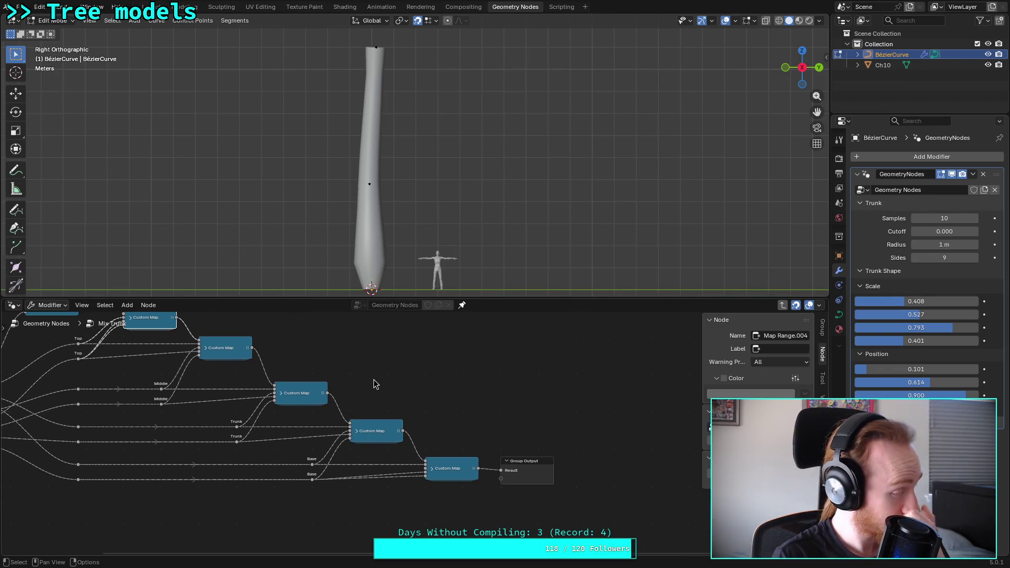
{"action": "scroll", "coordinate": [374, 383], "scroll_direction": "down", "scroll_amount": 2}
{"action": "scroll", "coordinate": [409, 394], "scroll_direction": "down", "scroll_amount": 3}
{"action": "middle_click_drag", "start_coordinate": [419, 401], "coordinate": [403, 380]}
{"action": "left_click_drag", "start_coordinate": [504, 451], "coordinate": [579, 448]}
{"action": "left_click", "coordinate": [452, 454]}
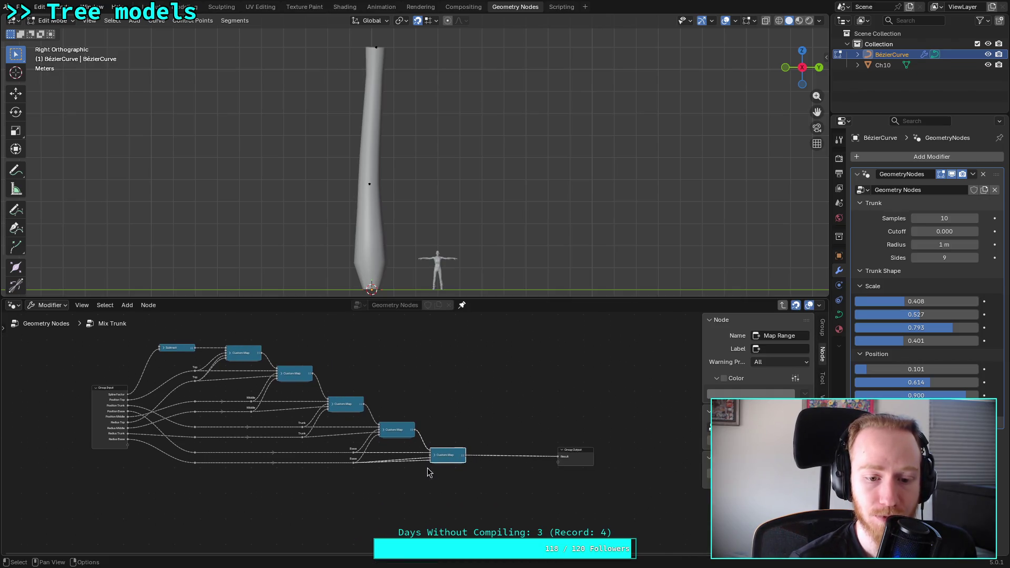
Step: Ungroup the last Custom Map node and arrange its unpacked nodes beside Group Output
{"action": "right_click", "coordinate": [453, 456]}
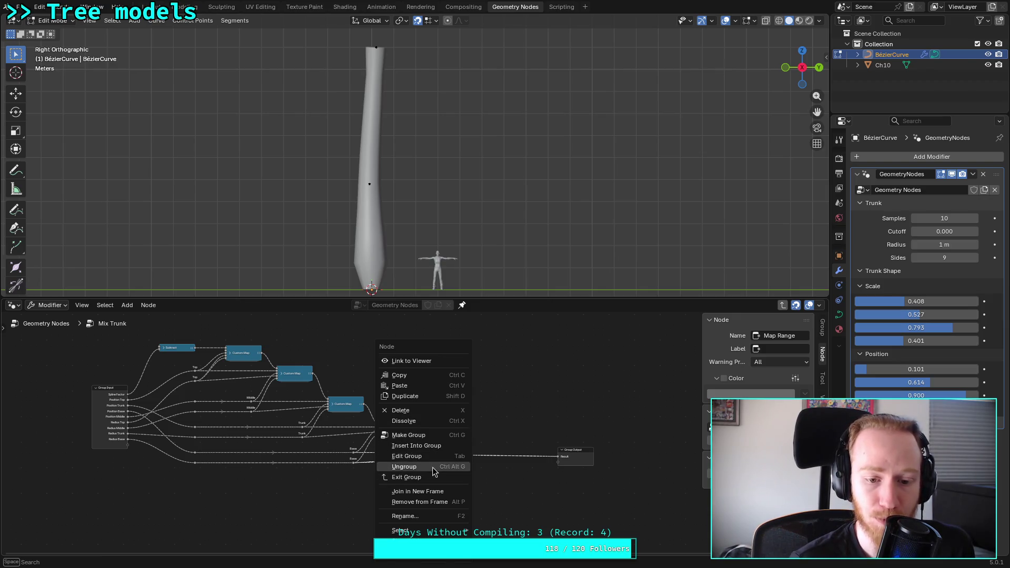
{"action": "left_click", "coordinate": [432, 467]}
{"action": "middle_click_drag", "start_coordinate": [463, 423], "coordinate": [443, 370]}
{"action": "left_click_drag", "start_coordinate": [435, 409], "coordinate": [499, 454]}
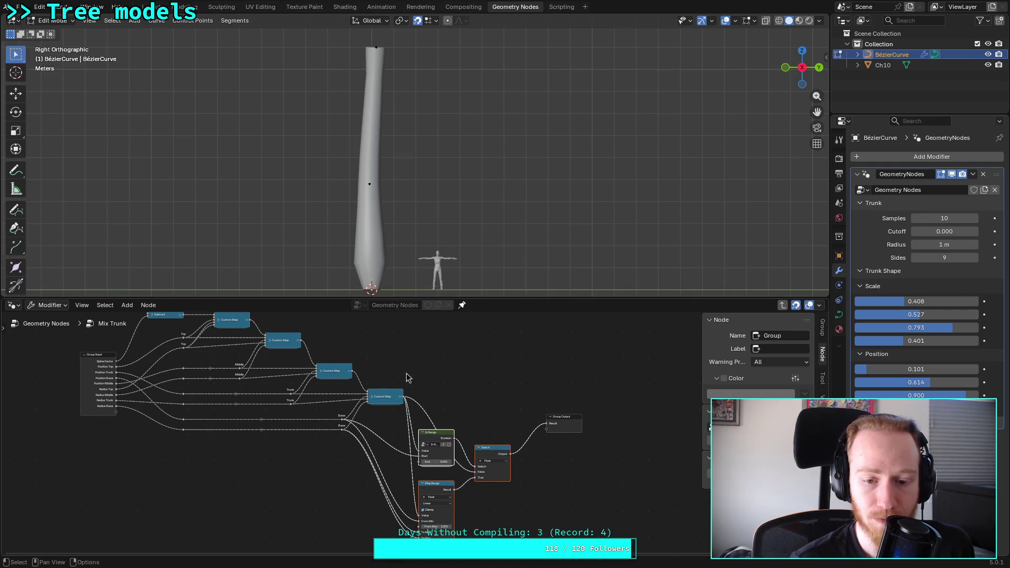
{"action": "middle_click_drag", "start_coordinate": [390, 366], "coordinate": [272, 300]}
{"action": "left_click_drag", "start_coordinate": [442, 355], "coordinate": [520, 397]}
{"action": "mouse_move", "coordinate": [303, 358]}
{"action": "left_mouse_down"}
{"action": "mouse_move", "coordinate": [362, 436]}
{"action": "mouse_move", "coordinate": [421, 429]}
{"action": "left_mouse_up"}
{"action": "scroll", "coordinate": [448, 425], "scroll_direction": "up", "scroll_amount": 2}
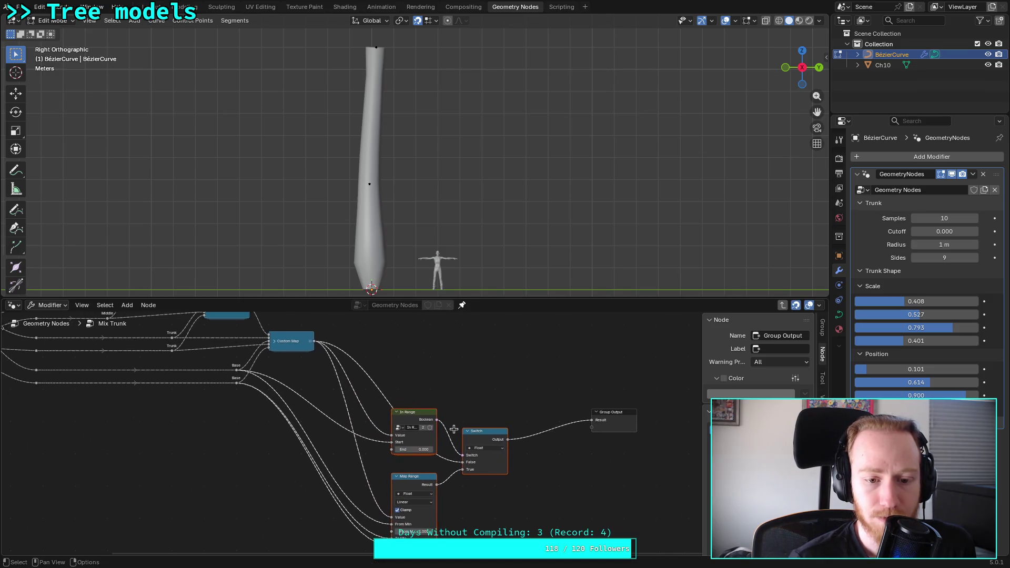
Step: Ungroup the In Range node and change its lower comparison to Less Than
{"action": "left_click", "coordinate": [413, 409]}
{"action": "right_click", "coordinate": [396, 415]}
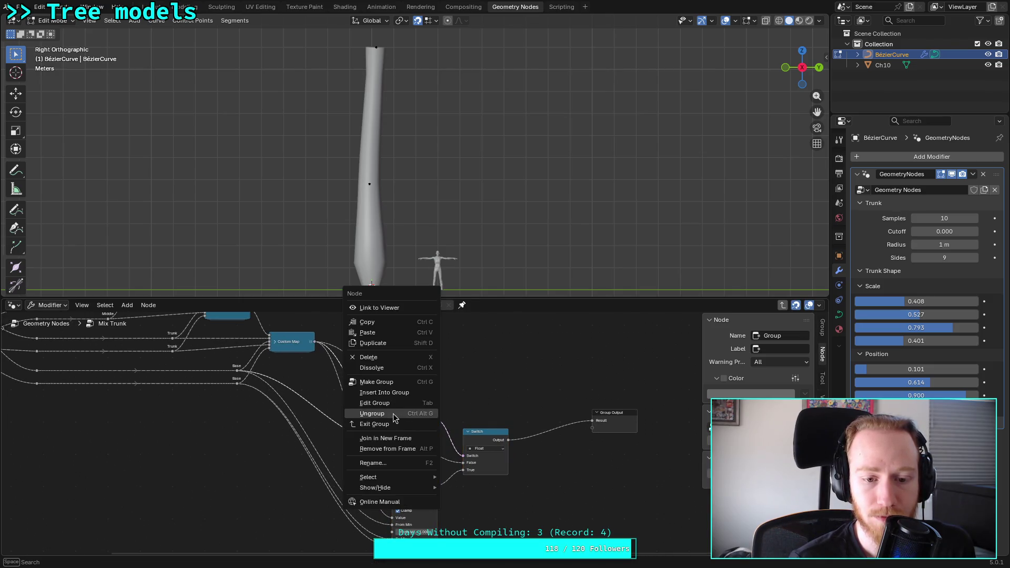
{"action": "left_click", "coordinate": [395, 415]}
{"action": "middle_click_drag", "start_coordinate": [414, 410], "coordinate": [488, 389]}
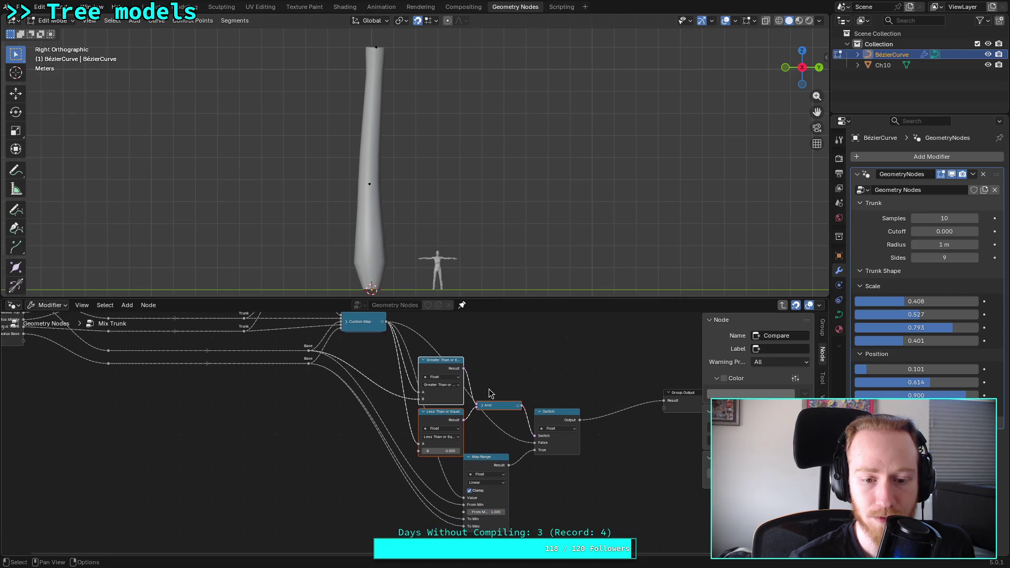
{"action": "scroll", "coordinate": [472, 445], "scroll_direction": "up", "scroll_amount": 1}
{"action": "left_click", "coordinate": [474, 442]}
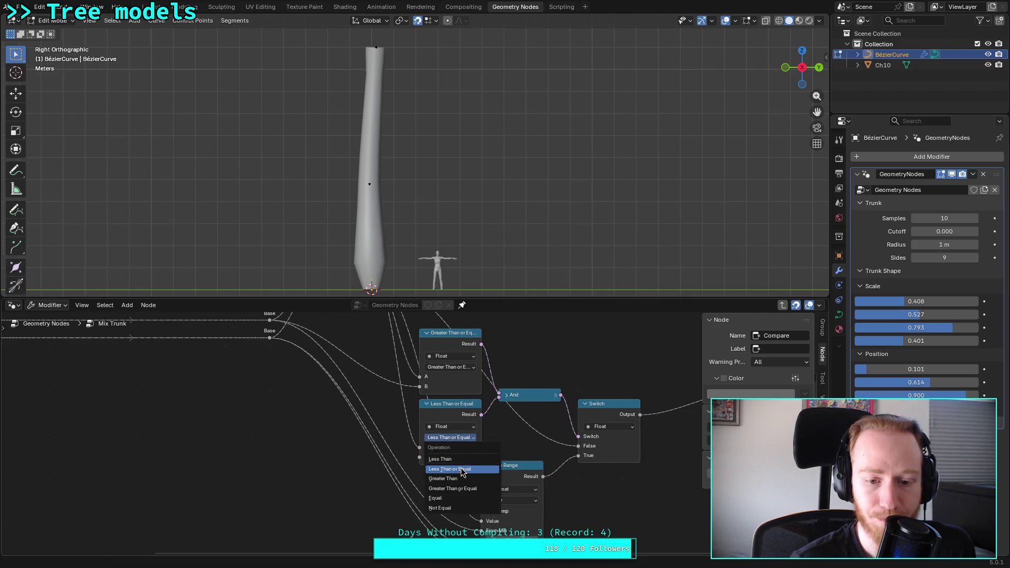
{"action": "left_click", "coordinate": [463, 456]}
{"action": "mouse_move", "coordinate": [485, 427]}
{"action": "middle_mouse_down"}
{"action": "mouse_move", "coordinate": [415, 445]}
{"action": "mouse_move", "coordinate": [421, 453]}
{"action": "middle_mouse_up"}
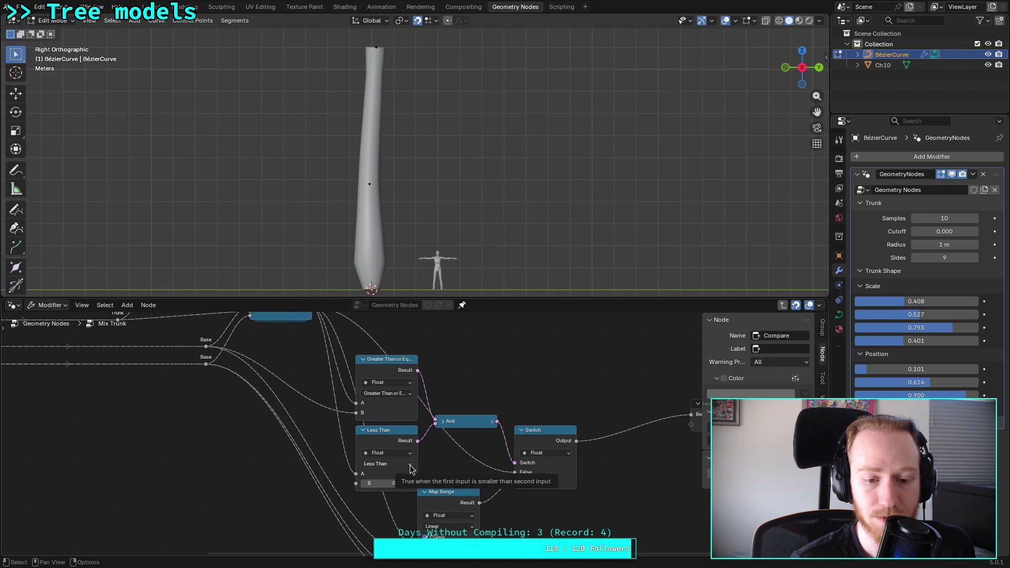
{"action": "left_click", "coordinate": [411, 468]}
{"action": "left_click", "coordinate": [409, 465]}
{"action": "mouse_move", "coordinate": [410, 467]}
{"action": "middle_mouse_down"}
{"action": "mouse_move", "coordinate": [471, 477]}
{"action": "mouse_move", "coordinate": [473, 488]}
{"action": "middle_mouse_up"}
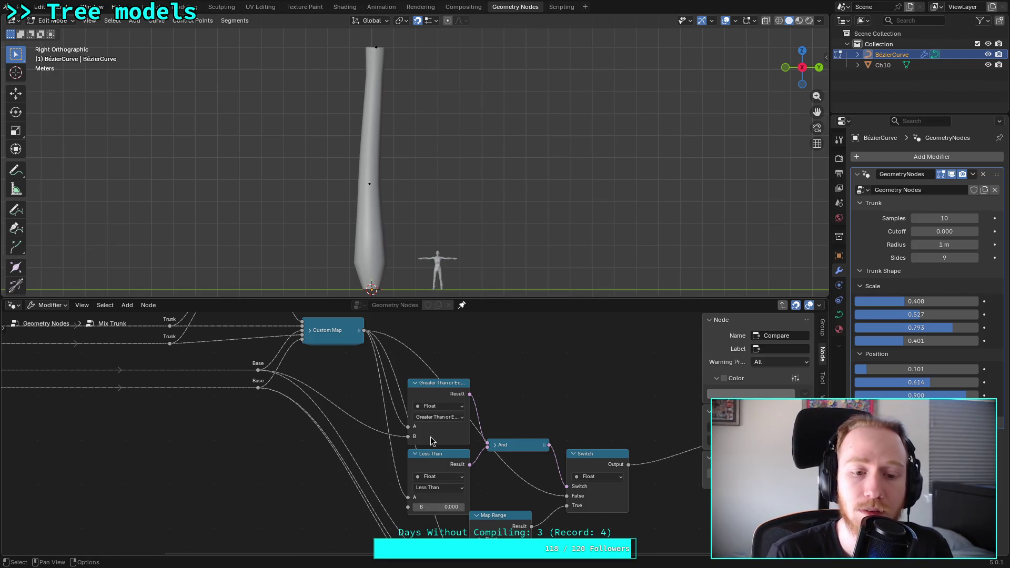
Step: Keep the upper comparison set to Greater Than or Equal
{"action": "mouse_move", "coordinate": [435, 442]}
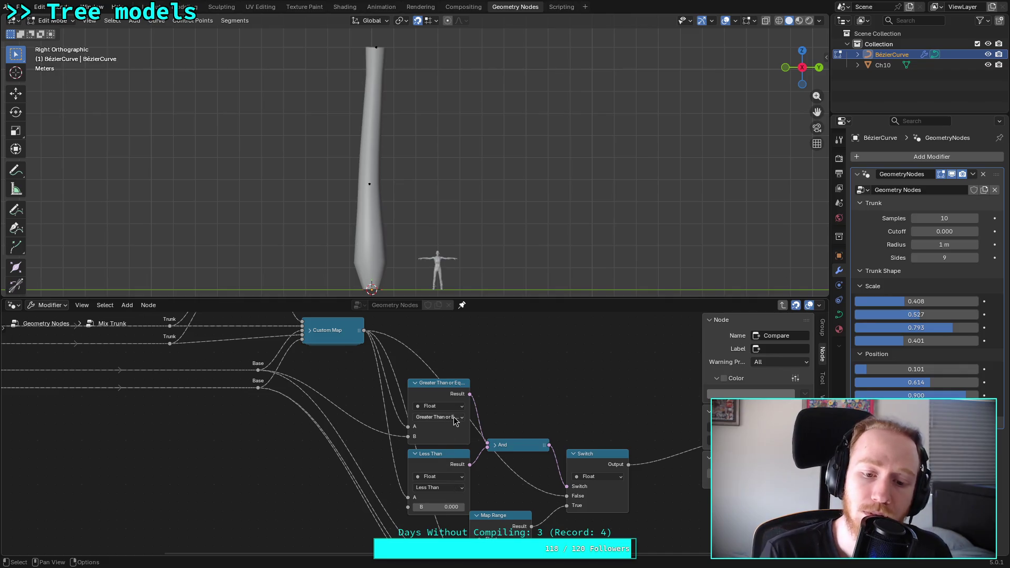
{"action": "left_click", "coordinate": [454, 417]}
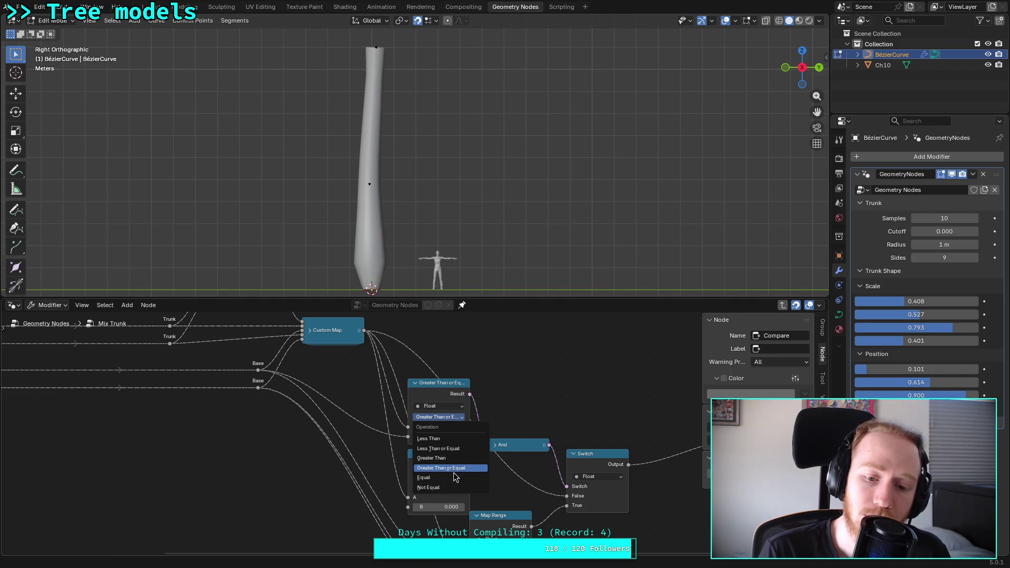
{"action": "left_click", "coordinate": [458, 468]}
{"action": "mouse_move", "coordinate": [374, 450]}
{"action": "middle_mouse_down"}
{"action": "mouse_move", "coordinate": [402, 468]}
{"action": "mouse_move", "coordinate": [392, 457]}
{"action": "middle_mouse_up"}
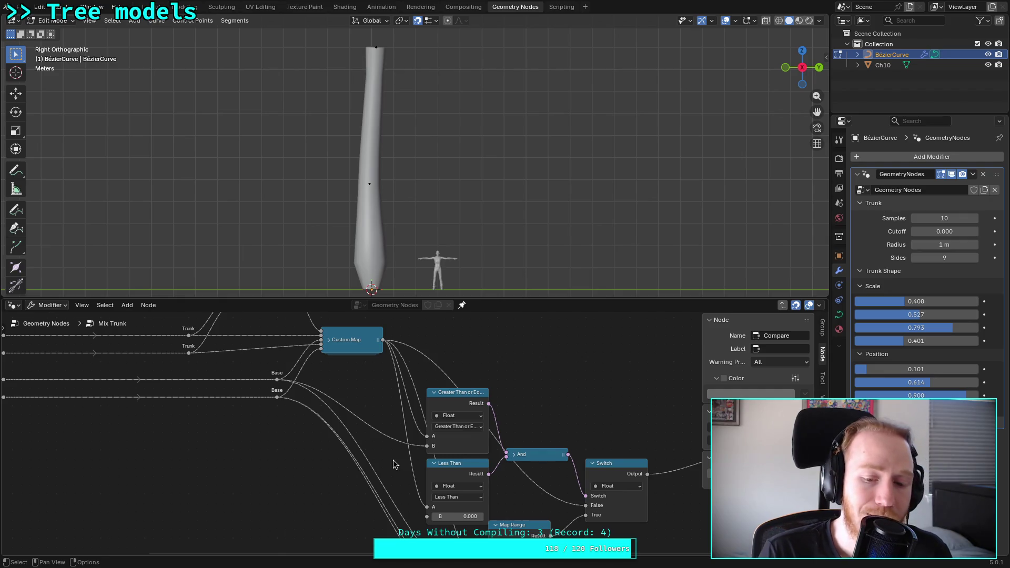
{"action": "mouse_move", "coordinate": [393, 460]}
{"action": "middle_mouse_down"}
{"action": "mouse_move", "coordinate": [371, 434]}
{"action": "mouse_move", "coordinate": [390, 471]}
{"action": "middle_mouse_up"}
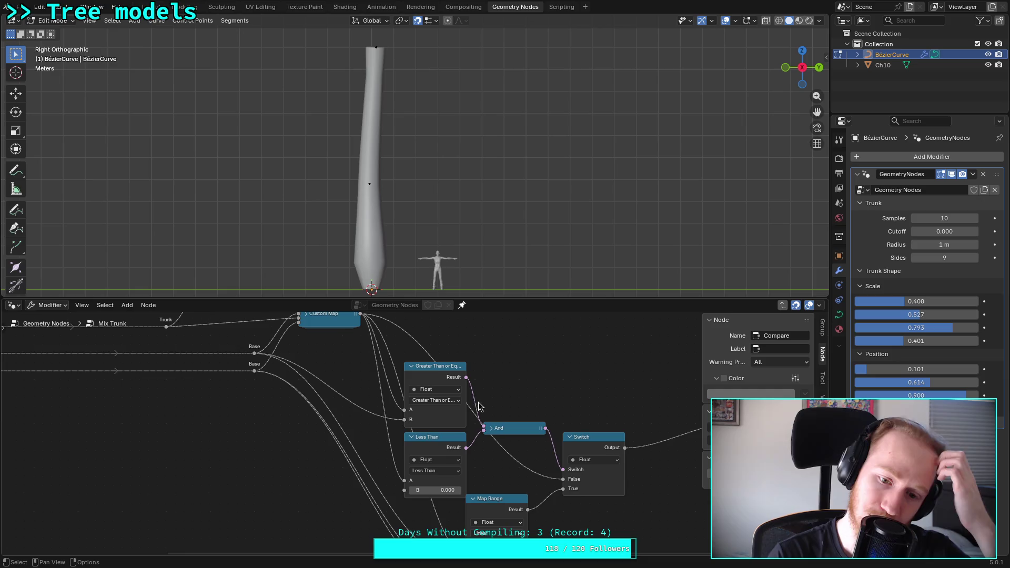
Step: Move the unpacked comparison, And, Map Range and Switch nodes right and add a reroute on a link
{"action": "scroll", "coordinate": [471, 410], "scroll_direction": "down", "scroll_amount": 3}
{"action": "mouse_move", "coordinate": [360, 356]}
{"action": "left_mouse_down"}
{"action": "mouse_move", "coordinate": [463, 481]}
{"action": "mouse_move", "coordinate": [521, 487]}
{"action": "left_mouse_up"}
{"action": "middle_click_drag", "start_coordinate": [521, 487], "coordinate": [469, 438]}
{"action": "left_click_drag", "start_coordinate": [308, 337], "coordinate": [355, 349]}
{"action": "middle_click_drag", "start_coordinate": [399, 369], "coordinate": [421, 418]}
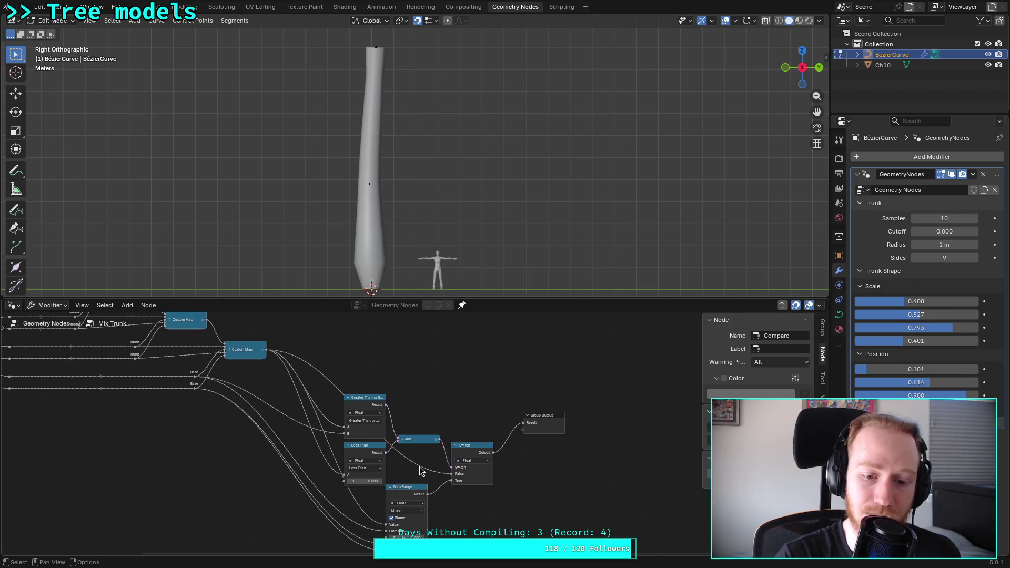
{"action": "right_click_drag", "start_coordinate": [425, 470], "coordinate": [424, 463], "text": "shift"}
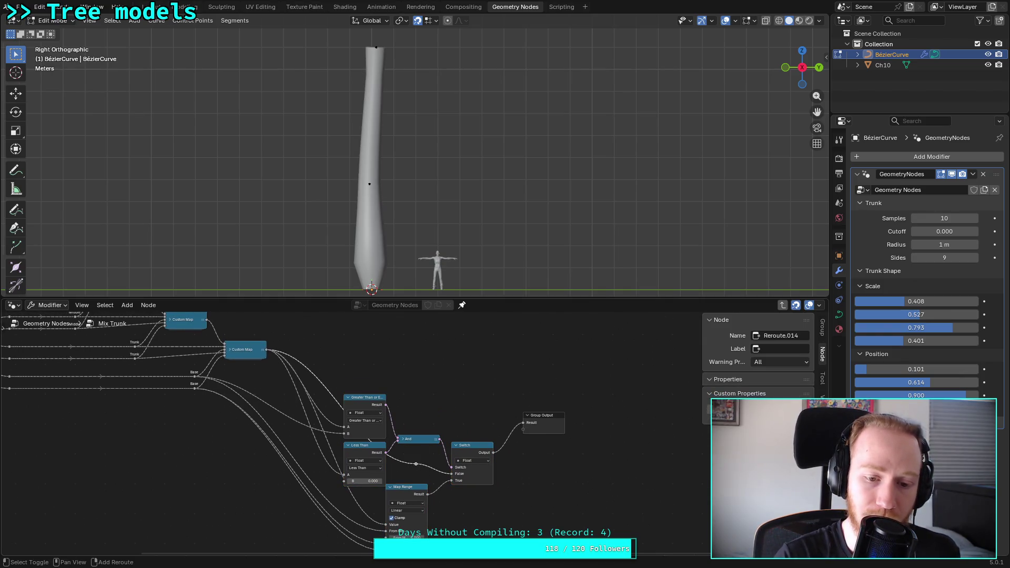
{"action": "mouse_move", "coordinate": [424, 464]}
{"action": "left_mouse_down"}
{"action": "mouse_move", "coordinate": [395, 376]}
{"action": "mouse_move", "coordinate": [379, 349]}
{"action": "mouse_move", "coordinate": [362, 346]}
{"action": "left_mouse_up"}
{"action": "middle_click_drag", "start_coordinate": [450, 414], "coordinate": [449, 380]}
Step: Pan along the Custom Map chain to inspect Group Input and the Subtract node
{"action": "scroll", "coordinate": [450, 380], "scroll_direction": "up", "scroll_amount": 1}
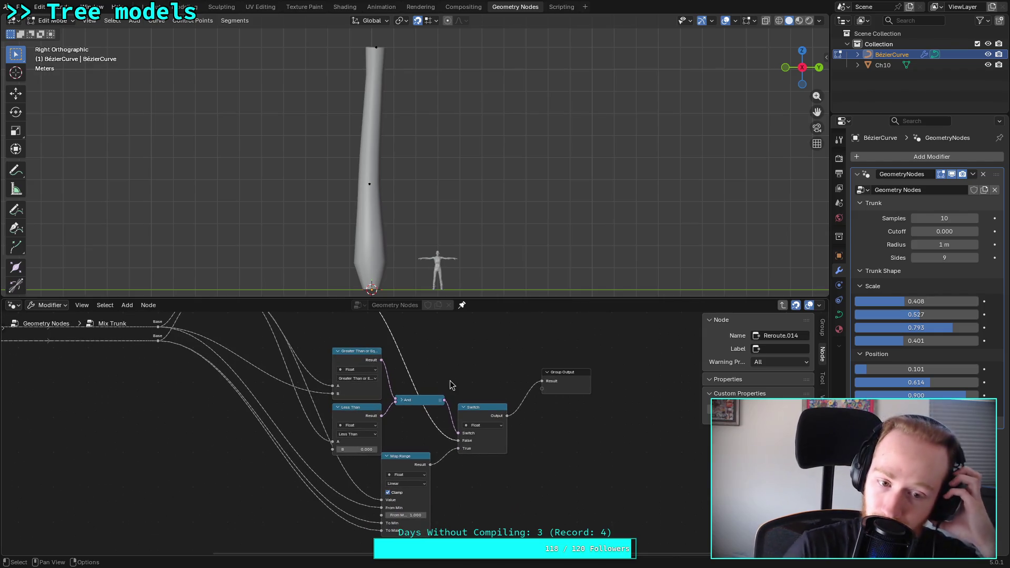
{"action": "middle_click_drag", "start_coordinate": [181, 351], "coordinate": [304, 447]}
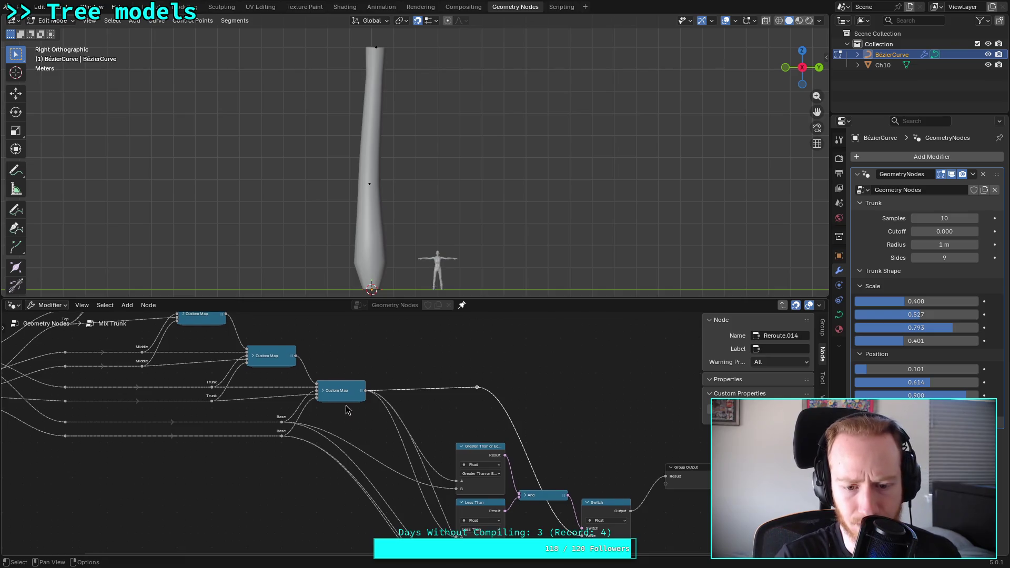
{"action": "middle_click_drag", "start_coordinate": [345, 405], "coordinate": [354, 370]}
{"action": "scroll", "coordinate": [392, 396], "scroll_direction": "up", "scroll_amount": 1}
{"action": "mouse_move", "coordinate": [414, 405]}
{"action": "middle_mouse_down"}
{"action": "mouse_move", "coordinate": [420, 430]}
{"action": "mouse_move", "coordinate": [534, 439]}
{"action": "middle_mouse_up"}
{"action": "scroll", "coordinate": [387, 421], "scroll_direction": "down", "scroll_amount": 1}
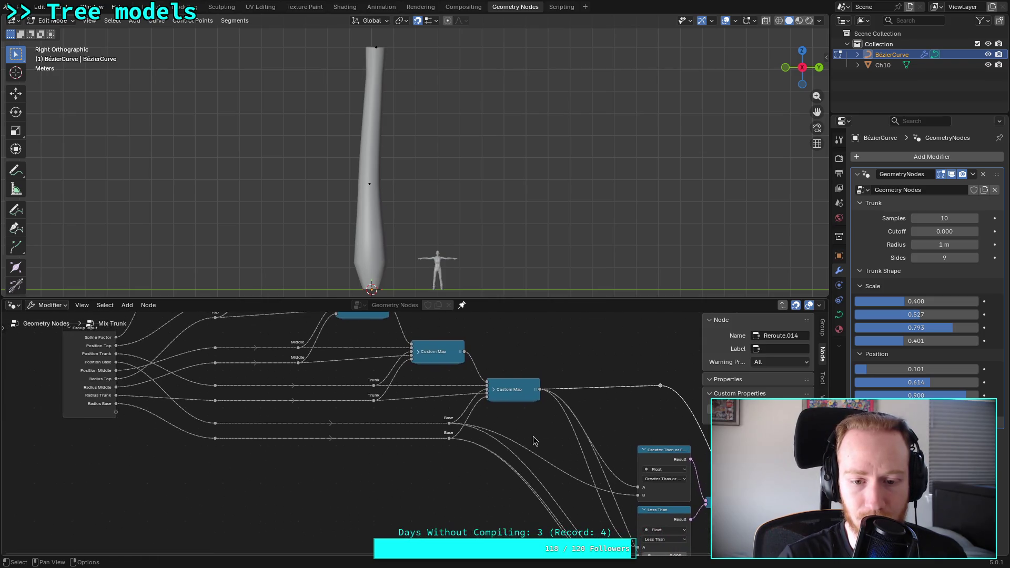
{"action": "middle_click_drag", "start_coordinate": [152, 399], "coordinate": [122, 422]}
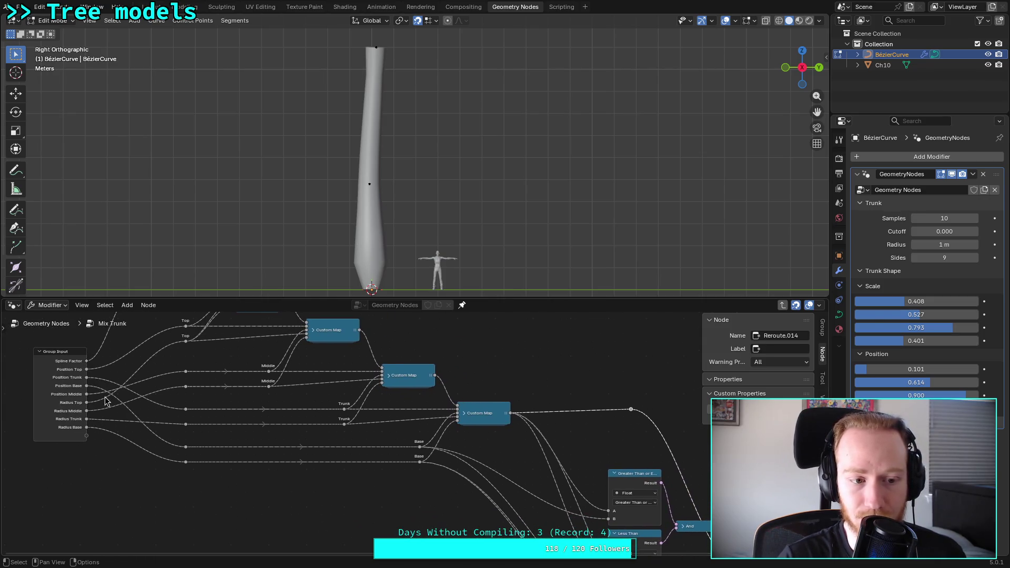
{"action": "scroll", "coordinate": [192, 357], "scroll_direction": "down", "scroll_amount": 1}
{"action": "middle_click_drag", "start_coordinate": [192, 356], "coordinate": [179, 425]}
{"action": "middle_click_drag", "start_coordinate": [191, 364], "coordinate": [152, 344]}
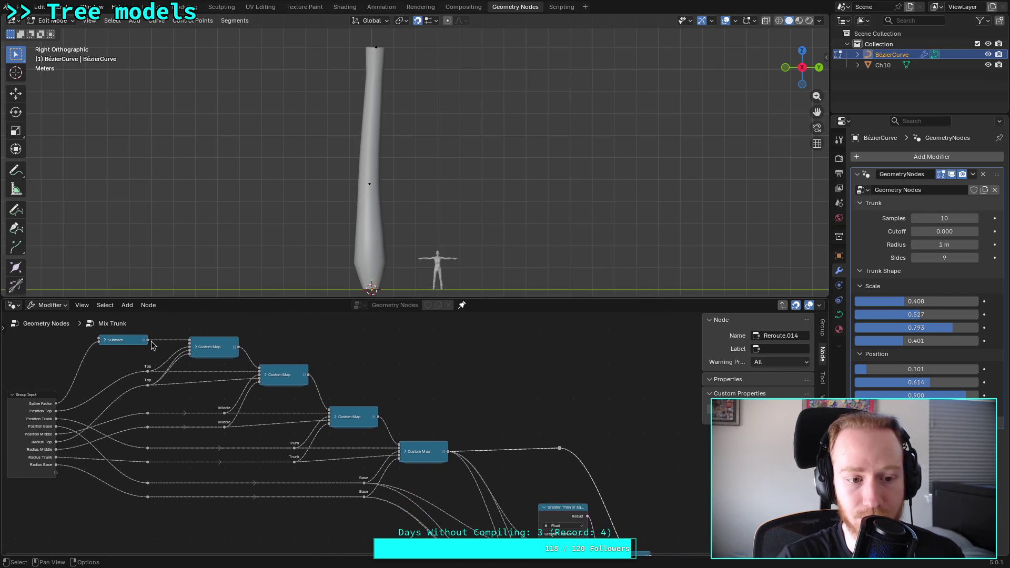
{"action": "mouse_move", "coordinate": [149, 345]}
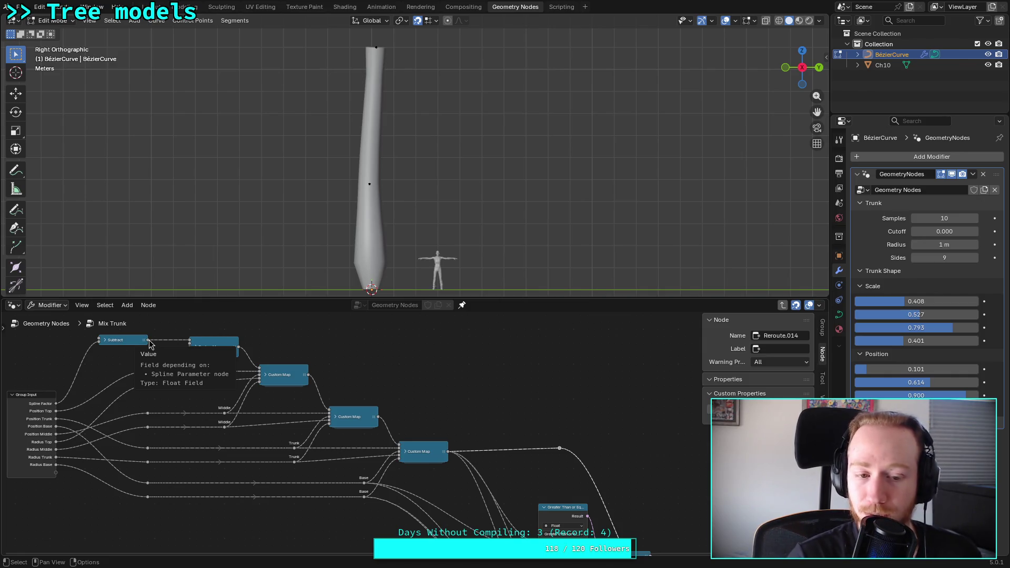
Step: Box-select the comparison, And, Map Range and Switch nodes and delete them
{"action": "mouse_move", "coordinate": [497, 415]}
{"action": "middle_mouse_down"}
{"action": "mouse_move", "coordinate": [464, 385]}
{"action": "mouse_move", "coordinate": [500, 372]}
{"action": "mouse_move", "coordinate": [446, 357]}
{"action": "middle_mouse_up"}
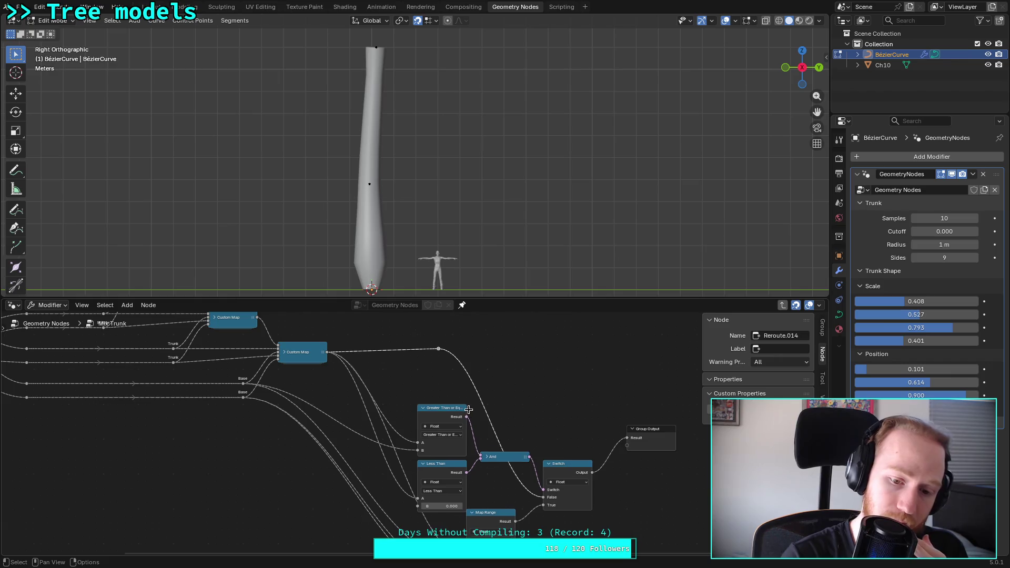
{"action": "middle_click_drag", "start_coordinate": [468, 409], "coordinate": [434, 374]}
{"action": "left_click_drag", "start_coordinate": [389, 348], "coordinate": [542, 540]}
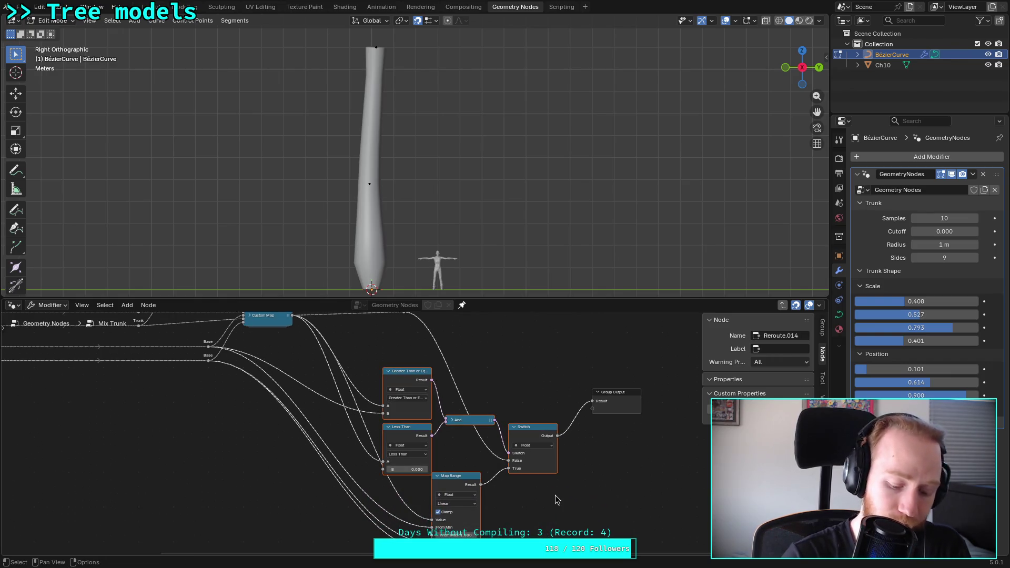
{"action": "key", "text": "x"}
{"action": "left_click", "coordinate": [310, 393]}
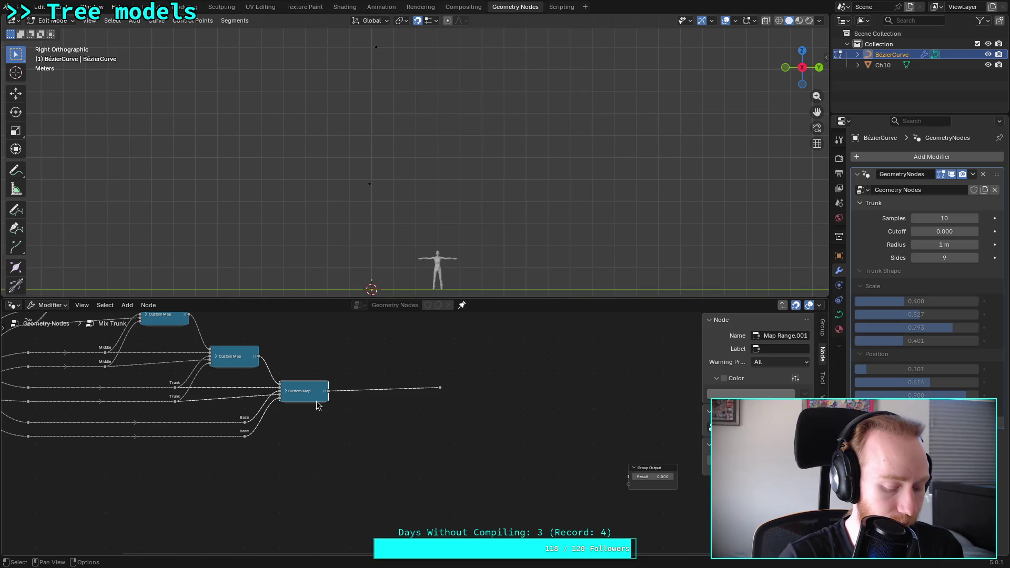
Step: Duplicate the Custom Map node and enter the copy's group for editing
{"action": "key", "text": "shift+d"}
{"action": "left_click", "coordinate": [382, 437]}
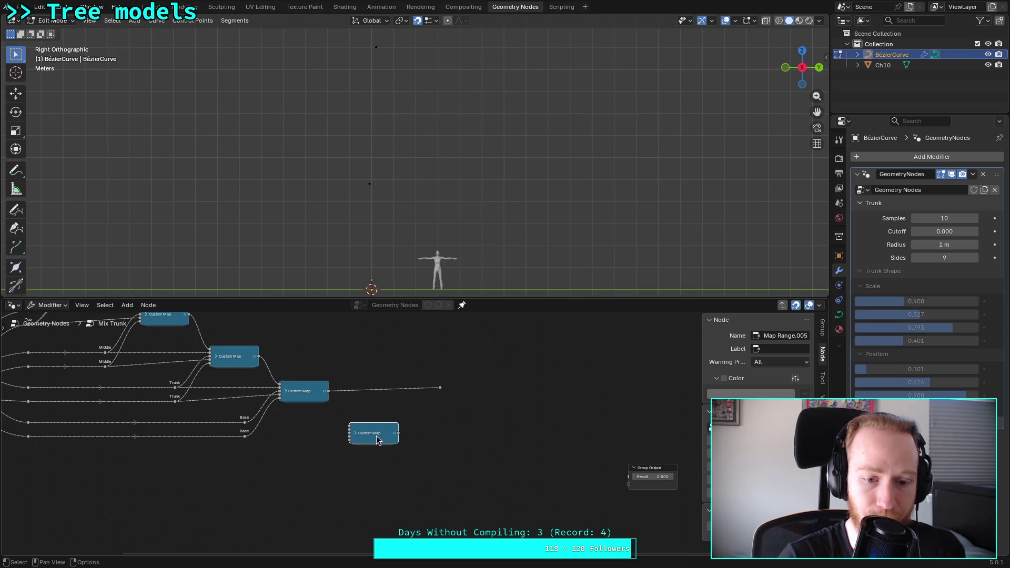
{"action": "key", "text": "Tab"}
{"action": "scroll", "coordinate": [389, 435], "scroll_direction": "up", "scroll_amount": 2}
{"action": "left_click", "coordinate": [218, 417]}
{"action": "scroll", "coordinate": [710, 455], "scroll_direction": "down", "scroll_amount": 5}
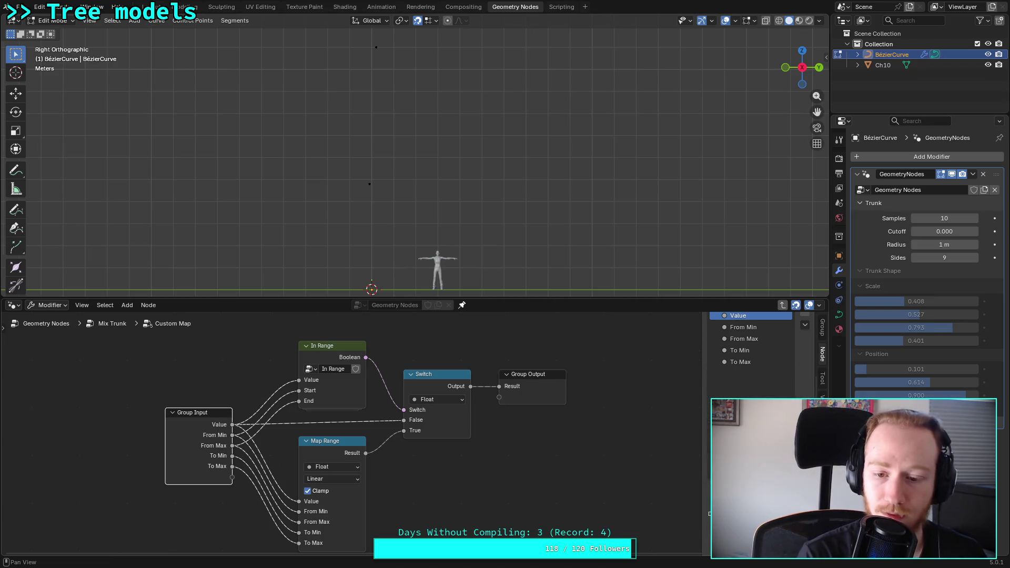
{"action": "scroll", "coordinate": [752, 357], "scroll_direction": "up", "scroll_amount": 3}
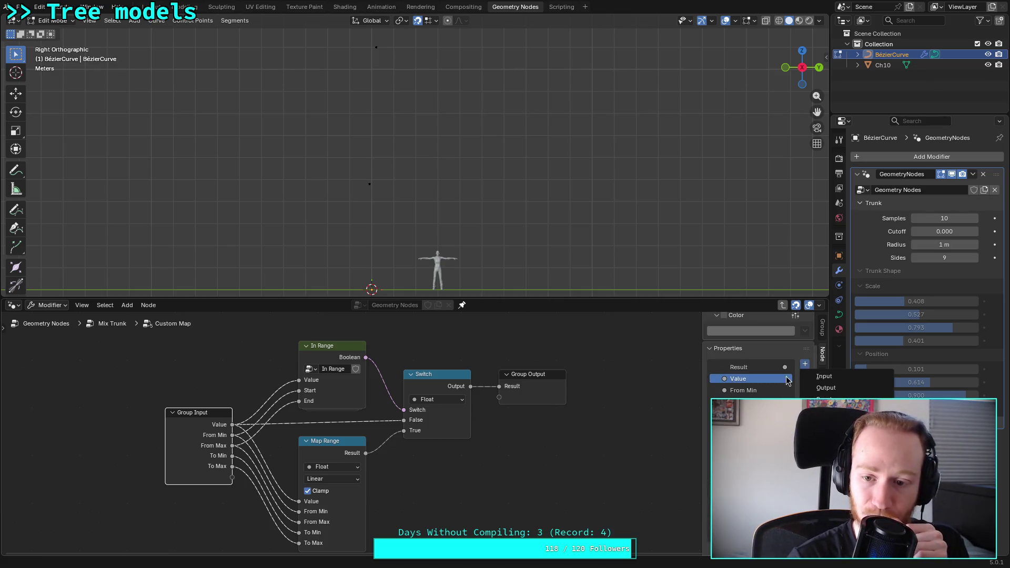
Step: Add a Factor group input, rename Value to Mapped, and order Mapped after Factor
{"action": "left_click", "coordinate": [805, 364]}
{"action": "double_click", "coordinate": [747, 390]}
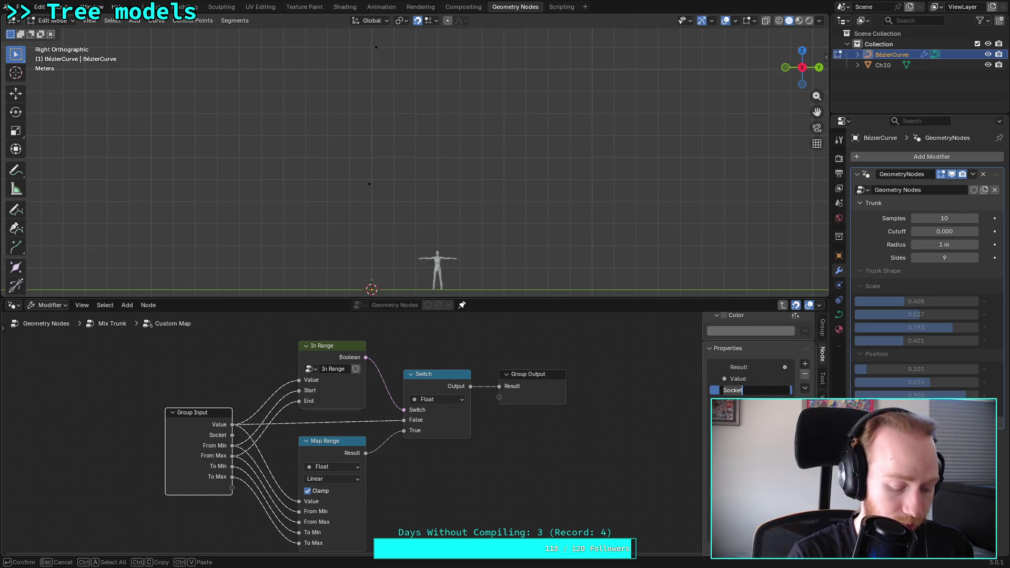
{"action": "type", "text": "Factor"}
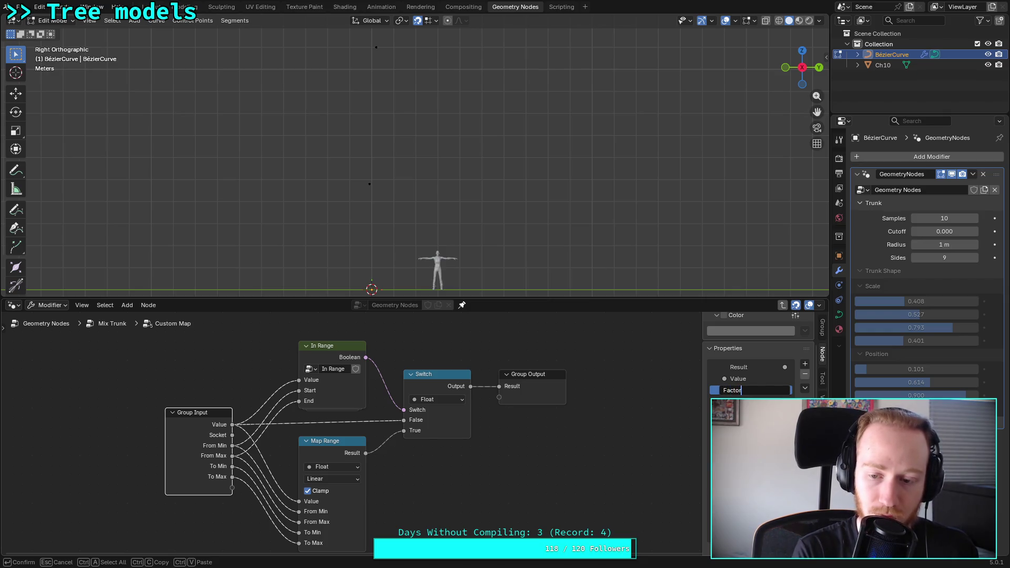
{"action": "key", "text": "Return"}
{"action": "double_click", "coordinate": [749, 379]}
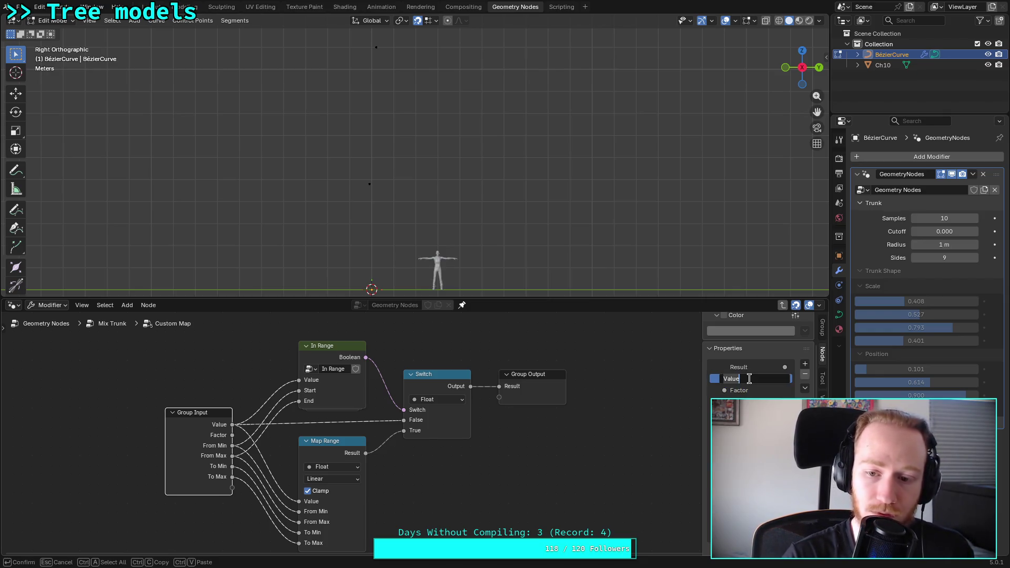
{"action": "type", "text": "Mappe"}
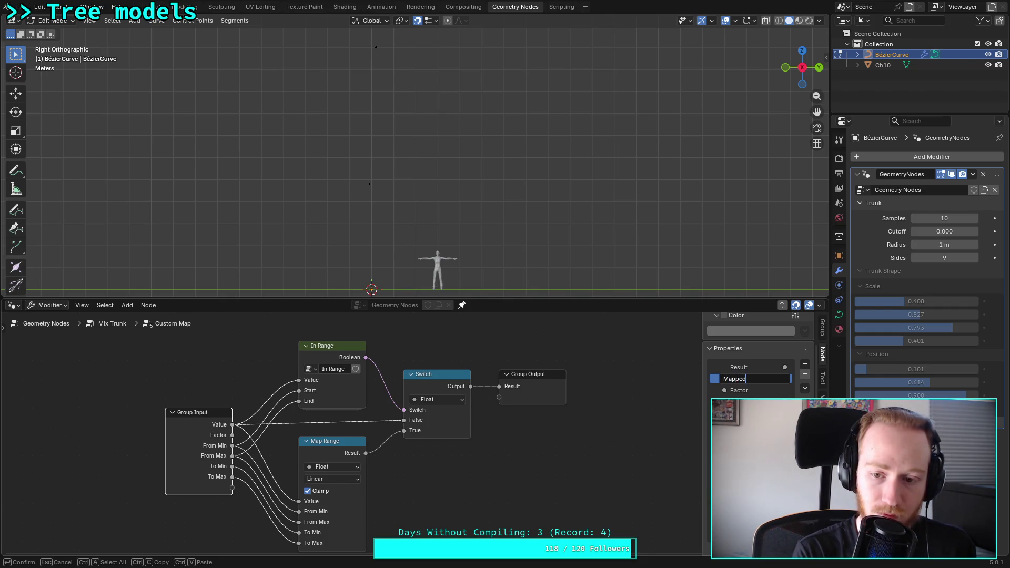
{"action": "type", "text": "d"}
{"action": "key", "text": "Return"}
{"action": "left_click", "coordinate": [753, 390]}
{"action": "scroll", "coordinate": [754, 391], "scroll_direction": "down", "scroll_amount": 3}
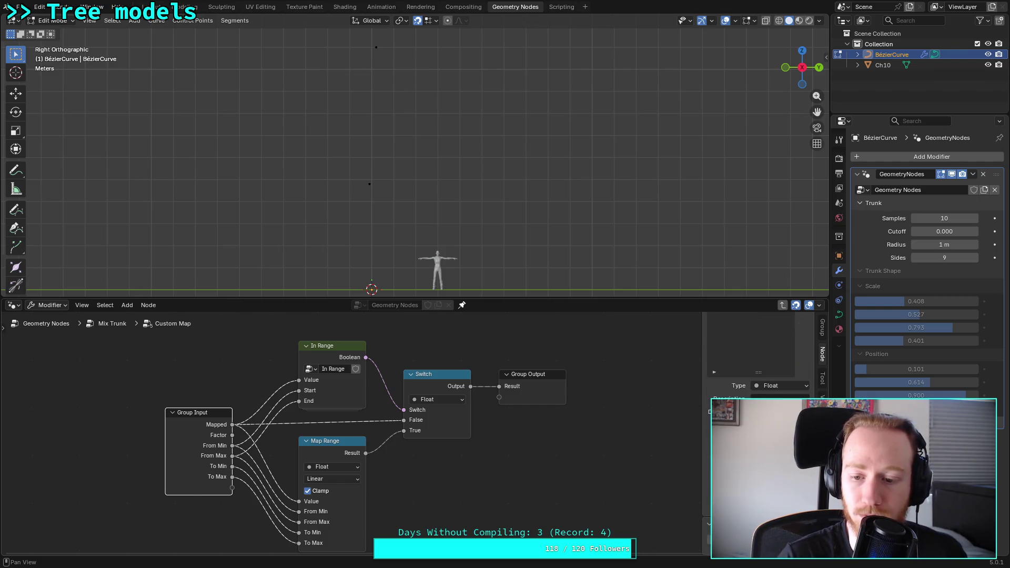
{"action": "scroll", "coordinate": [757, 368], "scroll_direction": "up", "scroll_amount": 3}
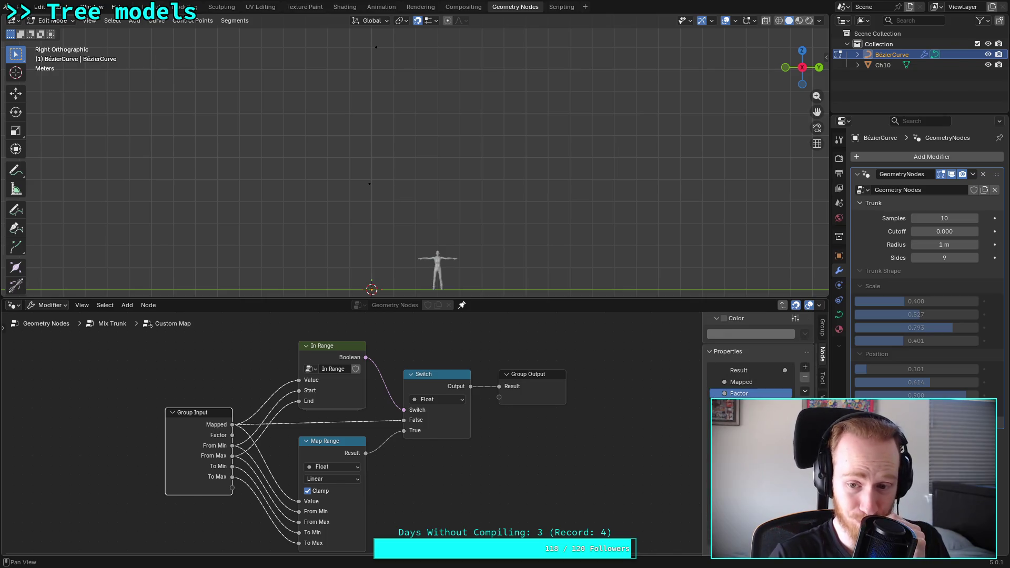
{"action": "left_click_drag", "start_coordinate": [739, 393], "coordinate": [743, 385]}
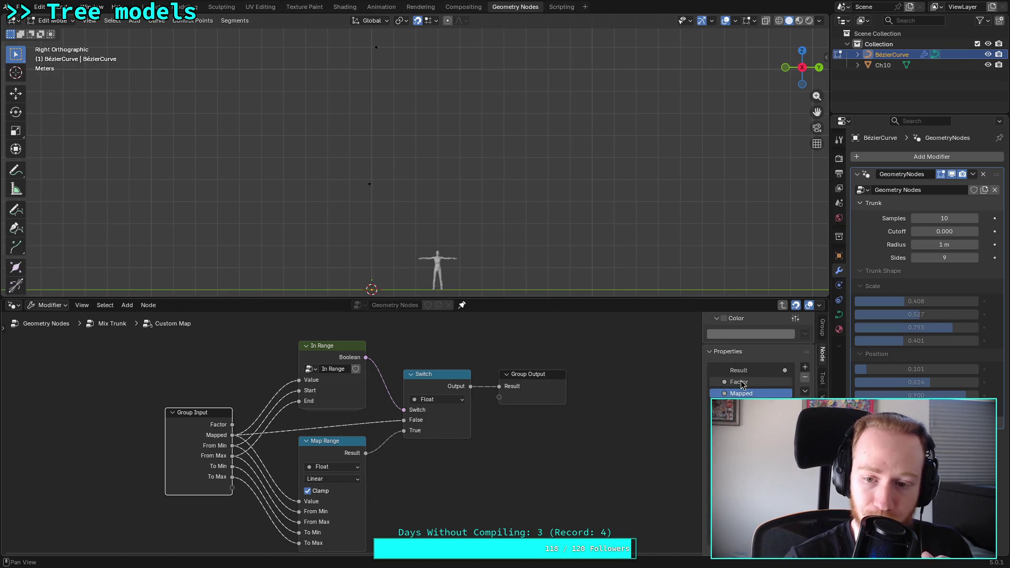
Step: Wire Factor into In Range's Value input and return to the Mix Trunk tree
{"action": "left_click", "coordinate": [235, 428]}
{"action": "left_click_drag", "start_coordinate": [235, 428], "coordinate": [304, 380]}
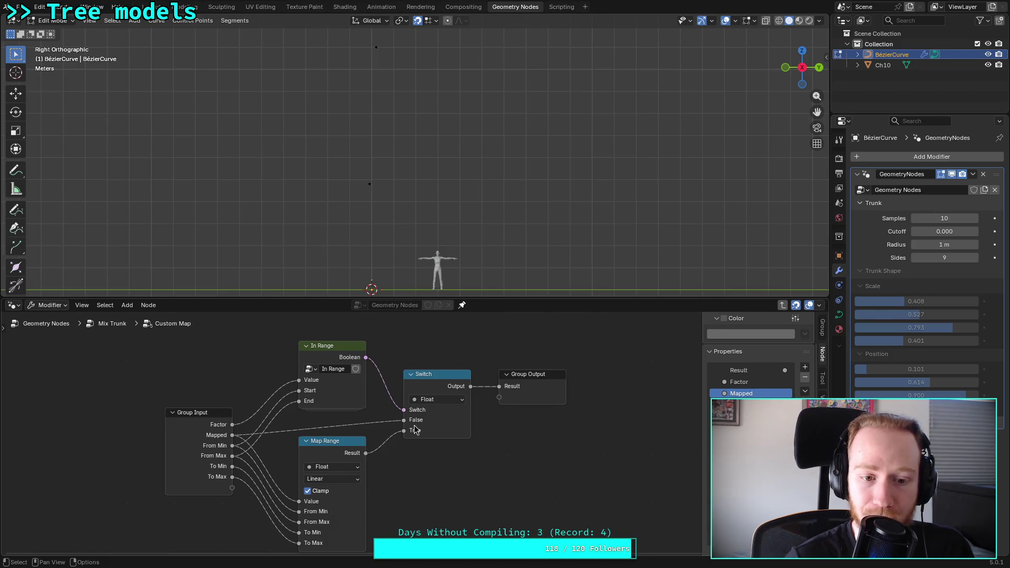
{"action": "mouse_move", "coordinate": [411, 428]}
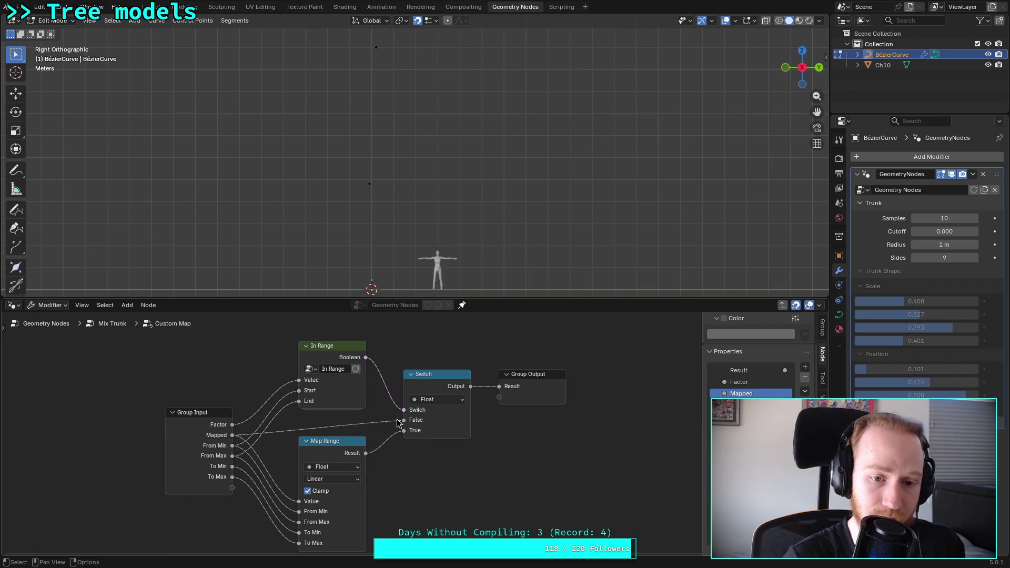
{"action": "key", "text": "Tab"}
{"action": "mouse_move", "coordinate": [342, 432]}
{"action": "middle_mouse_down"}
{"action": "mouse_move", "coordinate": [384, 444]}
{"action": "mouse_move", "coordinate": [469, 424]}
{"action": "mouse_move", "coordinate": [250, 412]}
{"action": "mouse_move", "coordinate": [189, 336]}
{"action": "middle_mouse_up"}
{"action": "left_click", "coordinate": [358, 447]}
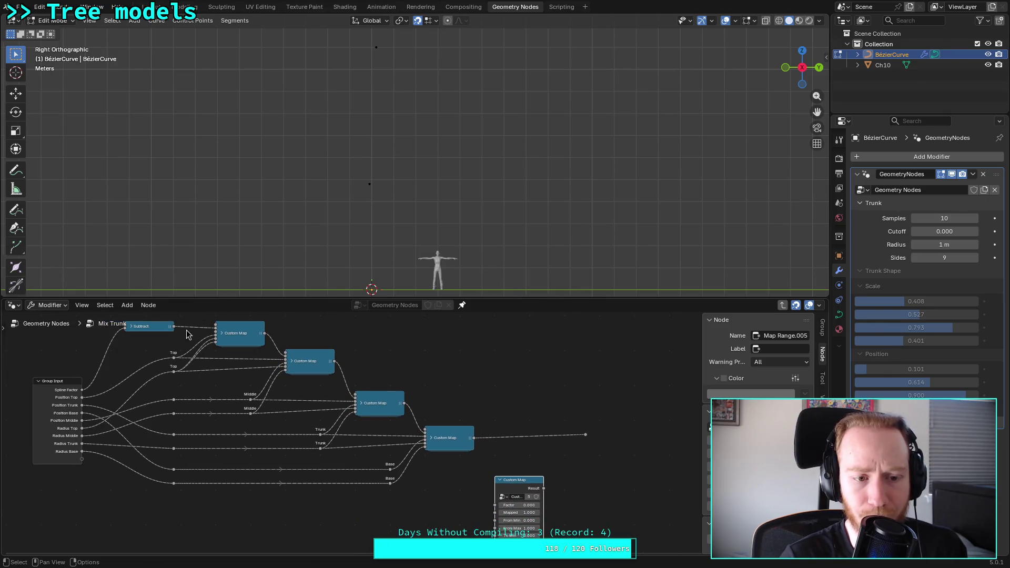
Step: Link Subtract into the new Custom Map's Factor and its Result to Group Output
{"action": "left_click_drag", "start_coordinate": [173, 329], "coordinate": [495, 506]}
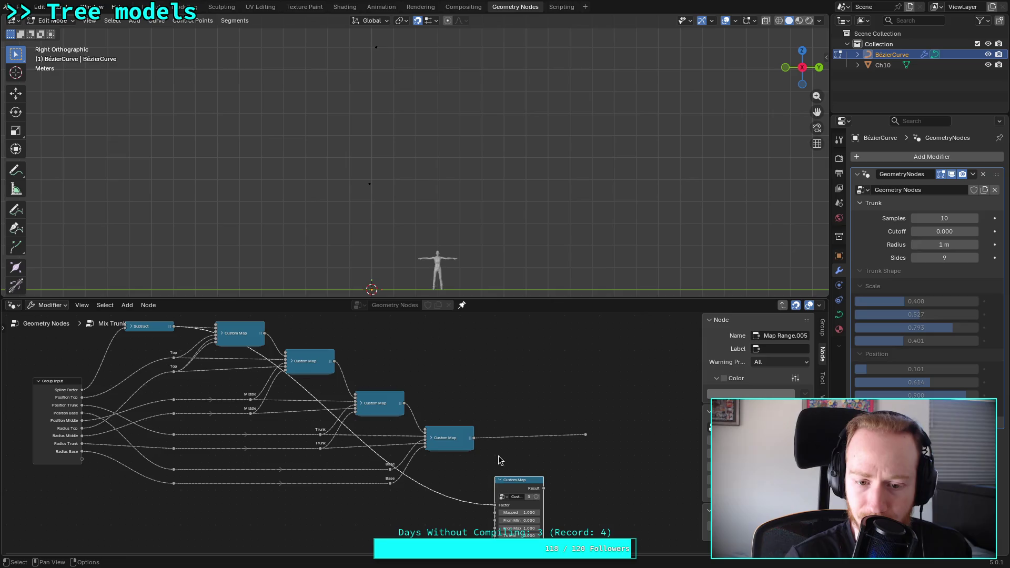
{"action": "left_click_drag", "start_coordinate": [584, 439], "coordinate": [582, 445]}
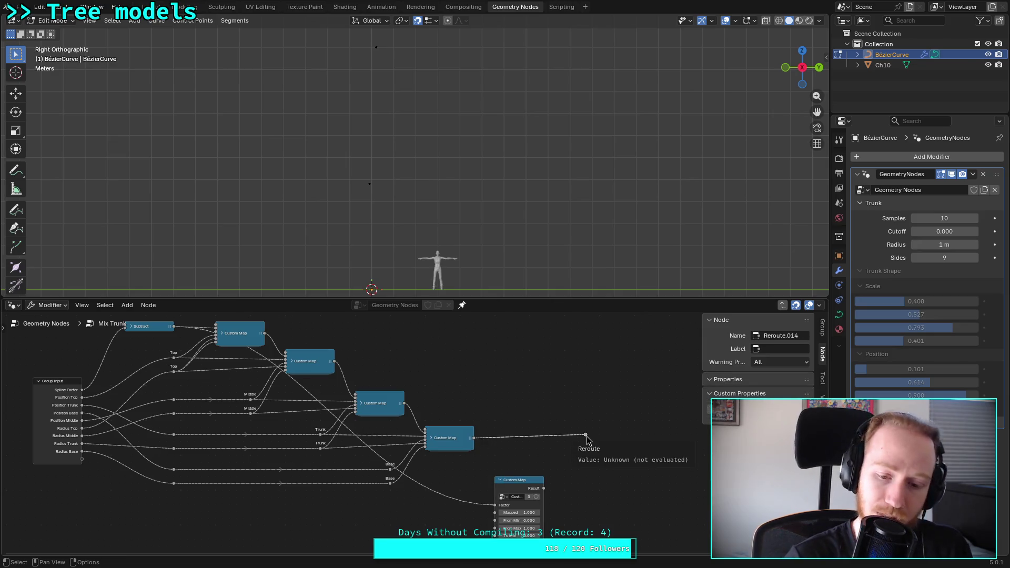
{"action": "middle_click_drag", "start_coordinate": [558, 491], "coordinate": [407, 454]}
{"action": "mouse_move", "coordinate": [393, 450]}
{"action": "left_mouse_down"}
{"action": "mouse_move", "coordinate": [558, 484]}
{"action": "mouse_move", "coordinate": [625, 486]}
{"action": "left_mouse_up"}
{"action": "middle_click_drag", "start_coordinate": [377, 432], "coordinate": [546, 438]}
{"action": "scroll", "coordinate": [453, 428], "scroll_direction": "up", "scroll_amount": 2}
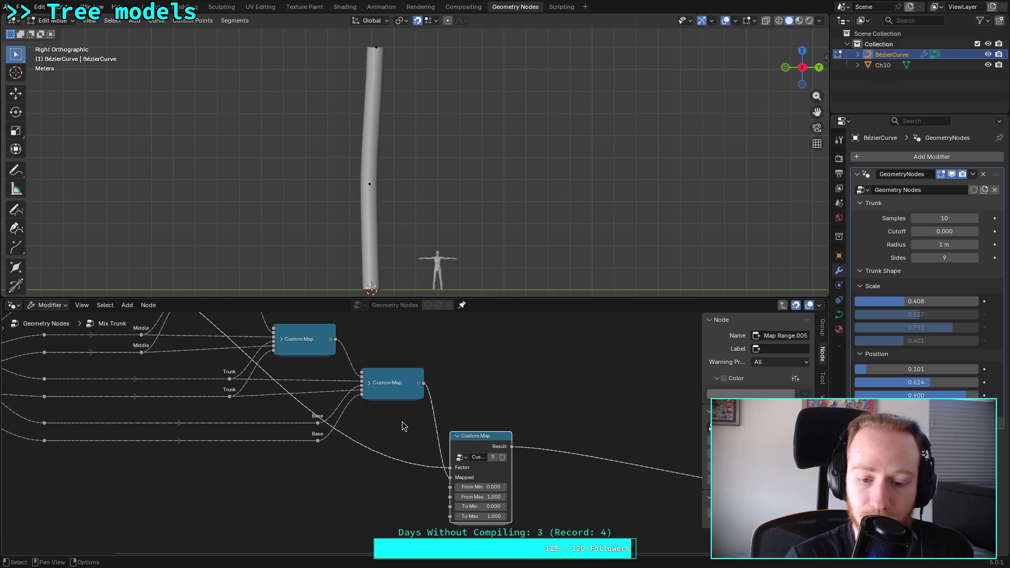
Step: Connect the lower Base value to To Min and To Max, and the upper to From Min
{"action": "mouse_move", "coordinate": [356, 427]}
{"action": "middle_mouse_down"}
{"action": "mouse_move", "coordinate": [487, 438]}
{"action": "mouse_move", "coordinate": [494, 449]}
{"action": "middle_mouse_up"}
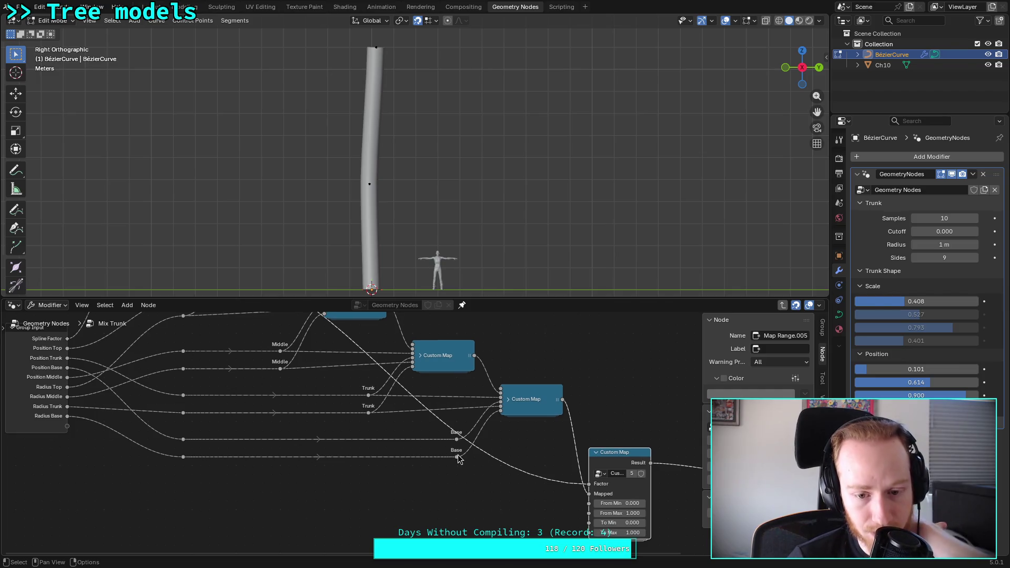
{"action": "left_click", "coordinate": [456, 456]}
{"action": "mouse_move", "coordinate": [457, 457]}
{"action": "left_mouse_down"}
{"action": "mouse_move", "coordinate": [529, 506]}
{"action": "mouse_move", "coordinate": [588, 522]}
{"action": "left_mouse_up"}
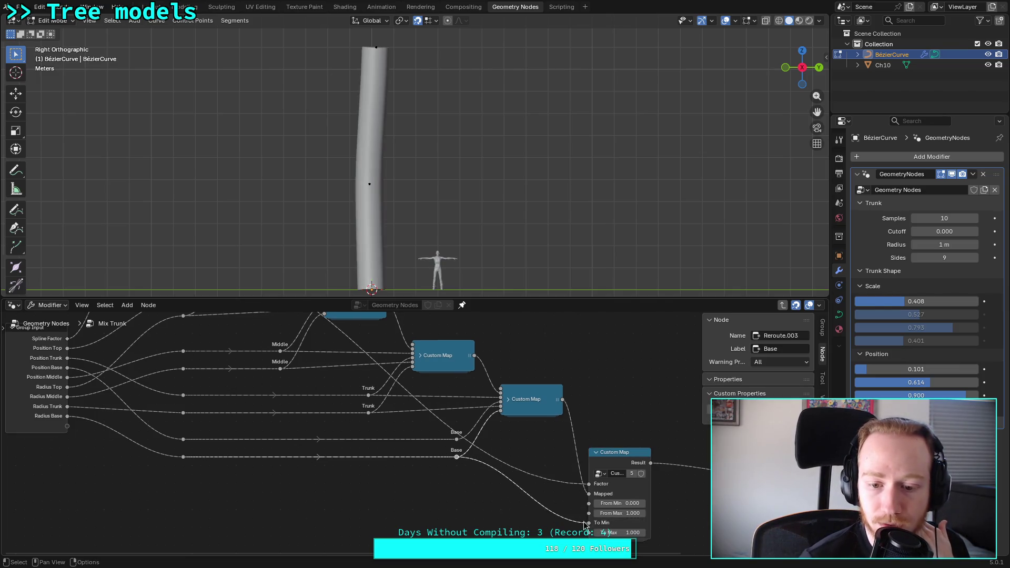
{"action": "left_click_drag", "start_coordinate": [457, 458], "coordinate": [589, 532]}
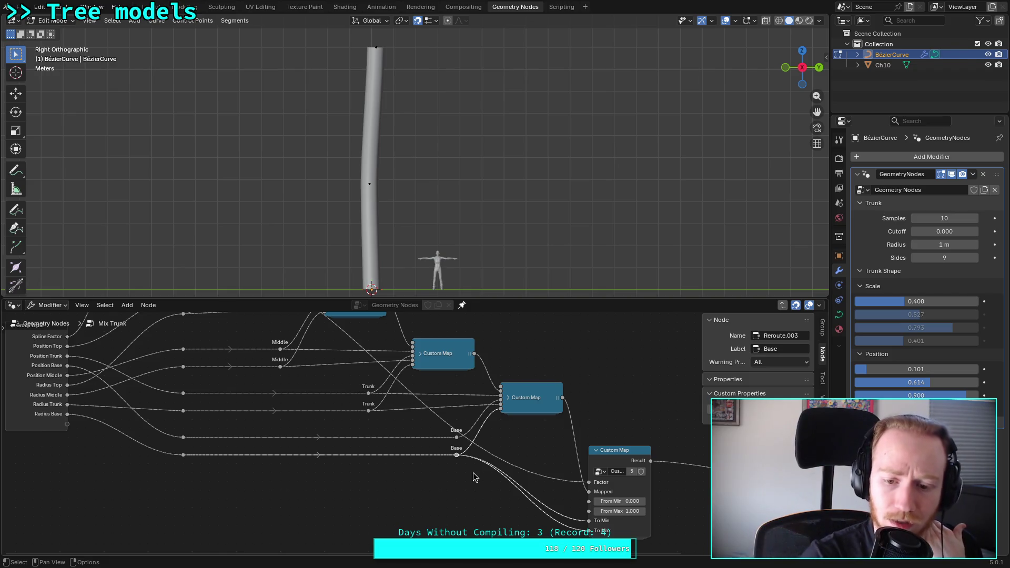
{"action": "mouse_move", "coordinate": [456, 438]}
{"action": "left_mouse_down"}
{"action": "mouse_move", "coordinate": [584, 518]}
{"action": "mouse_move", "coordinate": [585, 500]}
{"action": "left_mouse_up"}
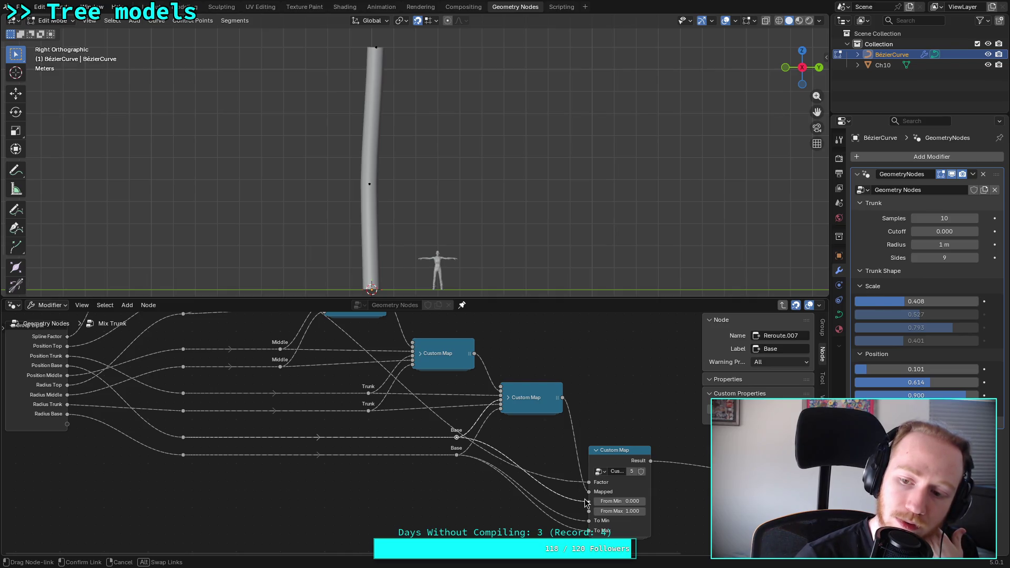
{"action": "left_click_drag", "start_coordinate": [586, 502], "coordinate": [587, 502]}
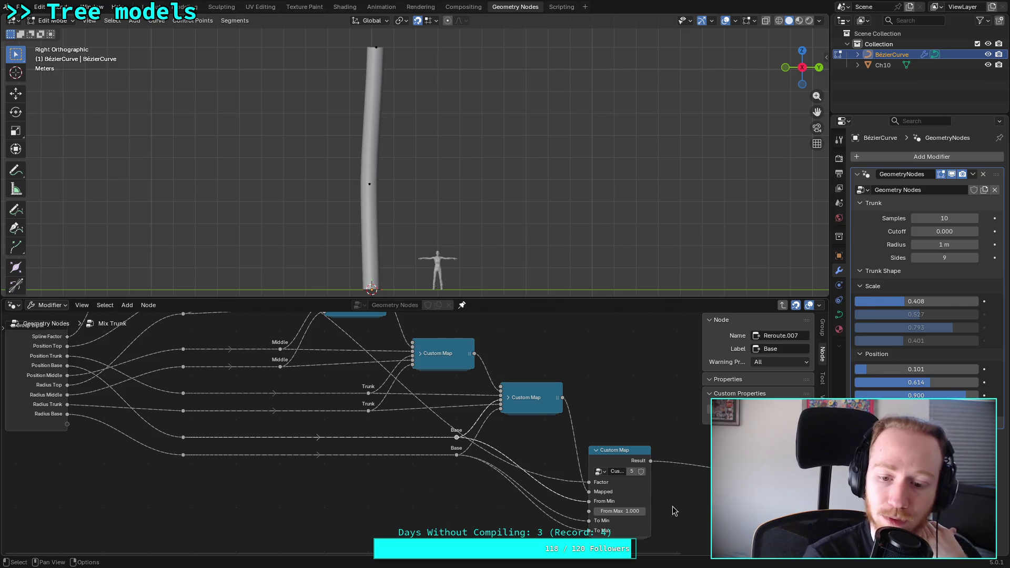
{"action": "left_click", "coordinate": [628, 453]}
{"action": "key", "text": "Tab"}
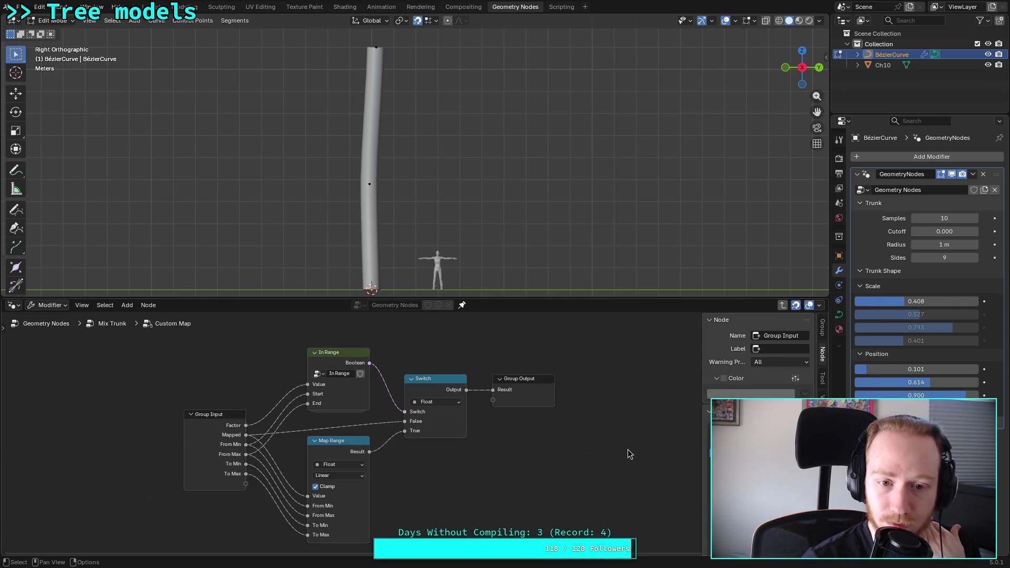
Step: Inspect the Custom Map and nested In Range groups, then return to Mix Trunk
{"action": "left_click", "coordinate": [332, 369]}
{"action": "key", "text": "Tab"}
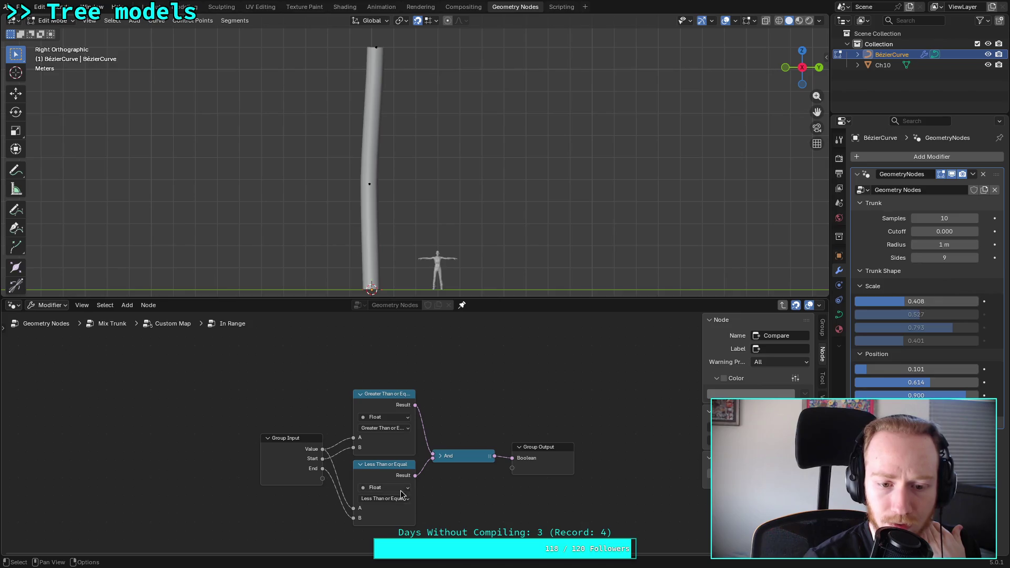
{"action": "left_click", "coordinate": [175, 324]}
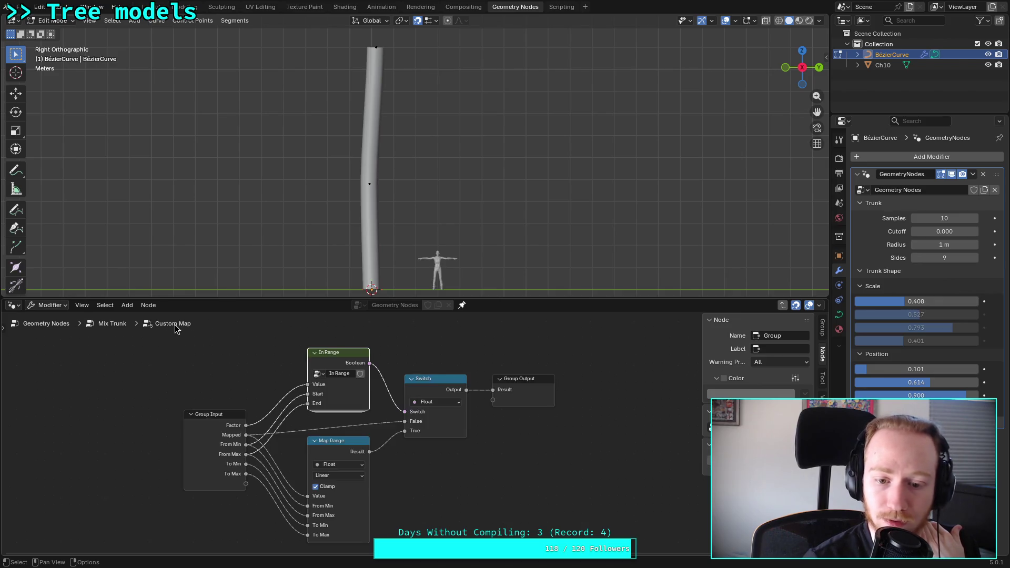
{"action": "left_click", "coordinate": [120, 324]}
Step: Expand the bottom collapsed Custom Map and link Subtract into its Factor
{"action": "mouse_move", "coordinate": [567, 428]}
{"action": "middle_mouse_down"}
{"action": "mouse_move", "coordinate": [468, 426]}
{"action": "mouse_move", "coordinate": [427, 438]}
{"action": "mouse_move", "coordinate": [499, 488]}
{"action": "middle_mouse_up"}
{"action": "left_click", "coordinate": [421, 435]}
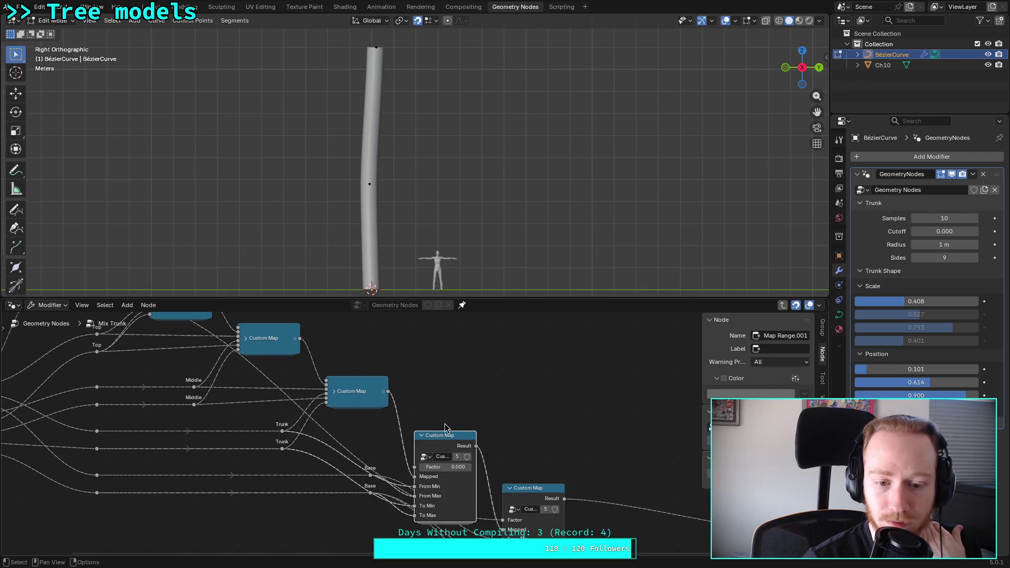
{"action": "scroll", "coordinate": [455, 424], "scroll_direction": "down", "scroll_amount": 2}
{"action": "scroll", "coordinate": [219, 416], "scroll_direction": "up", "scroll_amount": 2}
{"action": "middle_click_drag", "start_coordinate": [219, 416], "coordinate": [270, 449]}
{"action": "scroll", "coordinate": [274, 395], "scroll_direction": "down", "scroll_amount": 1}
{"action": "mouse_move", "coordinate": [193, 328]}
{"action": "left_mouse_down"}
{"action": "mouse_move", "coordinate": [398, 450]}
{"action": "mouse_move", "coordinate": [494, 487]}
{"action": "left_mouse_up"}
{"action": "left_click", "coordinate": [493, 459]}
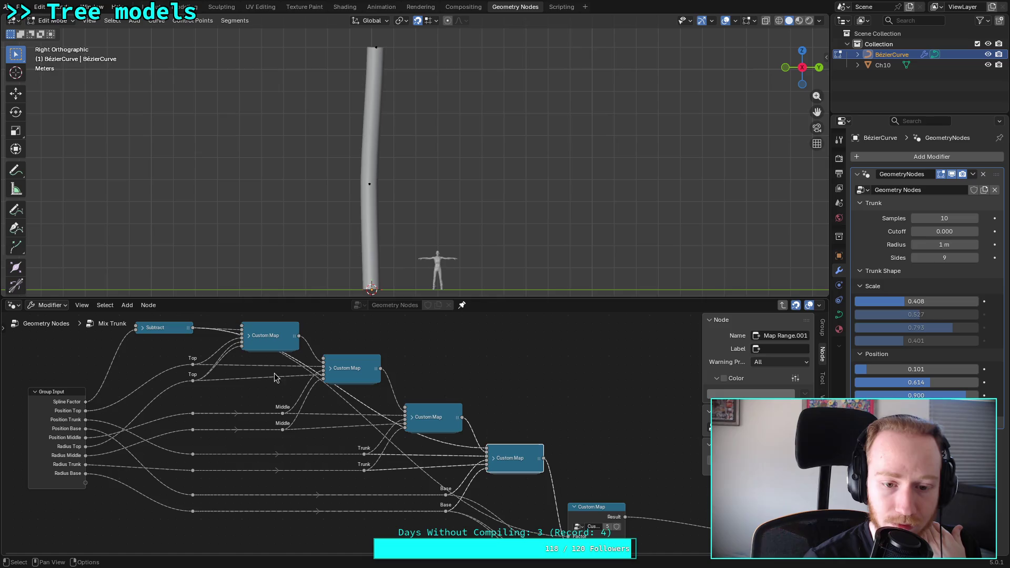
Step: Feed Subtract into the other three Custom Maps and drag the trunk Scale and Position sliders
{"action": "mouse_move", "coordinate": [193, 327]}
{"action": "left_mouse_down"}
{"action": "mouse_move", "coordinate": [334, 392]}
{"action": "mouse_move", "coordinate": [411, 414]}
{"action": "left_mouse_up"}
{"action": "left_click_drag", "start_coordinate": [193, 328], "coordinate": [327, 362]}
{"action": "left_click_drag", "start_coordinate": [193, 327], "coordinate": [241, 341]}
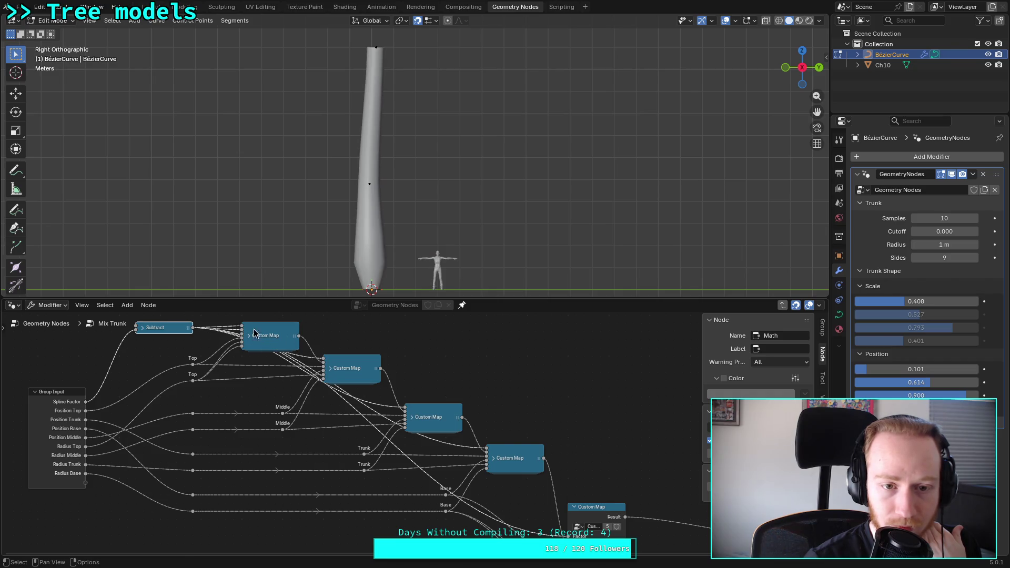
{"action": "middle_click_drag", "start_coordinate": [422, 357], "coordinate": [342, 368]}
{"action": "mouse_move", "coordinate": [916, 314]}
{"action": "left_mouse_down"}
{"action": "mouse_move", "coordinate": [926, 341]}
{"action": "mouse_move", "coordinate": [947, 341]}
{"action": "mouse_move", "coordinate": [894, 327]}
{"action": "mouse_move", "coordinate": [905, 328]}
{"action": "mouse_move", "coordinate": [906, 307]}
{"action": "mouse_move", "coordinate": [855, 304]}
{"action": "mouse_move", "coordinate": [871, 301]}
{"action": "left_mouse_up"}
{"action": "mouse_move", "coordinate": [868, 369]}
{"action": "left_mouse_down"}
{"action": "mouse_move", "coordinate": [964, 370]}
{"action": "mouse_move", "coordinate": [888, 369]}
{"action": "mouse_move", "coordinate": [923, 382]}
{"action": "mouse_move", "coordinate": [911, 382]}
{"action": "mouse_move", "coordinate": [932, 369]}
{"action": "mouse_move", "coordinate": [865, 373]}
{"action": "left_mouse_up"}
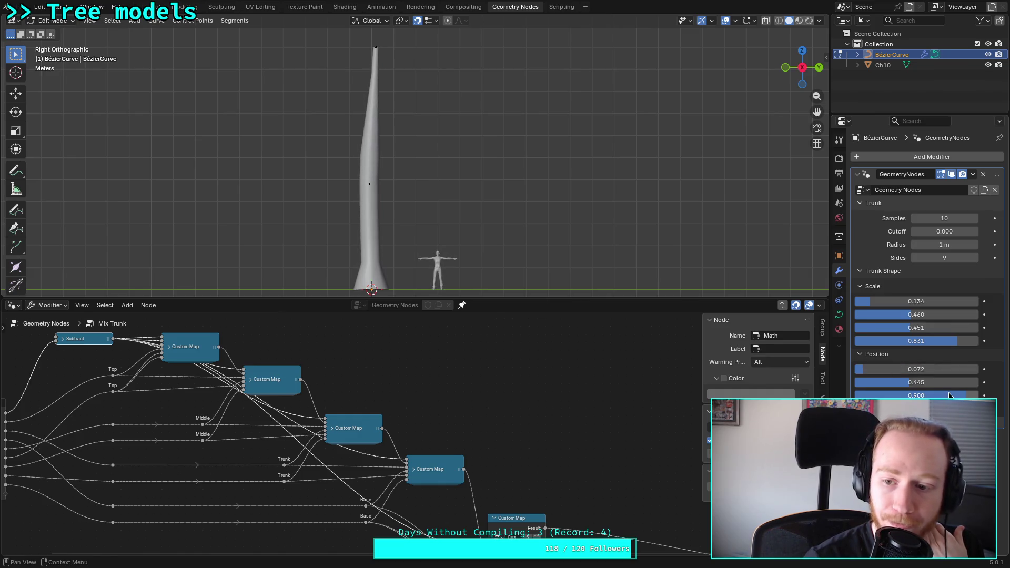
Step: Set the fourth Scale to 1.000, the second to 0.500 and the first to 0.050
{"action": "left_click_drag", "start_coordinate": [899, 327], "coordinate": [934, 327]}
{"action": "left_click_drag", "start_coordinate": [918, 341], "coordinate": [937, 341]}
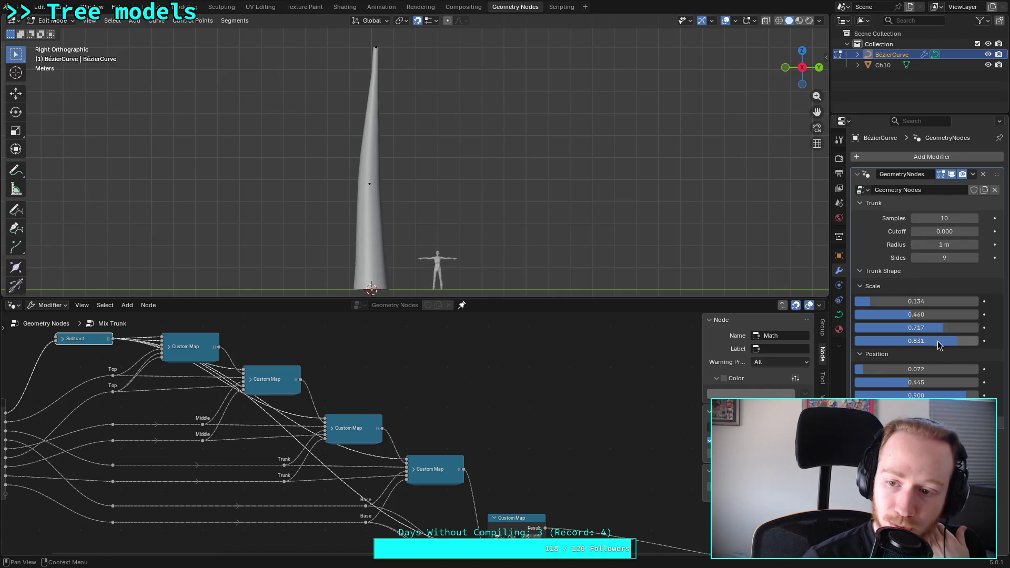
{"action": "left_click", "coordinate": [916, 318]}
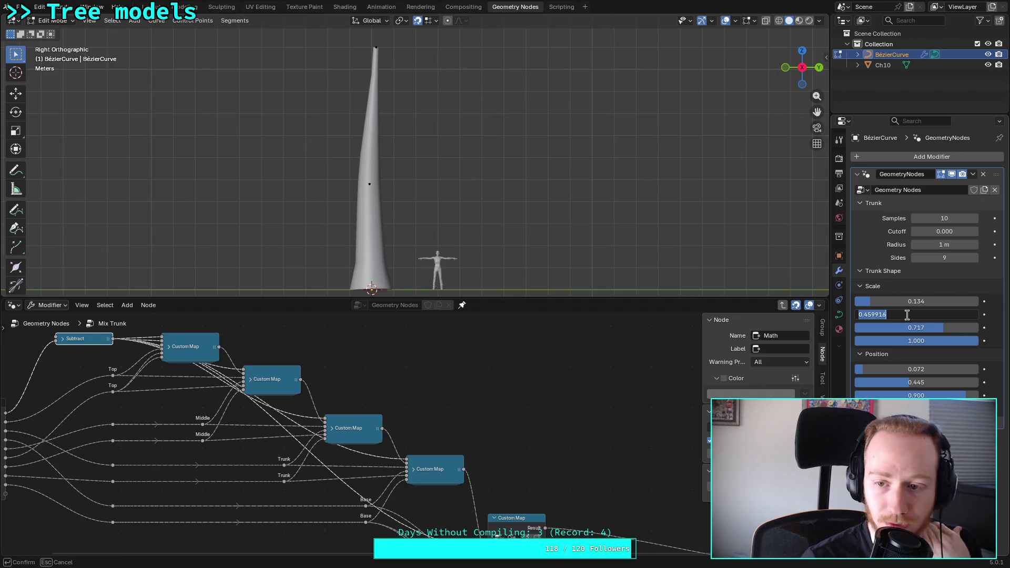
{"action": "type", "text": ".5"}
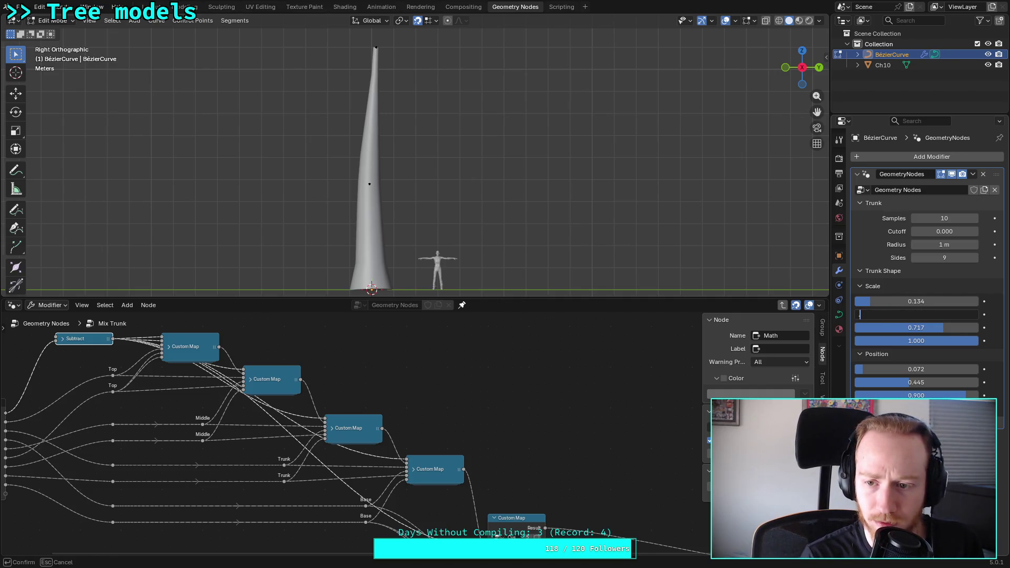
{"action": "key", "text": "Return"}
{"action": "left_click", "coordinate": [916, 301]}
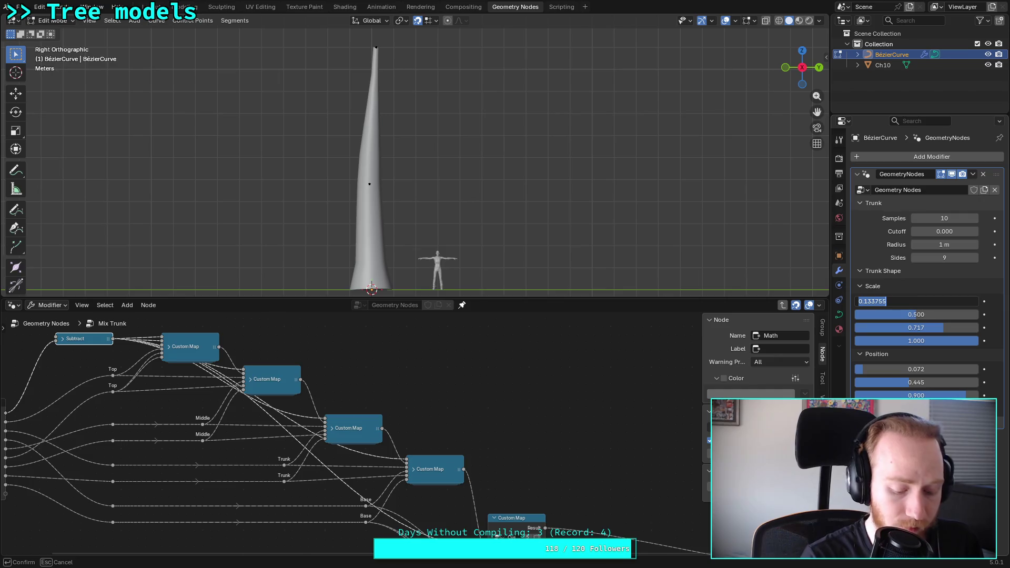
{"action": "type", "text": ".1"}
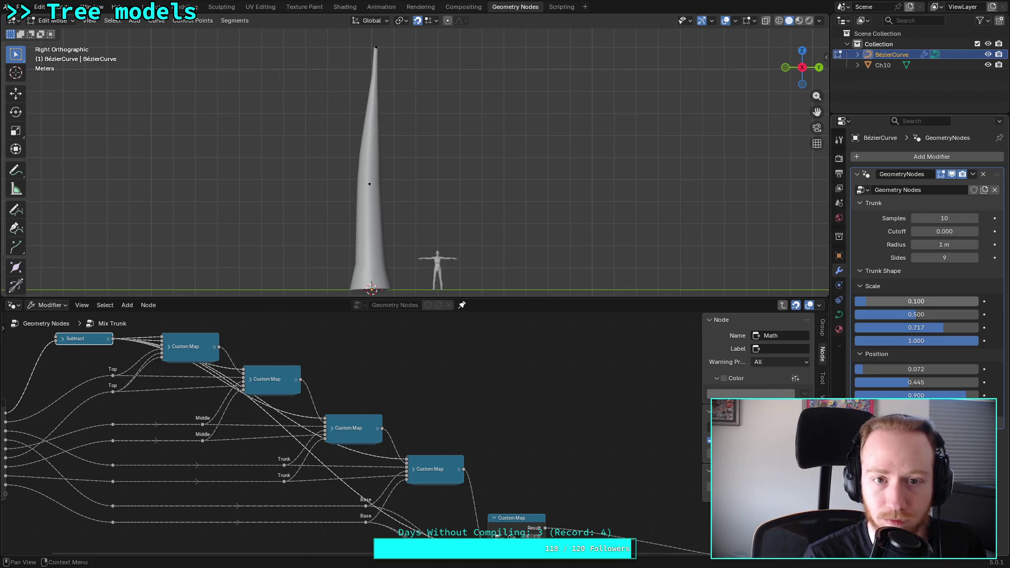
{"action": "key", "text": "BackSpace"}
{"action": "type", "text": "05"}
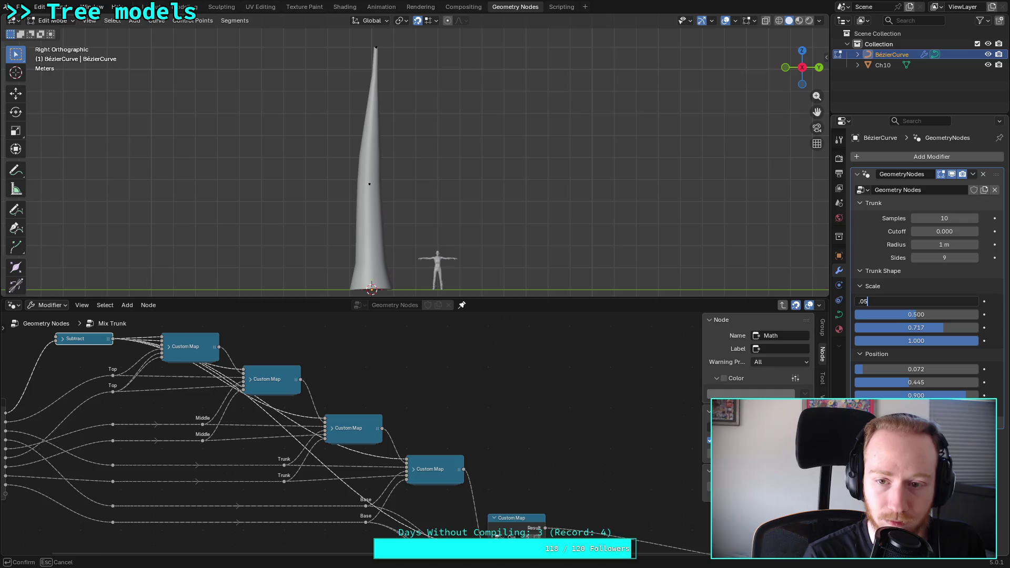
{"action": "key", "text": "Return"}
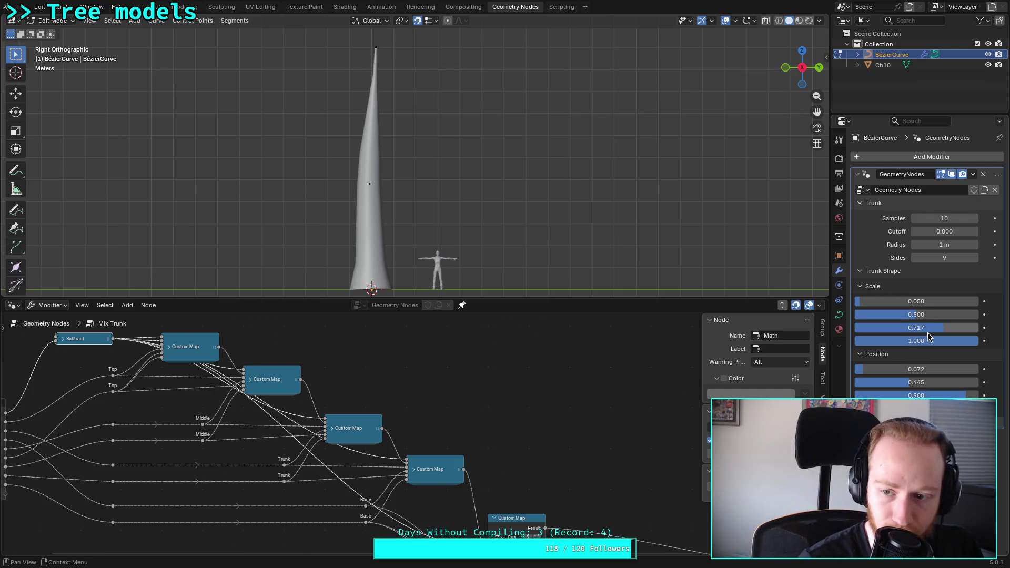
Step: Set the third Scale to 0.800 and adjust the first two Position sliders
{"action": "left_click", "coordinate": [927, 330]}
{"action": "type", "text": ".8"}
{"action": "key", "text": "Return"}
{"action": "mouse_move", "coordinate": [913, 369]}
{"action": "left_mouse_down"}
{"action": "mouse_move", "coordinate": [947, 369]}
{"action": "mouse_move", "coordinate": [850, 369]}
{"action": "mouse_move", "coordinate": [946, 382]}
{"action": "mouse_move", "coordinate": [877, 382]}
{"action": "mouse_move", "coordinate": [899, 382]}
{"action": "mouse_move", "coordinate": [863, 372]}
{"action": "mouse_move", "coordinate": [861, 383]}
{"action": "mouse_move", "coordinate": [856, 373]}
{"action": "mouse_move", "coordinate": [869, 382]}
{"action": "left_mouse_up"}
{"action": "mouse_move", "coordinate": [183, 310]}
{"action": "middle_mouse_down"}
{"action": "mouse_move", "coordinate": [314, 320]}
{"action": "mouse_move", "coordinate": [281, 312]}
{"action": "middle_mouse_up"}
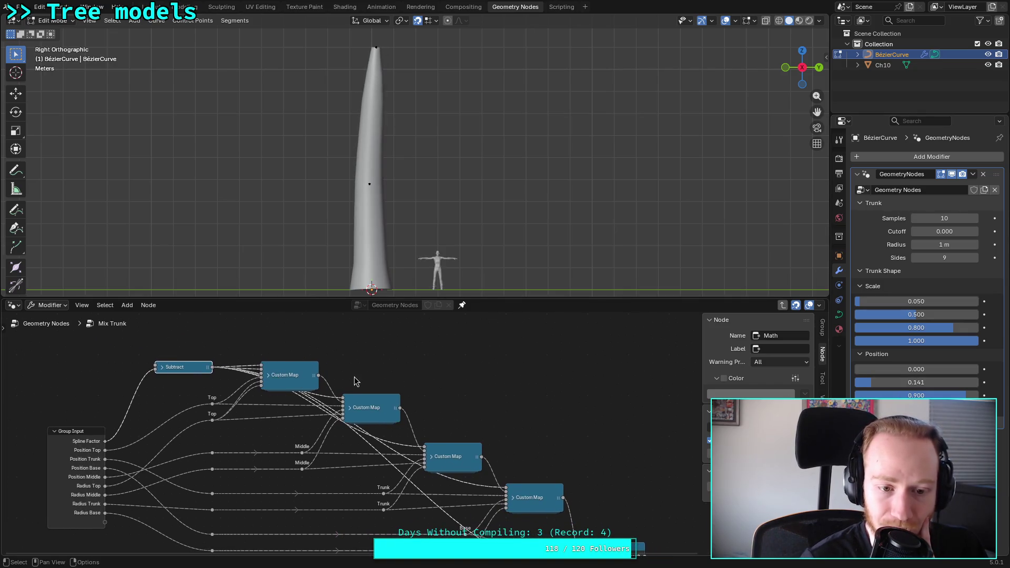
Step: Collapse the bottom Custom Map node and recentre the view on the lower nodes
{"action": "scroll", "coordinate": [355, 381], "scroll_direction": "down", "scroll_amount": 3}
{"action": "left_click", "coordinate": [506, 473]}
{"action": "middle_click_drag", "start_coordinate": [424, 395], "coordinate": [476, 454]}
{"action": "scroll", "coordinate": [463, 429], "scroll_direction": "down", "scroll_amount": 2}
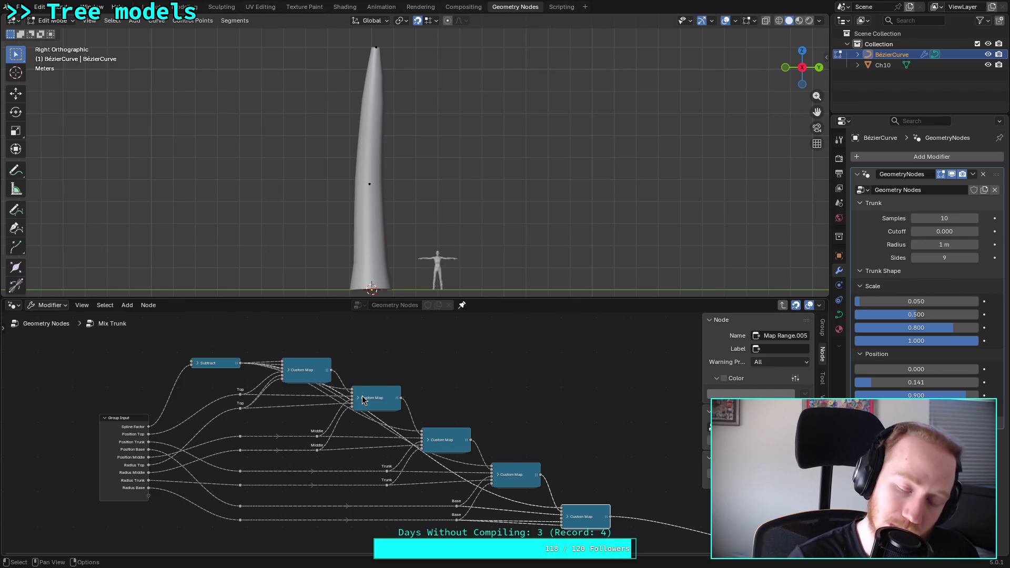
Step: Move the first Custom Map node above the chain and expand its inputs
{"action": "left_click", "coordinate": [314, 365]}
{"action": "middle_click_drag", "start_coordinate": [325, 361], "coordinate": [388, 400]}
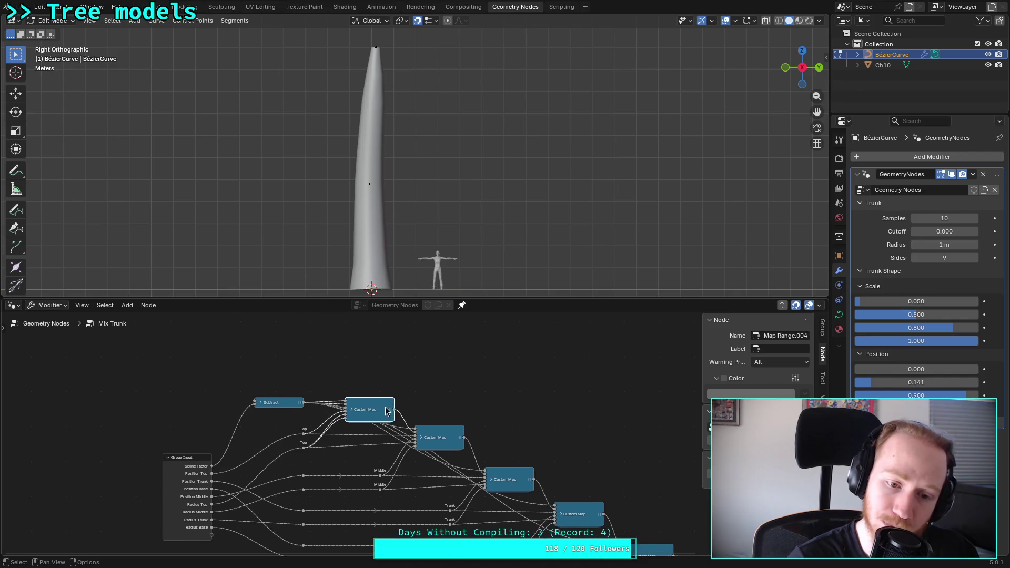
{"action": "left_click_drag", "start_coordinate": [388, 401], "coordinate": [408, 351]}
{"action": "left_click", "coordinate": [370, 359]}
{"action": "scroll", "coordinate": [420, 372], "scroll_direction": "up", "scroll_amount": 2}
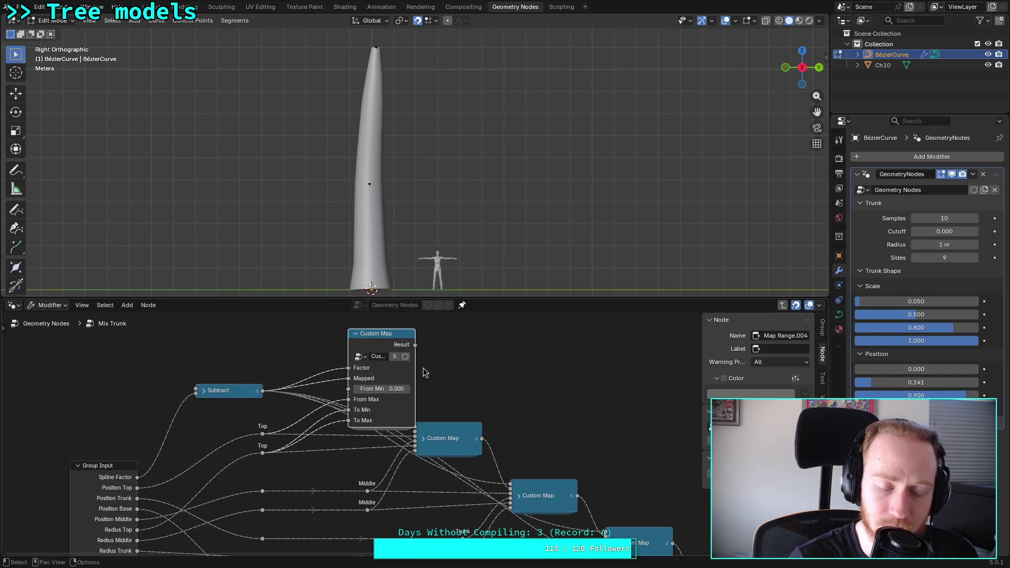
{"action": "mouse_move", "coordinate": [605, 489]}
{"action": "middle_mouse_down"}
{"action": "mouse_move", "coordinate": [398, 421]}
{"action": "mouse_move", "coordinate": [315, 352]}
{"action": "middle_mouse_up"}
{"action": "left_click", "coordinate": [363, 443]}
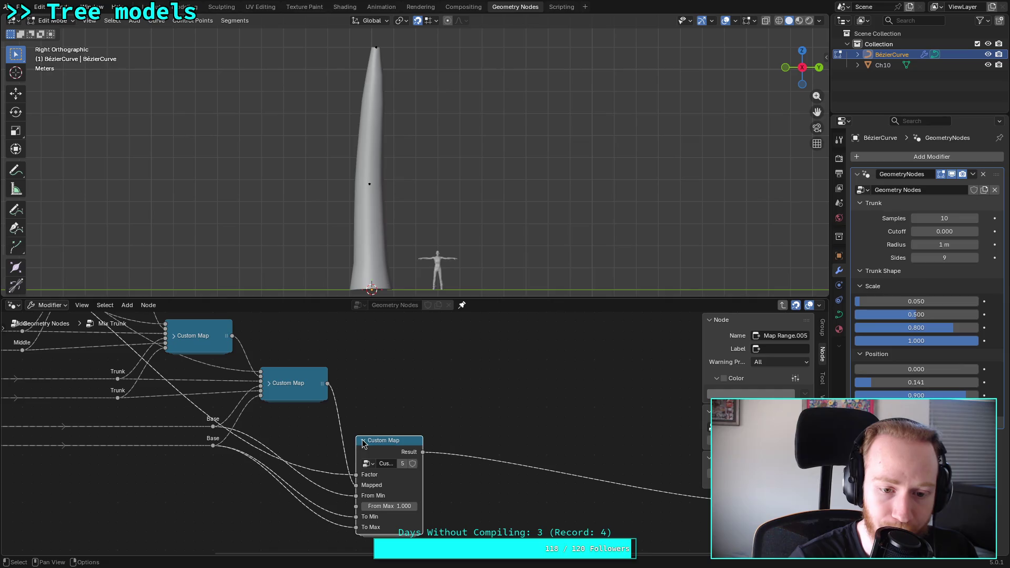
{"action": "left_click", "coordinate": [363, 444]}
{"action": "mouse_move", "coordinate": [515, 484]}
{"action": "middle_mouse_down"}
{"action": "mouse_move", "coordinate": [586, 506]}
{"action": "mouse_move", "coordinate": [371, 421]}
{"action": "mouse_move", "coordinate": [402, 427]}
{"action": "middle_mouse_up"}
{"action": "mouse_move", "coordinate": [309, 371]}
{"action": "left_mouse_down"}
{"action": "mouse_move", "coordinate": [308, 327]}
{"action": "mouse_move", "coordinate": [300, 344]}
{"action": "left_mouse_up"}
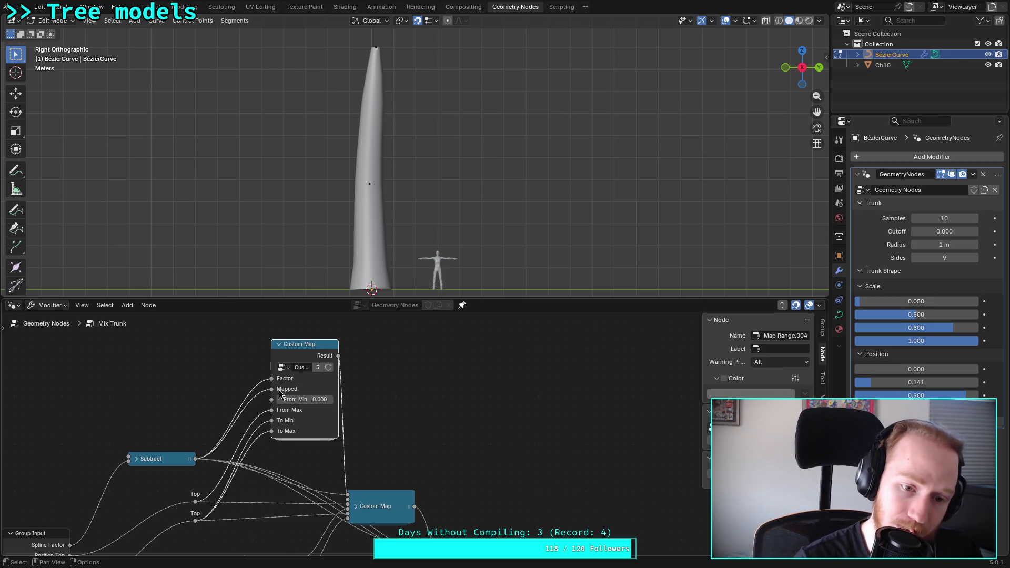
Step: Enter the Custom Map group, look inside the nested In Range, and return to Custom Map
{"action": "key", "text": "Tab"}
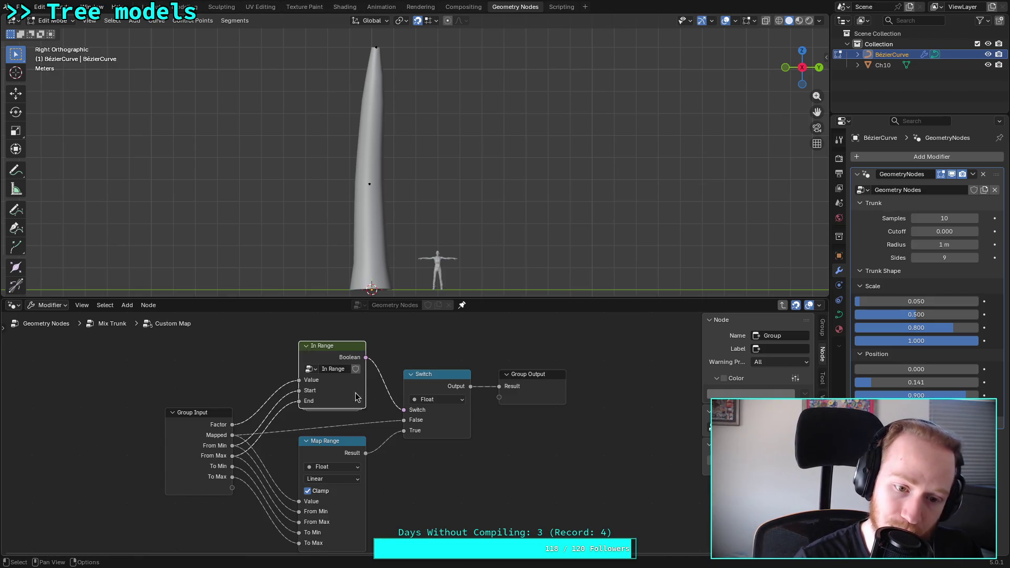
{"action": "key", "text": "Tab"}
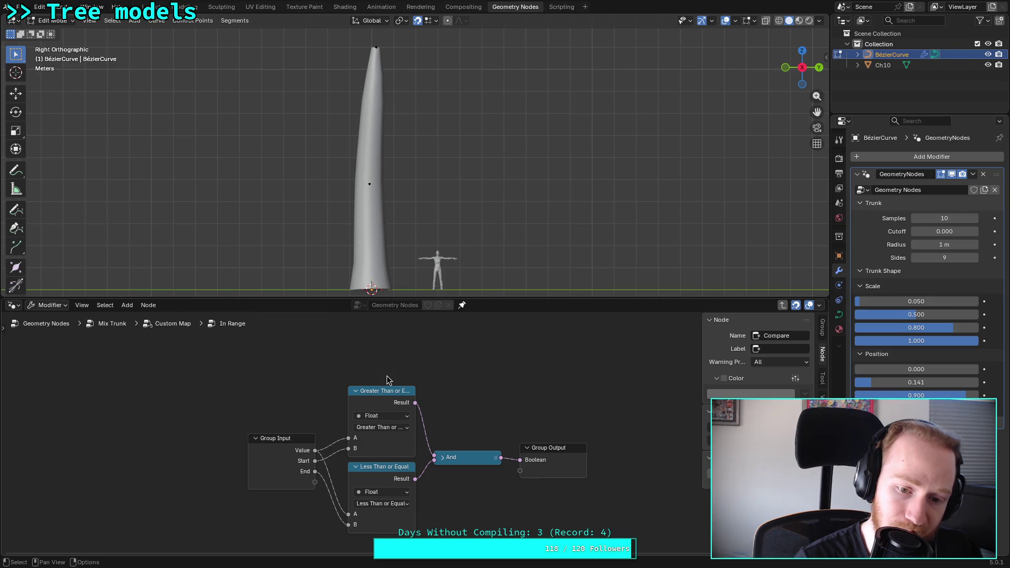
{"action": "key", "text": "Tab"}
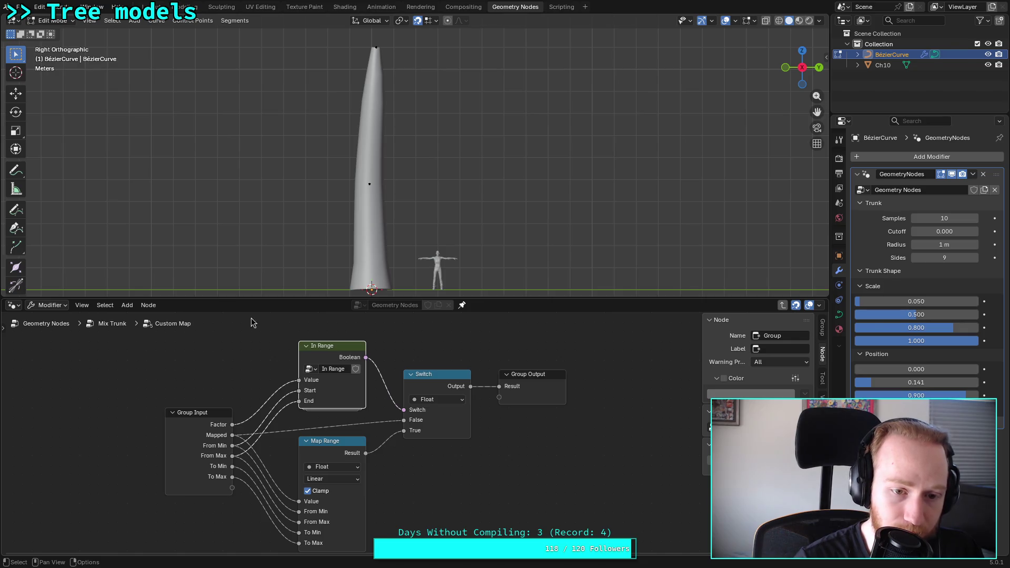
Step: Return to the Mix Trunk tree and adjust the first trunk Position and Scale values
{"action": "left_click", "coordinate": [111, 327]}
{"action": "mouse_move", "coordinate": [181, 361]}
{"action": "middle_mouse_down"}
{"action": "mouse_move", "coordinate": [234, 350]}
{"action": "mouse_move", "coordinate": [214, 389]}
{"action": "middle_mouse_up"}
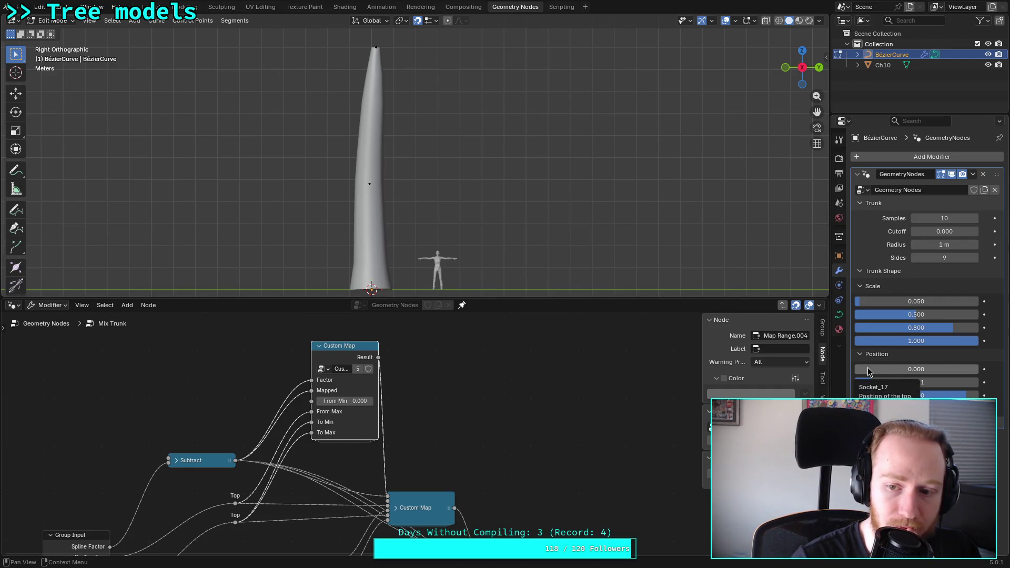
{"action": "mouse_move", "coordinate": [867, 374]}
{"action": "left_mouse_down"}
{"action": "mouse_move", "coordinate": [913, 385]}
{"action": "mouse_move", "coordinate": [908, 371]}
{"action": "mouse_move", "coordinate": [850, 374]}
{"action": "left_mouse_up"}
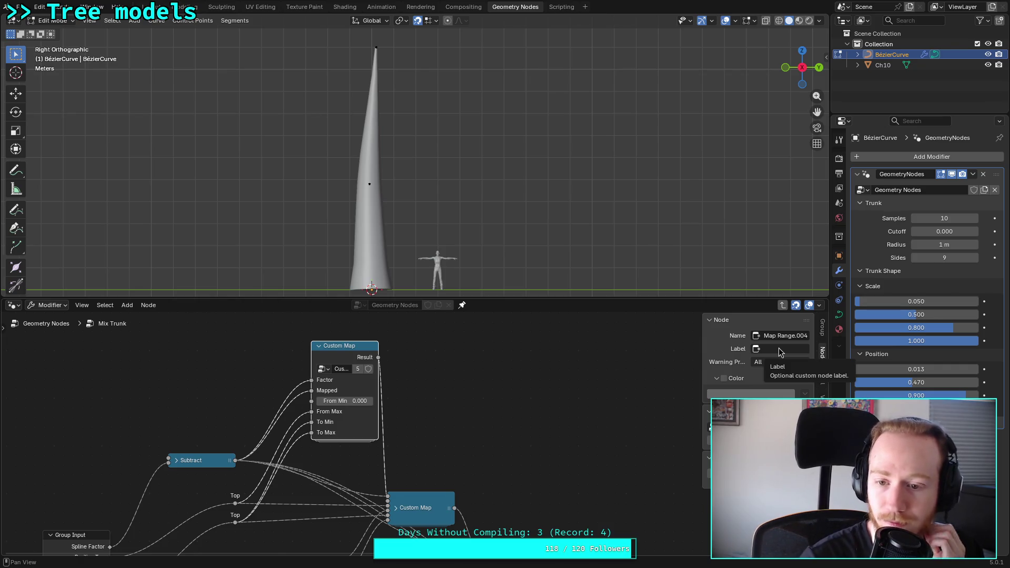
{"action": "left_click_drag", "start_coordinate": [905, 370], "coordinate": [897, 369]}
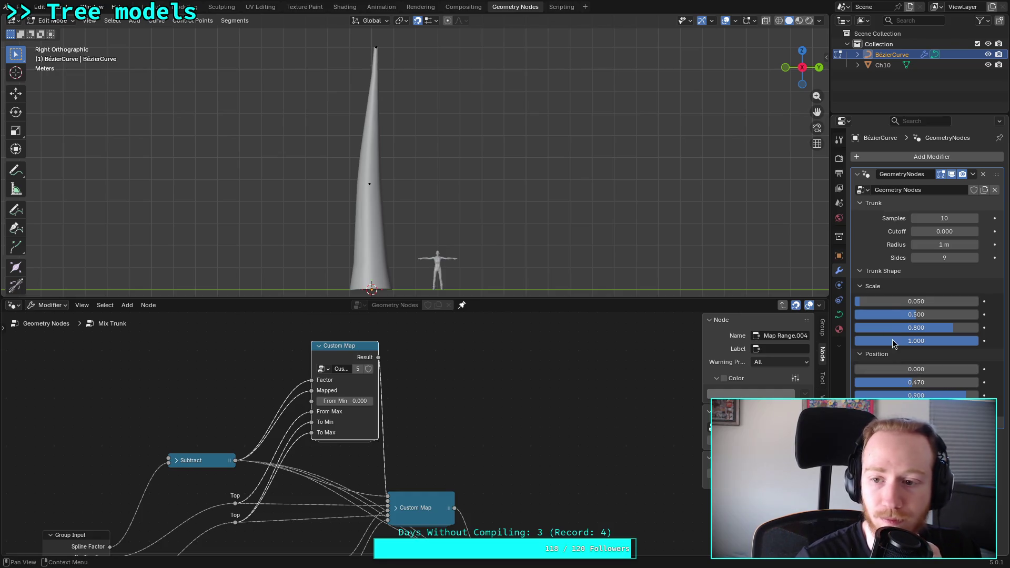
Step: Tune the trunk shape to Scale 0.147, 0.559, 1.000, 1.000 with Positions 0.000 and 0.470
{"action": "mouse_move", "coordinate": [905, 301]}
{"action": "left_mouse_down"}
{"action": "mouse_move", "coordinate": [931, 302]}
{"action": "mouse_move", "coordinate": [915, 301]}
{"action": "left_mouse_up"}
{"action": "mouse_move", "coordinate": [897, 369]}
{"action": "left_mouse_down"}
{"action": "mouse_move", "coordinate": [916, 369]}
{"action": "mouse_move", "coordinate": [899, 370]}
{"action": "mouse_move", "coordinate": [915, 370]}
{"action": "mouse_move", "coordinate": [877, 332]}
{"action": "mouse_move", "coordinate": [873, 302]}
{"action": "mouse_move", "coordinate": [888, 302]}
{"action": "mouse_move", "coordinate": [859, 302]}
{"action": "left_mouse_up"}
{"action": "mouse_move", "coordinate": [884, 369]}
{"action": "left_mouse_down"}
{"action": "mouse_move", "coordinate": [856, 369]}
{"action": "mouse_move", "coordinate": [898, 372]}
{"action": "left_mouse_up"}
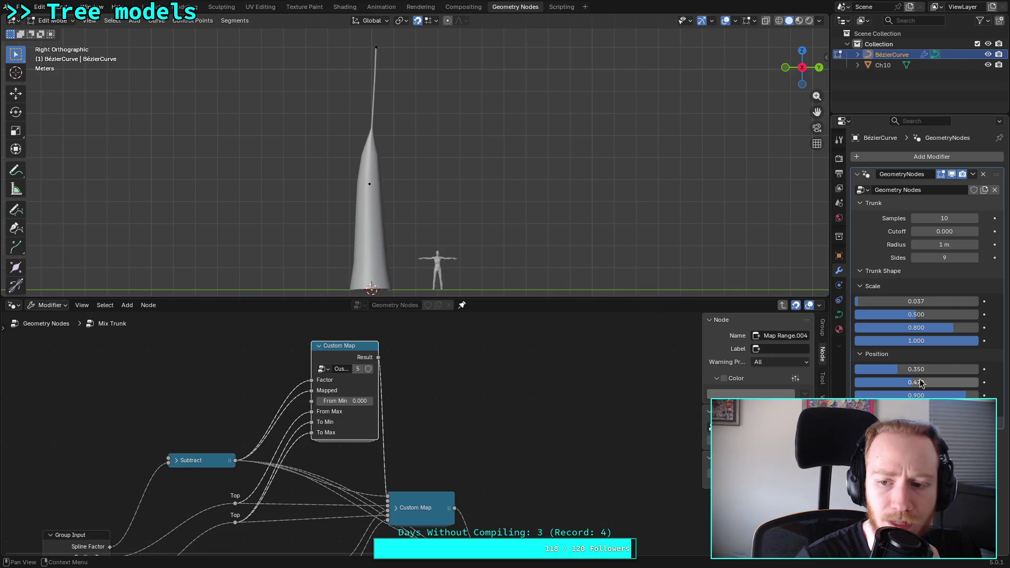
{"action": "left_click_drag", "start_coordinate": [916, 314], "coordinate": [906, 315]}
{"action": "left_click_drag", "start_coordinate": [916, 314], "coordinate": [913, 315]}
{"action": "left_click_drag", "start_coordinate": [918, 369], "coordinate": [871, 369]}
{"action": "left_click_drag", "start_coordinate": [916, 315], "coordinate": [924, 314]}
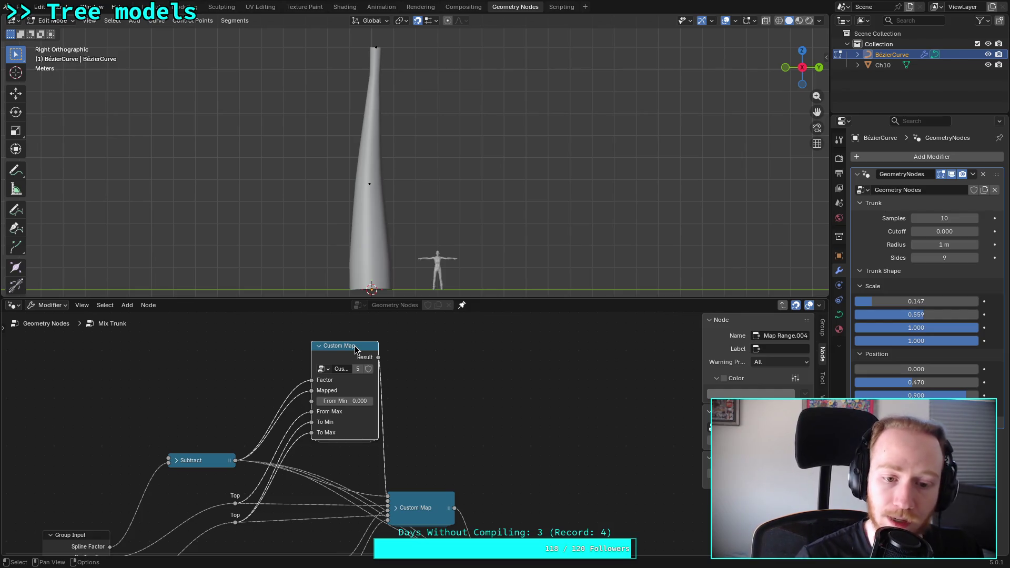
{"action": "left_click", "coordinate": [353, 402]}
Step: Set the first Custom Map's From Min to -0.1, inspect the group, then delete that node
{"action": "type", "text": "-0"}
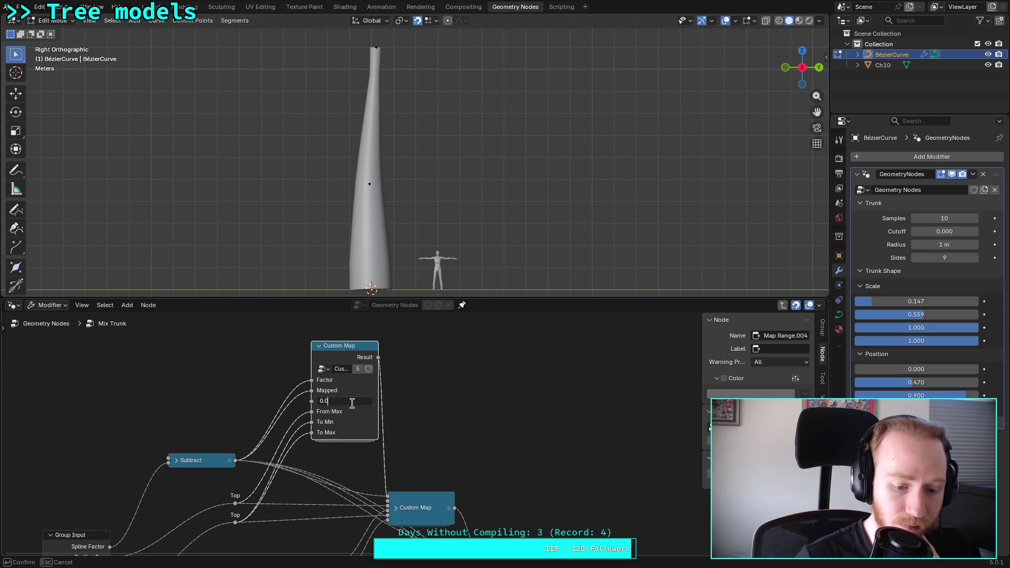
{"action": "type", "text": ".1"}
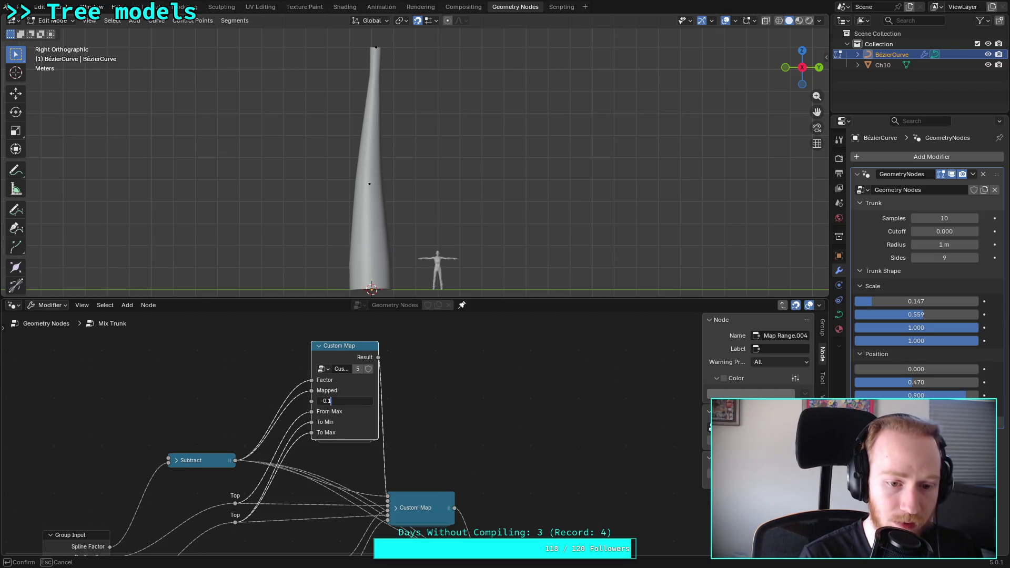
{"action": "key", "text": "Return"}
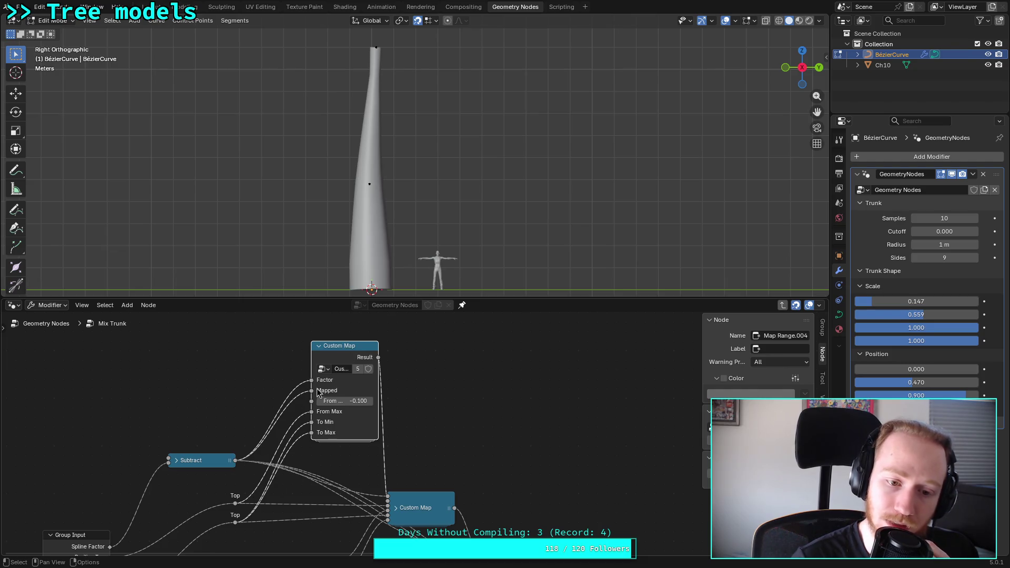
{"action": "key", "text": "Tab"}
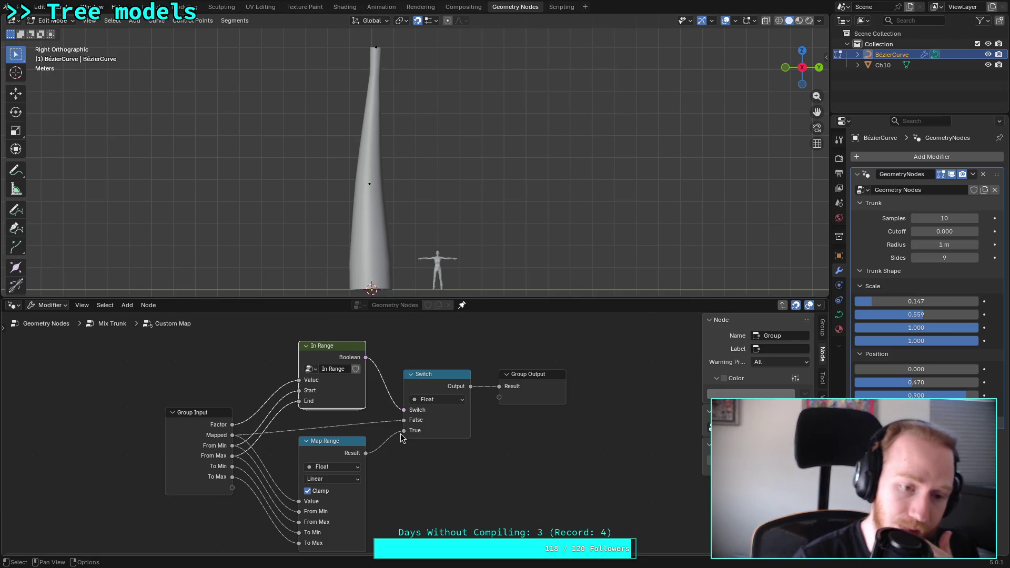
{"action": "key", "text": "Tab"}
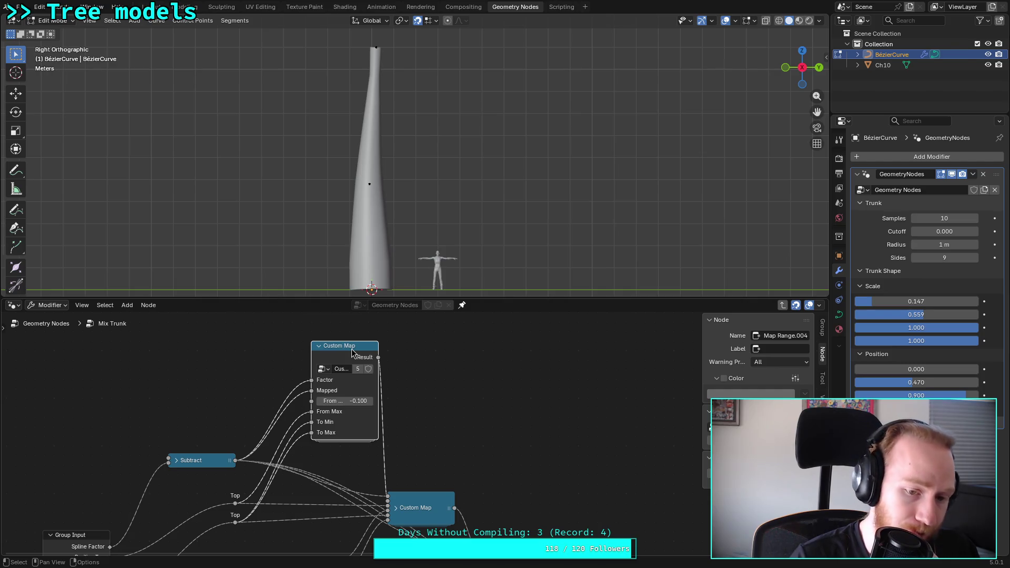
{"action": "key", "text": "x"}
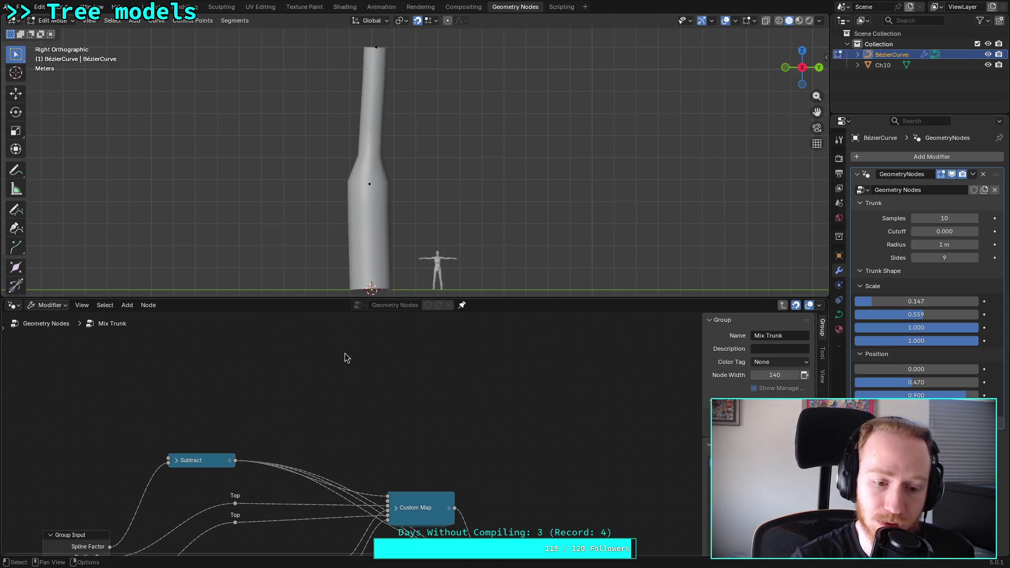
Step: Add a Less Than or Equal Compare node with the Subtract result linked to input A
{"action": "key", "text": "shift+a"}
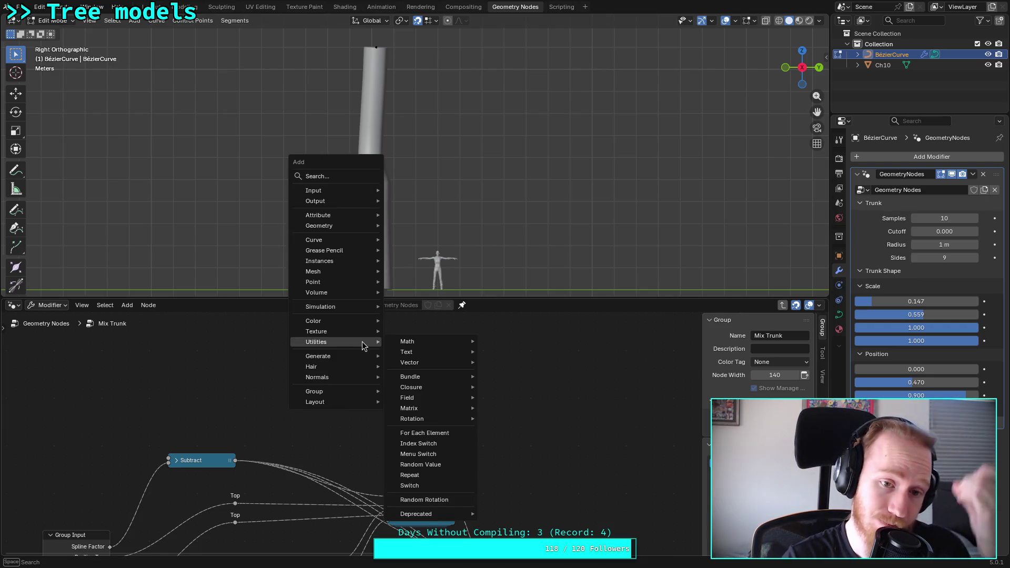
{"action": "mouse_move", "coordinate": [428, 341]}
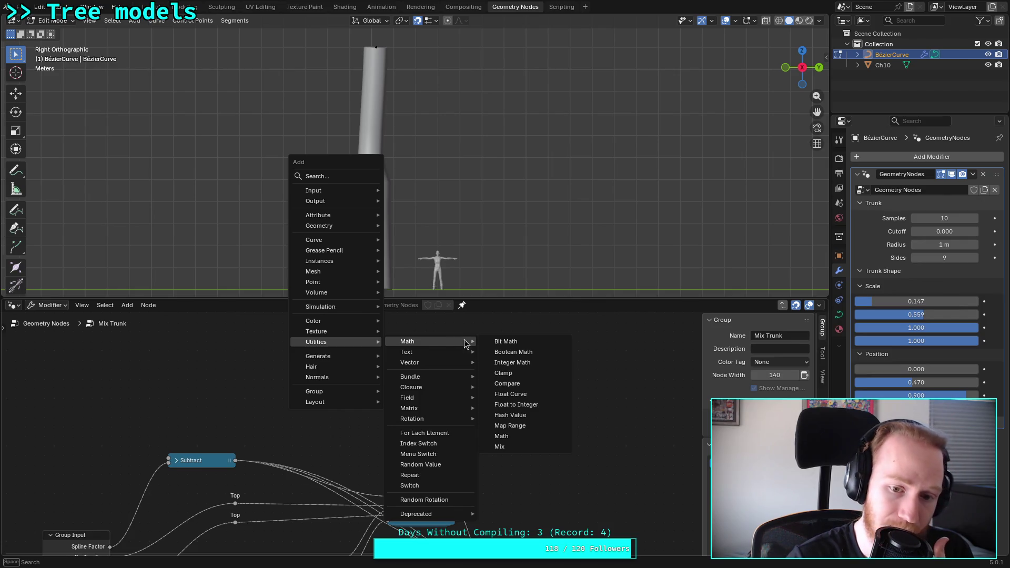
{"action": "left_click", "coordinate": [507, 383]}
{"action": "left_click", "coordinate": [380, 356]}
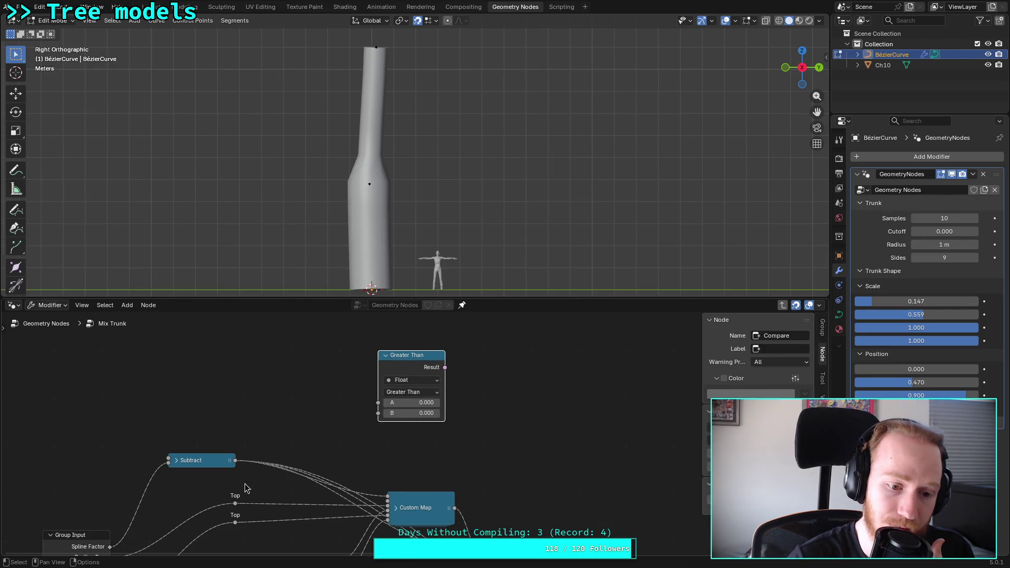
{"action": "left_click_drag", "start_coordinate": [235, 460], "coordinate": [378, 403]}
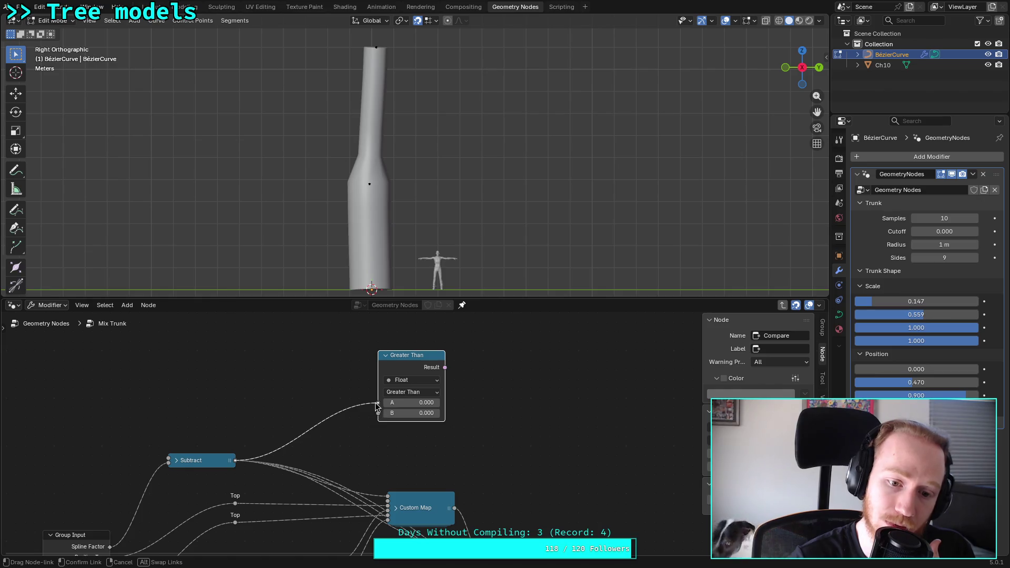
{"action": "left_click", "coordinate": [411, 391]}
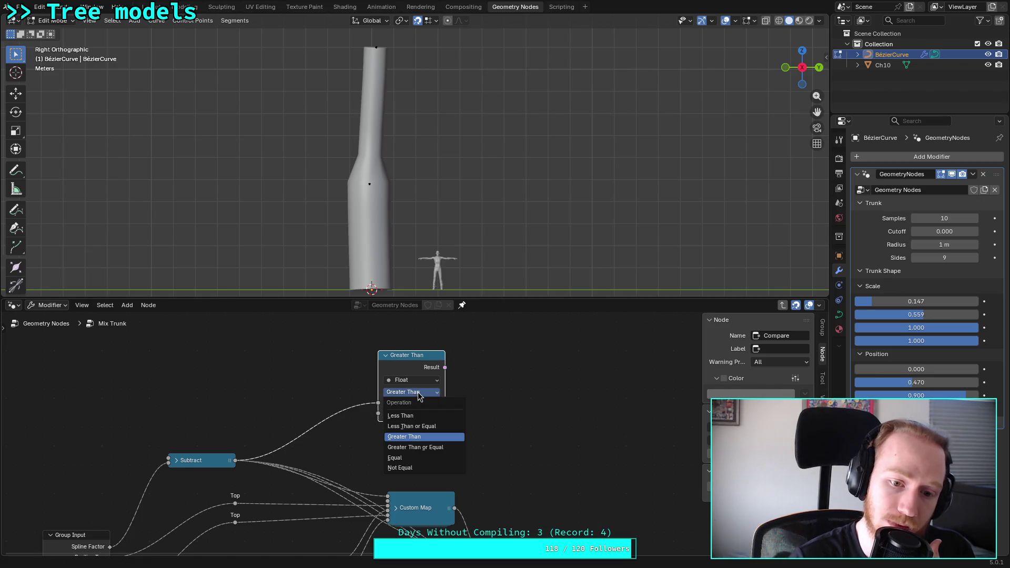
{"action": "left_click", "coordinate": [429, 427]}
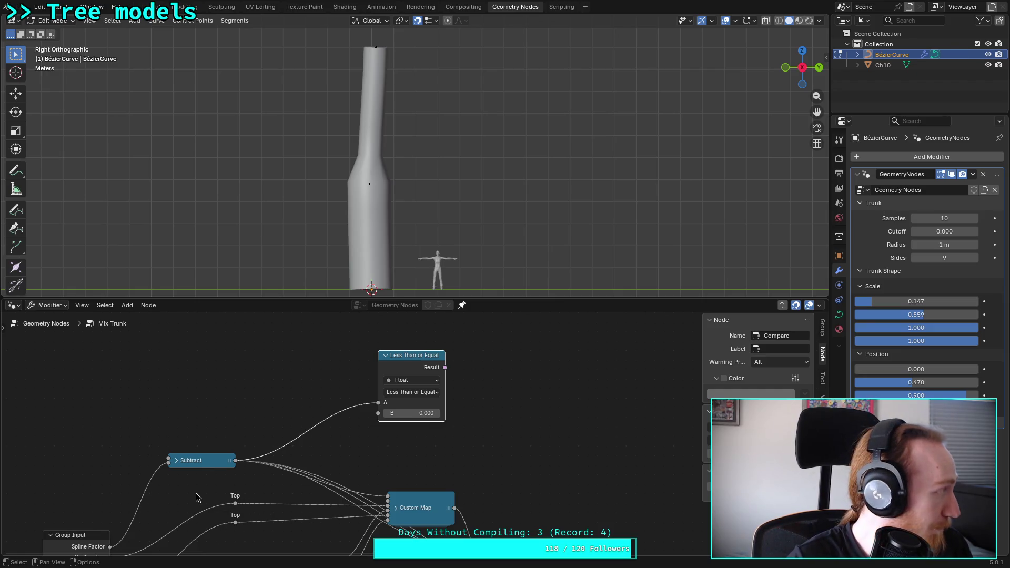
{"action": "middle_click_drag", "start_coordinate": [211, 500], "coordinate": [272, 389]}
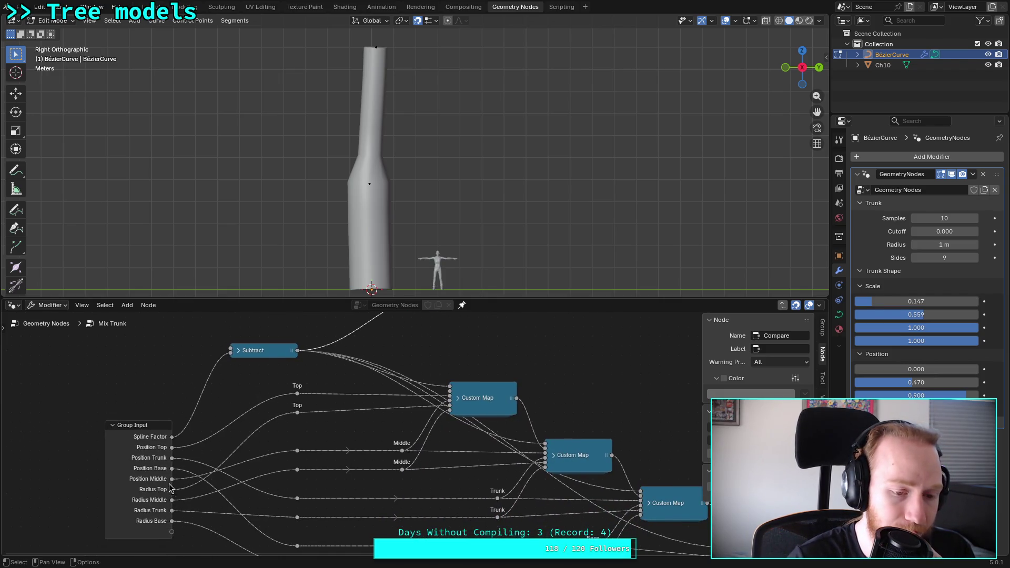
Step: Link the Top reroute value into the Compare node's B input and reposition the node
{"action": "middle_click_drag", "start_coordinate": [201, 419], "coordinate": [173, 479]}
{"action": "mouse_move", "coordinate": [146, 492]}
{"action": "left_mouse_down"}
{"action": "mouse_move", "coordinate": [294, 395]}
{"action": "mouse_move", "coordinate": [412, 350]}
{"action": "mouse_move", "coordinate": [182, 482]}
{"action": "left_mouse_up"}
{"action": "key", "text": "Escape"}
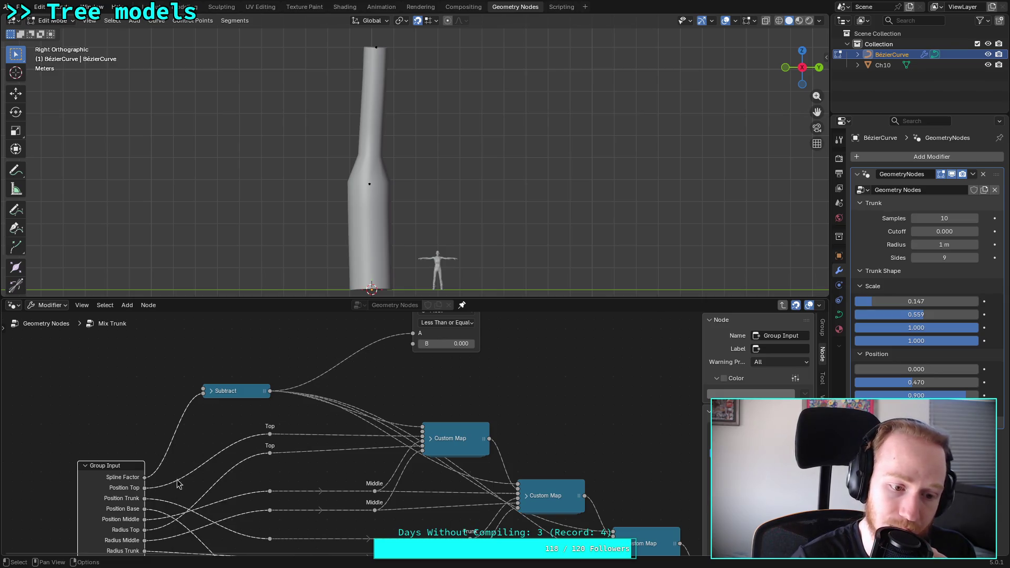
{"action": "left_click_drag", "start_coordinate": [270, 435], "coordinate": [416, 352]}
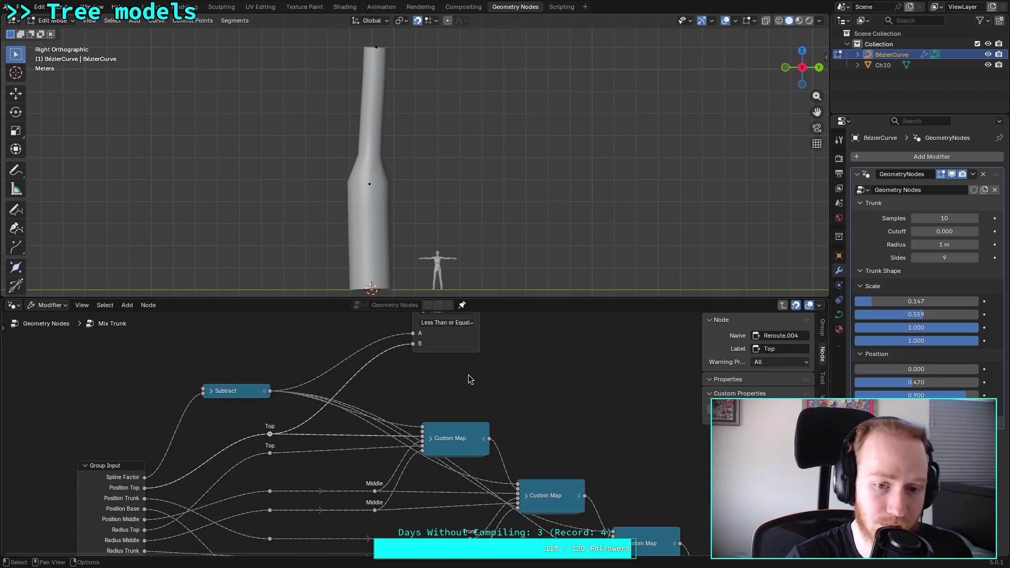
{"action": "middle_click_drag", "start_coordinate": [487, 379], "coordinate": [440, 428]}
{"action": "middle_click_drag", "start_coordinate": [429, 345], "coordinate": [392, 347]}
{"action": "left_click_drag", "start_coordinate": [392, 347], "coordinate": [364, 337]}
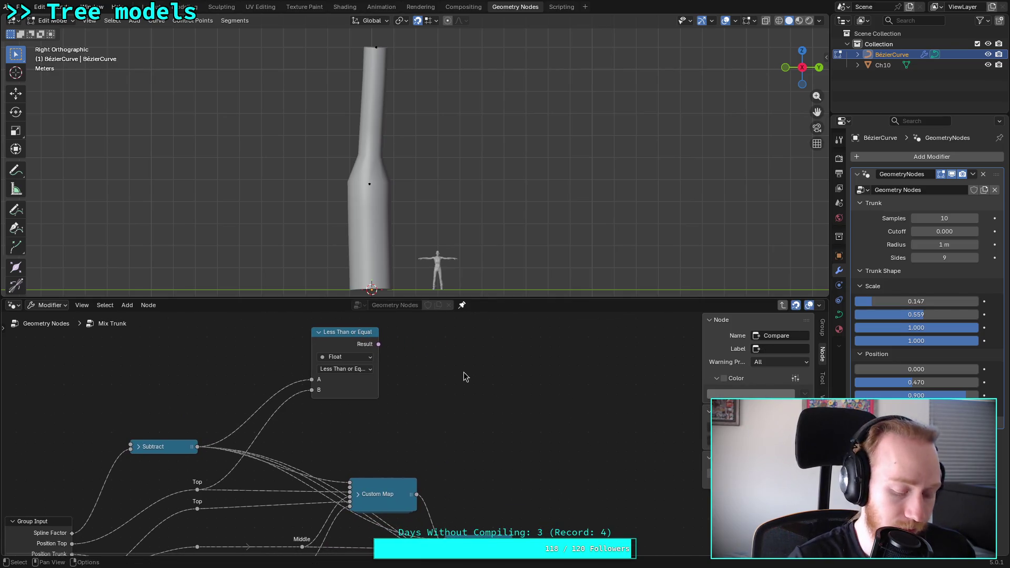
{"action": "key", "text": "shift+a"}
{"action": "mouse_move", "coordinate": [459, 372]}
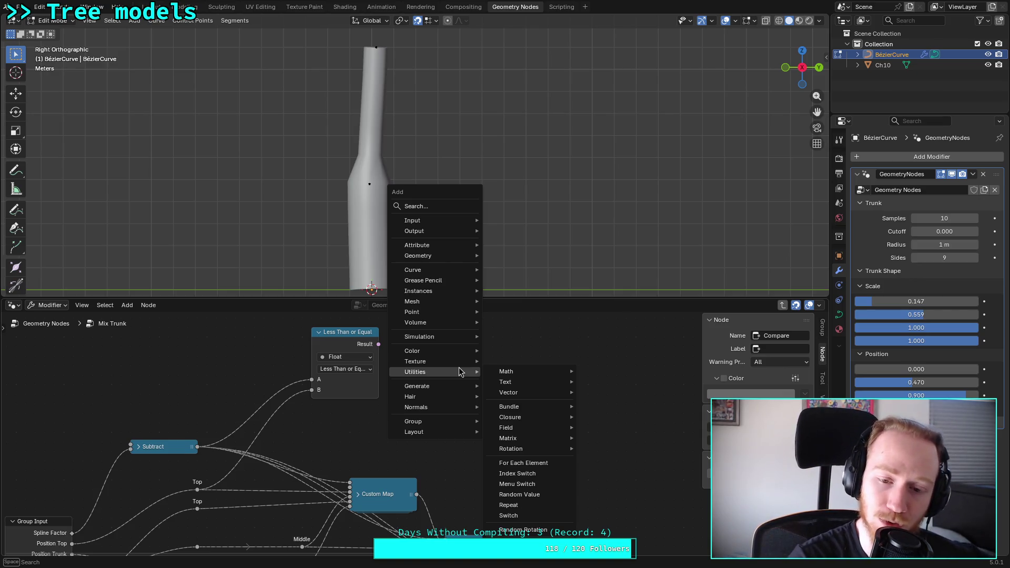
Step: Add a Map Range node above the existing links
{"action": "mouse_move", "coordinate": [540, 371]}
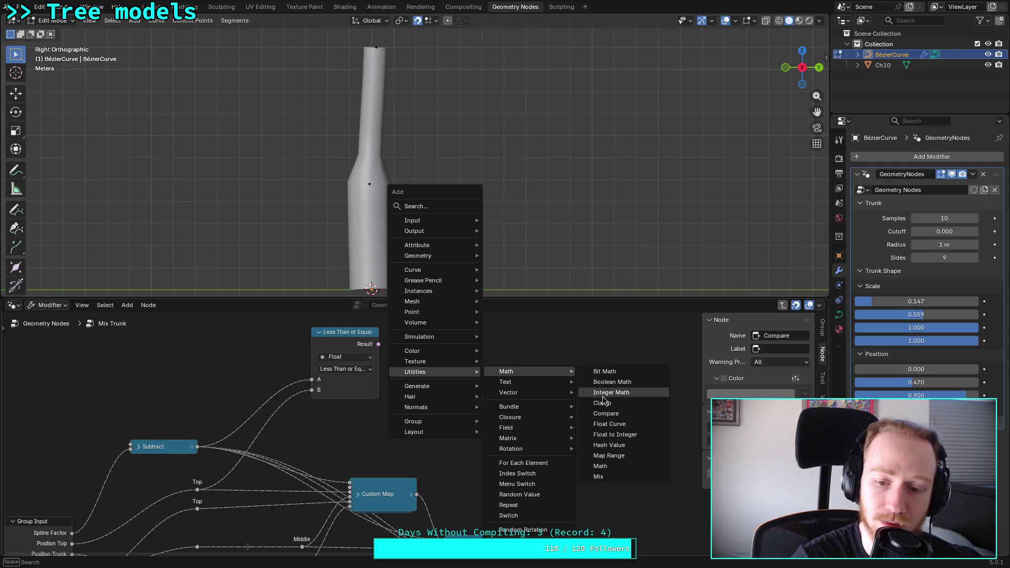
{"action": "left_click", "coordinate": [630, 462]}
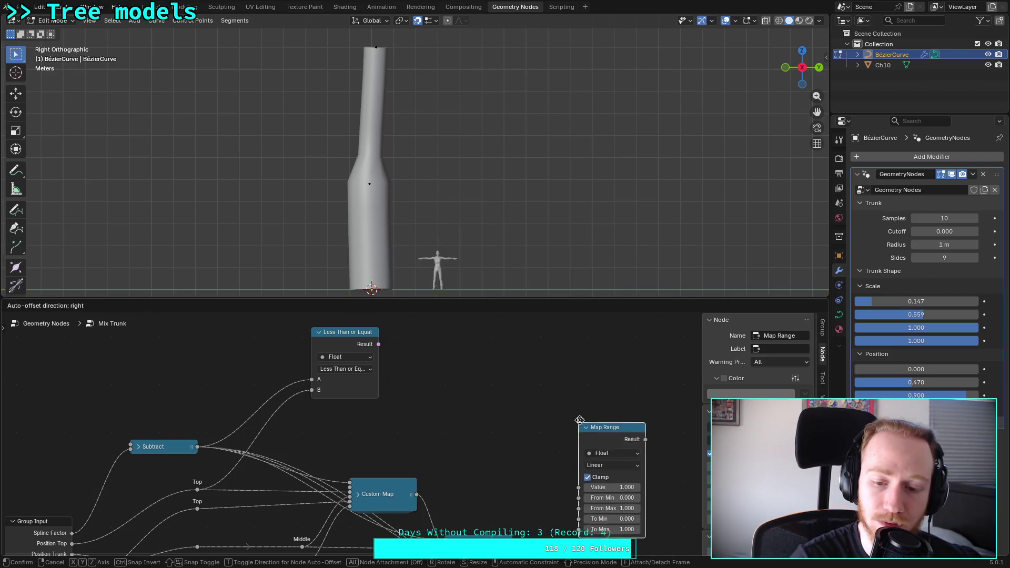
{"action": "left_click", "coordinate": [461, 353]}
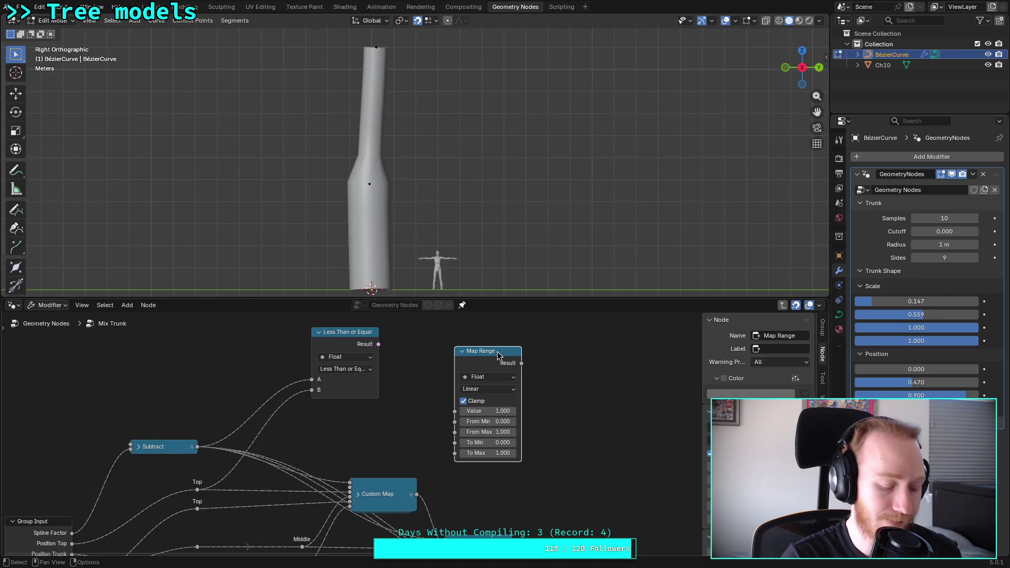
Step: Add a Float Switch node and drive it with the Less Than or Equal result
{"action": "key", "text": "shift+a"}
{"action": "type", "text": "switch"}
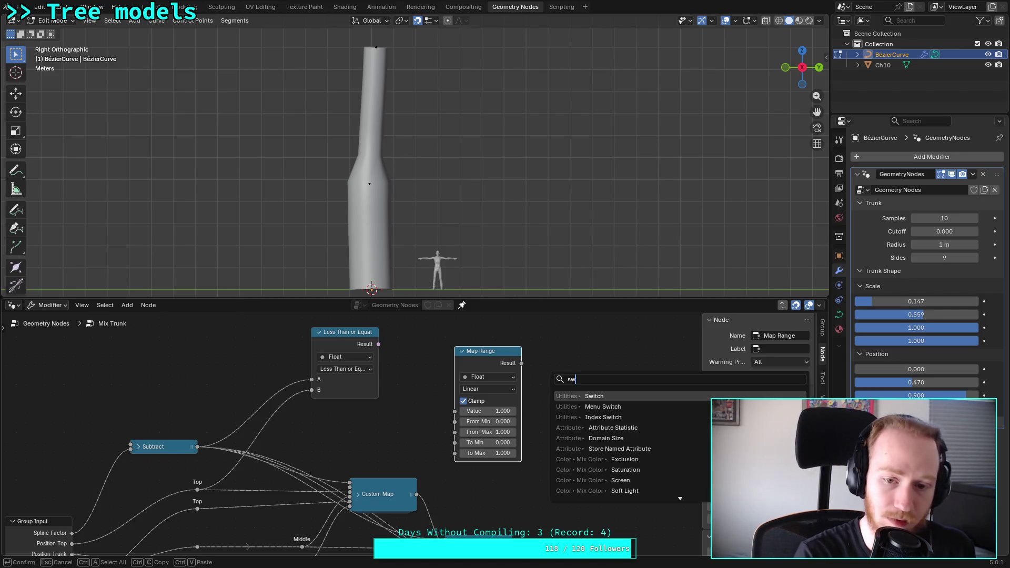
{"action": "key", "text": "Return"}
{"action": "left_click", "coordinate": [571, 392]}
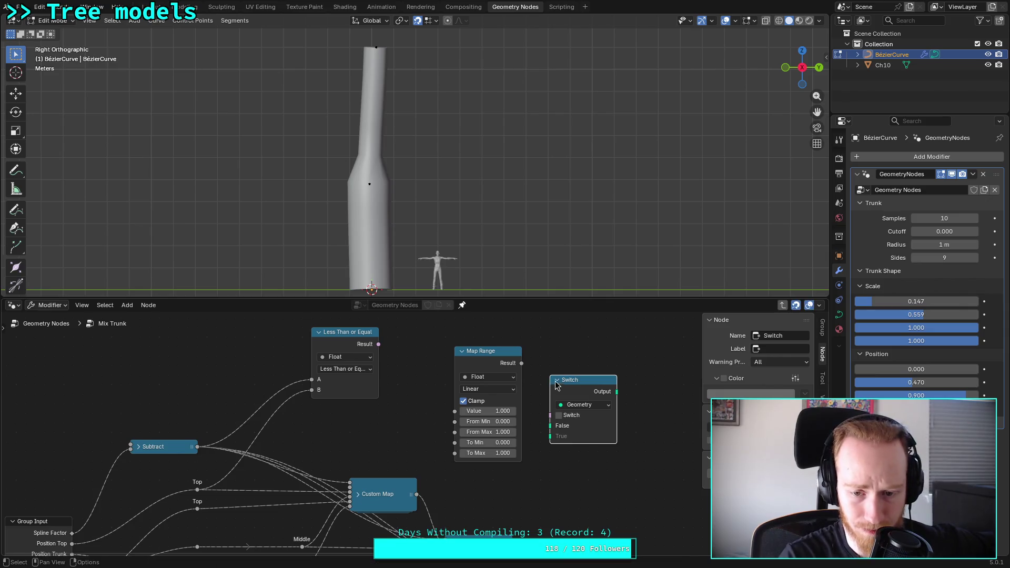
{"action": "left_click", "coordinate": [582, 404]}
{"action": "left_click", "coordinate": [592, 237]}
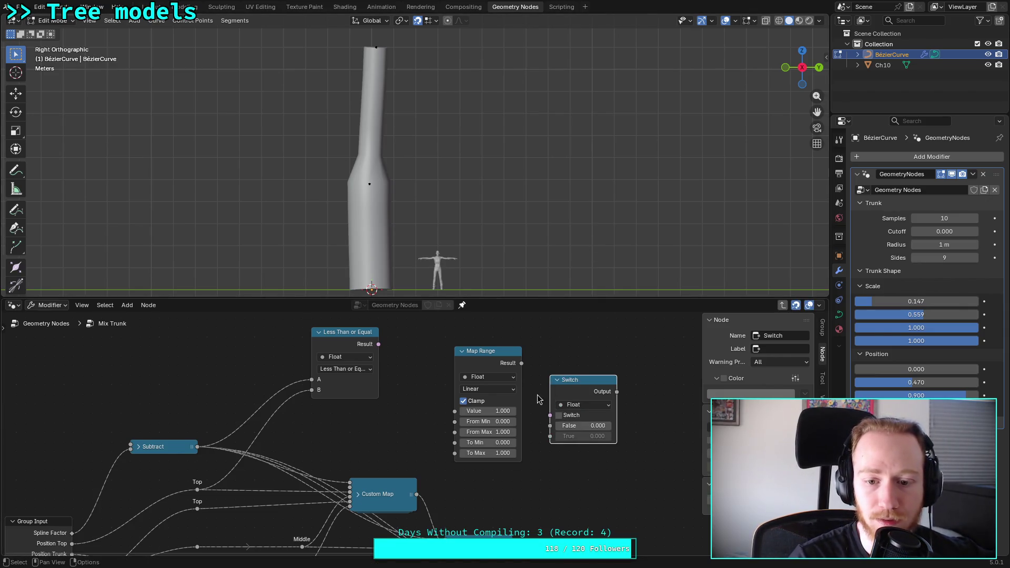
{"action": "left_click_drag", "start_coordinate": [379, 344], "coordinate": [550, 416]}
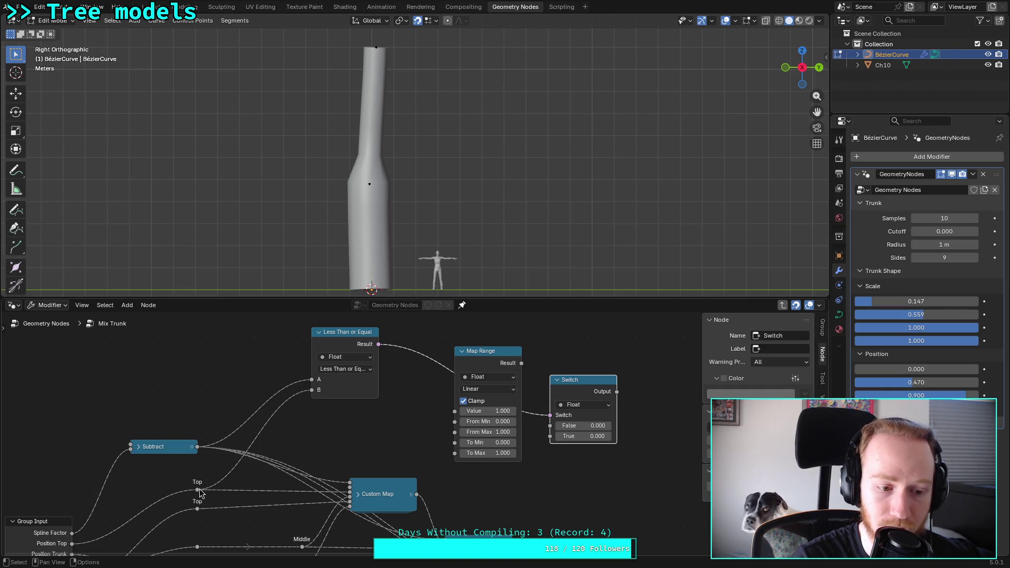
Step: Wire Top and Subtract into Map Range, Map Range and Subtract into the Switch, Switch into Custom Map
{"action": "mouse_move", "coordinate": [198, 509]}
{"action": "left_mouse_down"}
{"action": "mouse_move", "coordinate": [335, 487]}
{"action": "mouse_move", "coordinate": [431, 447]}
{"action": "mouse_move", "coordinate": [455, 442]}
{"action": "mouse_move", "coordinate": [455, 453]}
{"action": "left_mouse_up"}
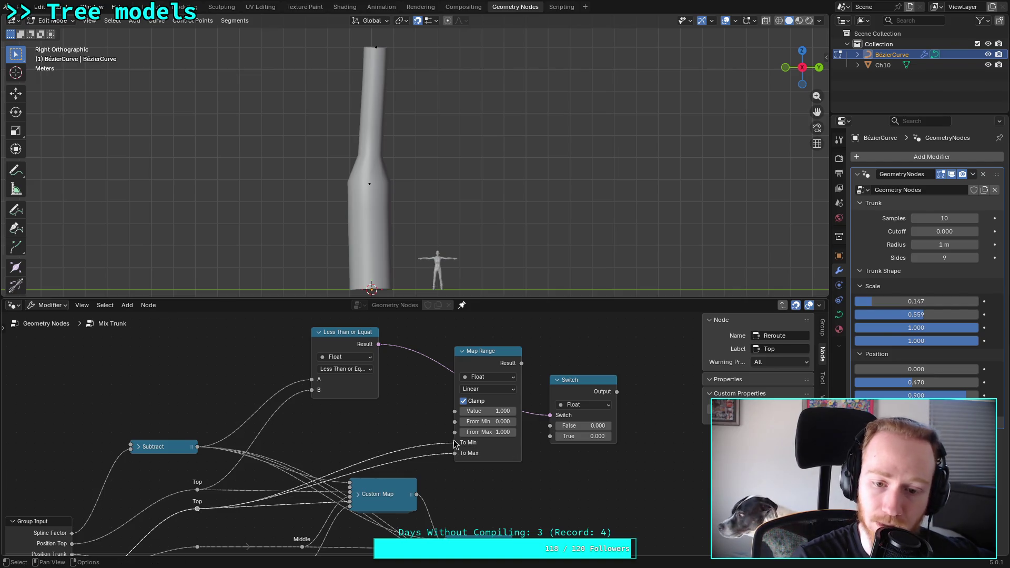
{"action": "mouse_move", "coordinate": [522, 364]}
{"action": "left_mouse_down"}
{"action": "mouse_move", "coordinate": [547, 447]}
{"action": "mouse_move", "coordinate": [550, 436]}
{"action": "left_mouse_up"}
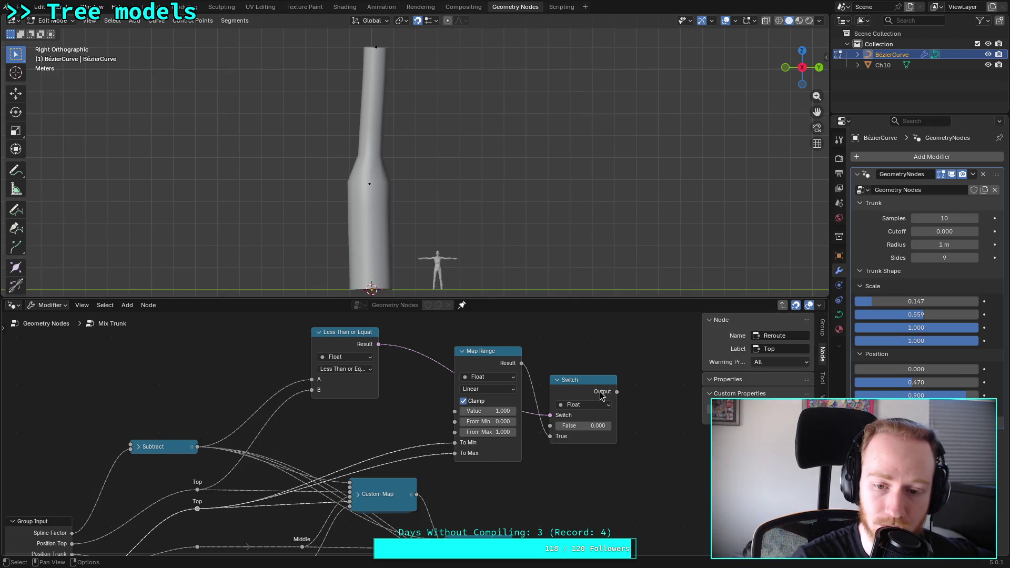
{"action": "mouse_move", "coordinate": [617, 392]}
{"action": "left_mouse_down"}
{"action": "mouse_move", "coordinate": [379, 471]}
{"action": "mouse_move", "coordinate": [353, 493]}
{"action": "left_mouse_up"}
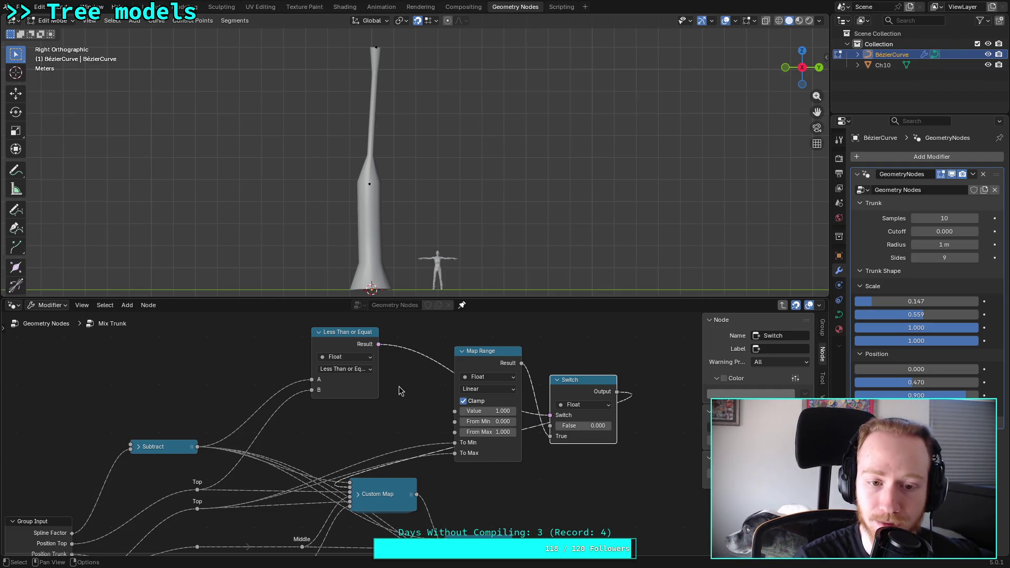
{"action": "left_click_drag", "start_coordinate": [492, 348], "coordinate": [443, 338]}
{"action": "left_click_drag", "start_coordinate": [197, 447], "coordinate": [405, 409]}
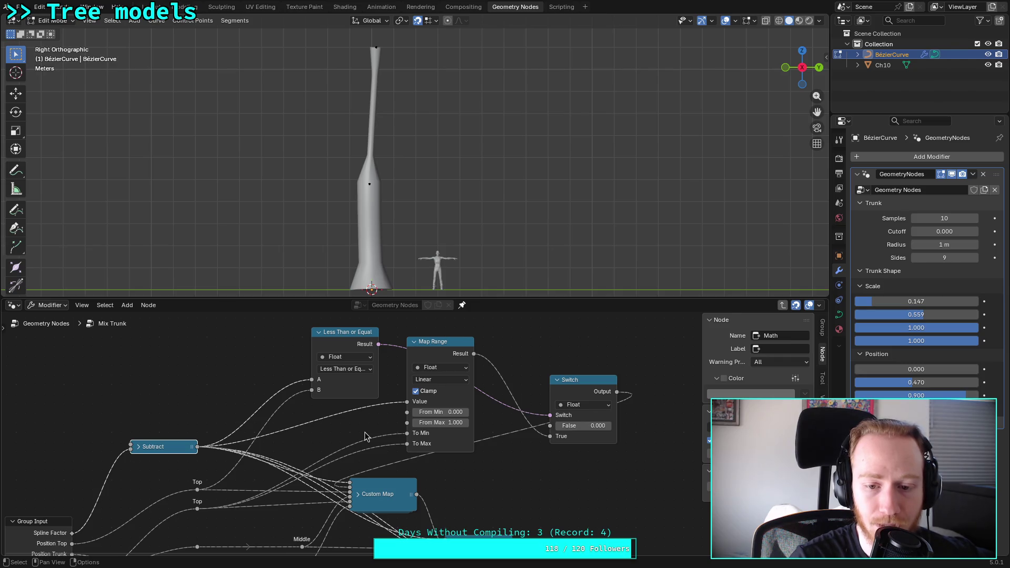
{"action": "mouse_move", "coordinate": [199, 448]}
{"action": "left_mouse_down"}
{"action": "mouse_move", "coordinate": [521, 435]}
{"action": "mouse_move", "coordinate": [550, 425]}
{"action": "left_mouse_up"}
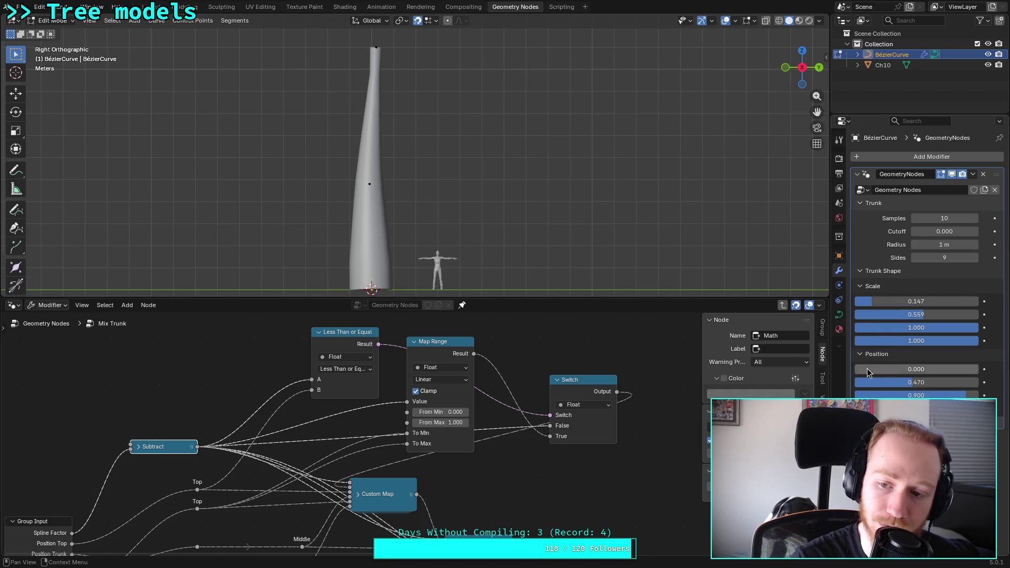
Step: Compare Less Than against Less Than or Equal, keeping the first Position at 0.000
{"action": "left_click_drag", "start_coordinate": [916, 369], "coordinate": [931, 369]}
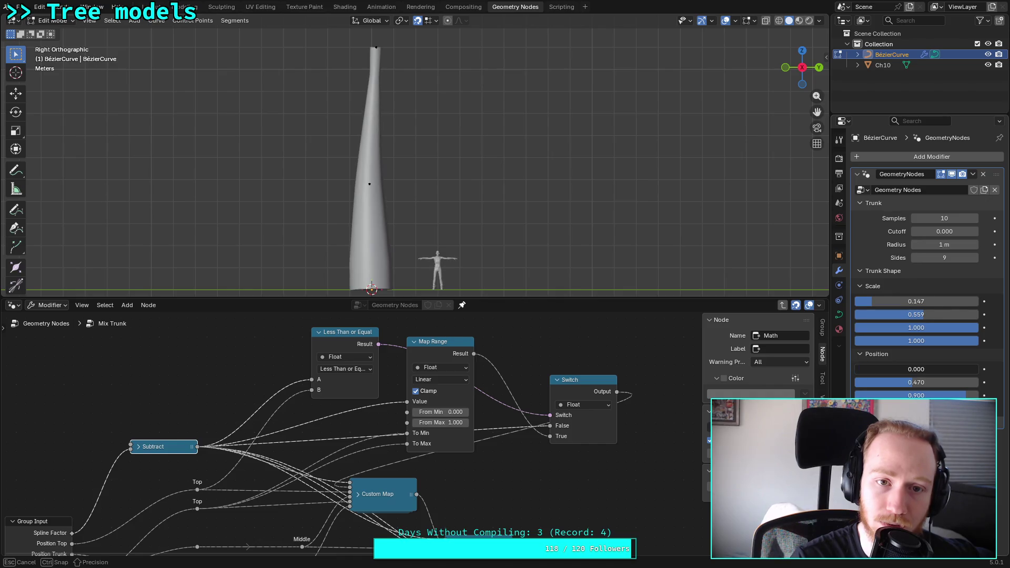
{"action": "key", "text": "Escape"}
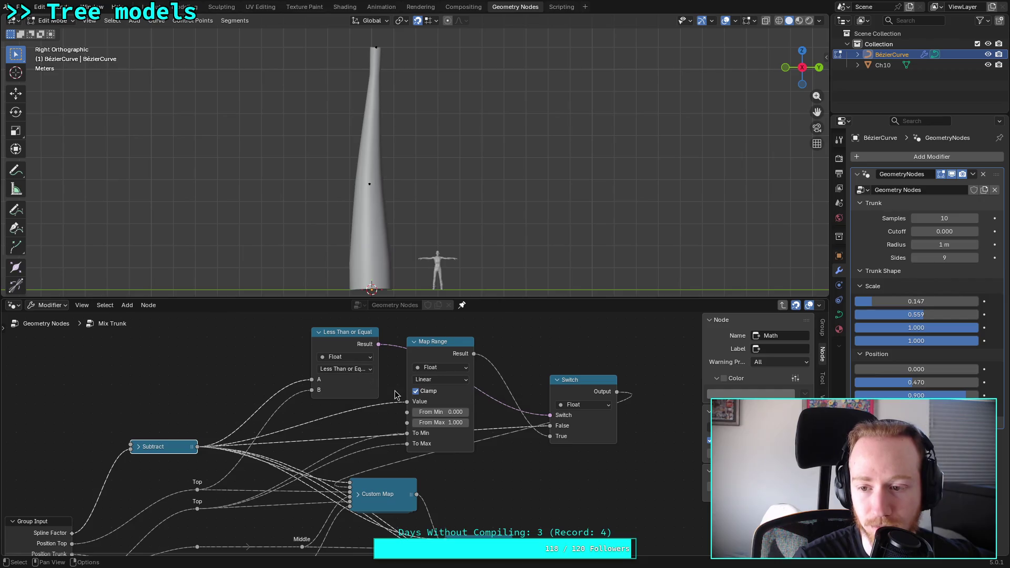
{"action": "left_click", "coordinate": [371, 369]}
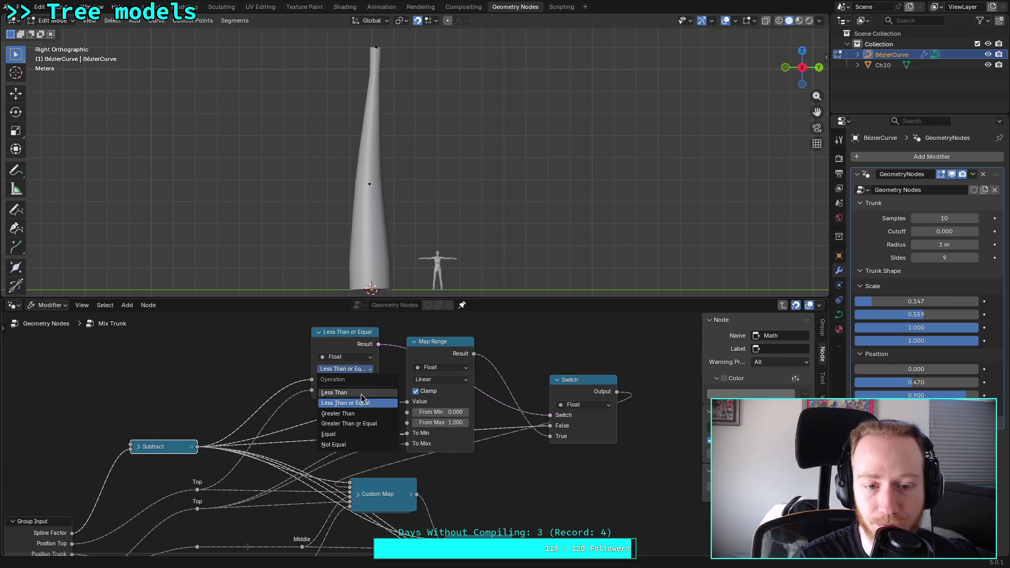
{"action": "left_click", "coordinate": [363, 393]}
{"action": "left_click", "coordinate": [356, 370]}
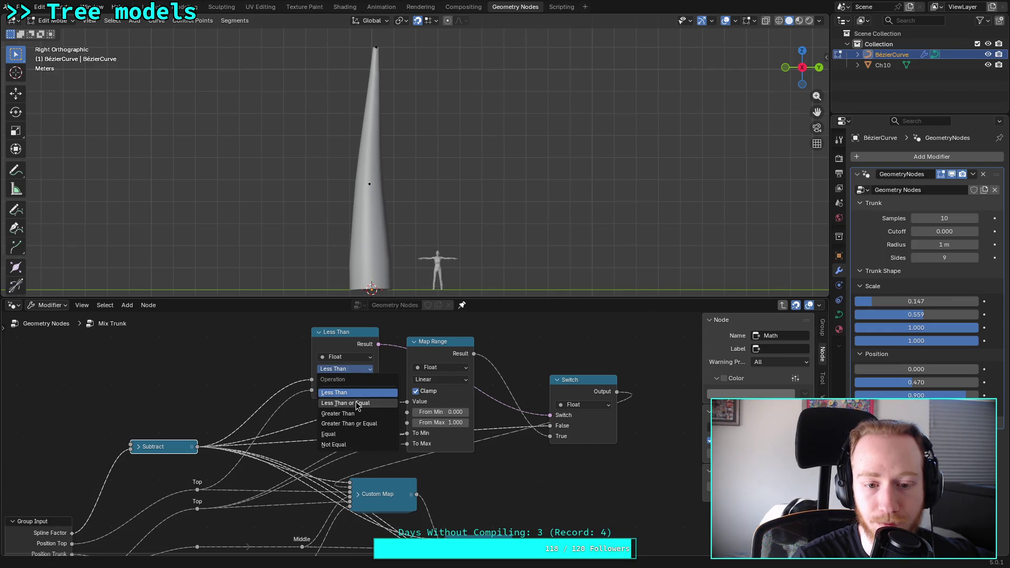
{"action": "left_click", "coordinate": [356, 403]}
{"action": "left_click", "coordinate": [363, 370]}
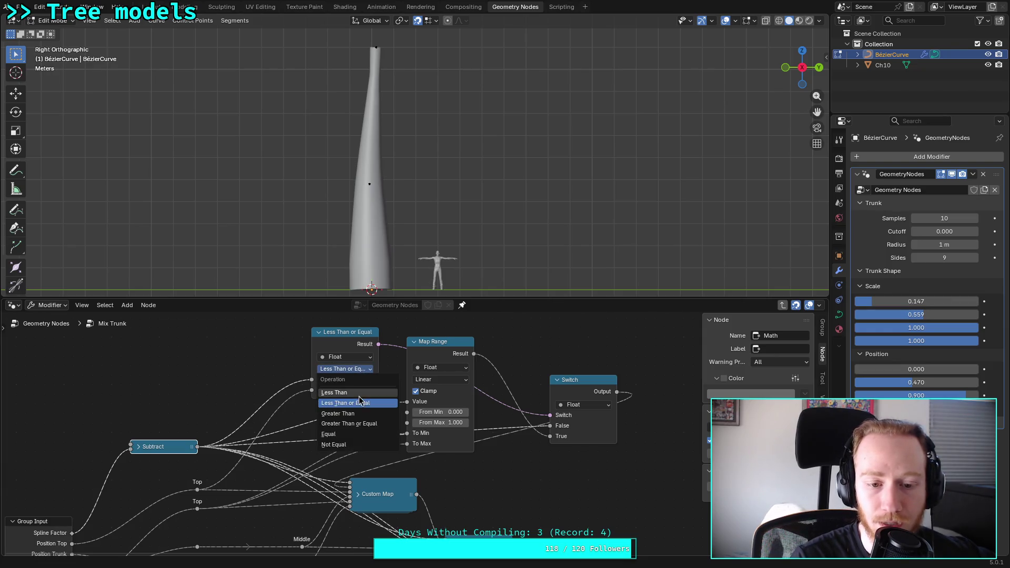
{"action": "left_click", "coordinate": [356, 403]}
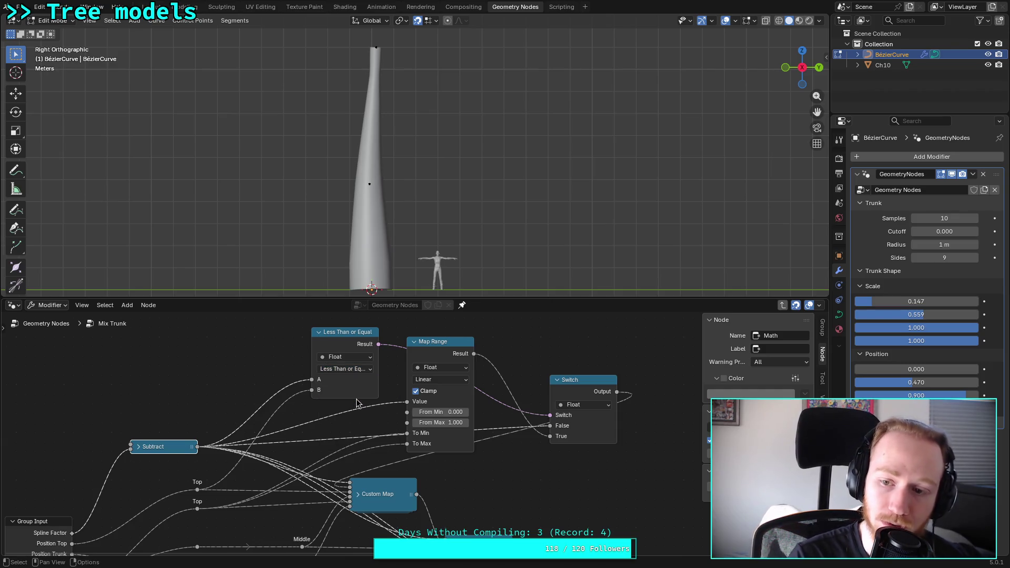
{"action": "left_click_drag", "start_coordinate": [915, 369], "coordinate": [925, 369]}
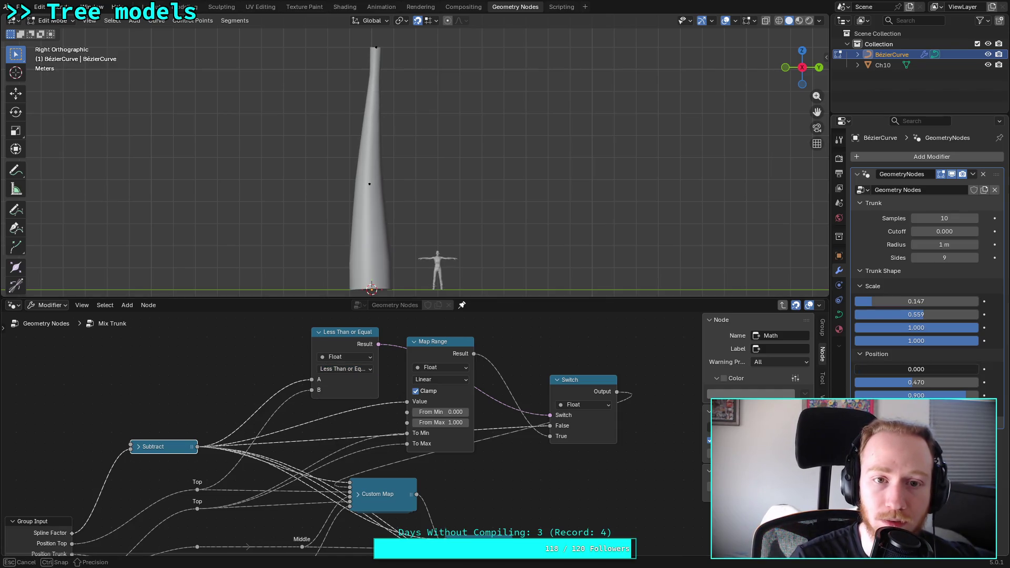
{"action": "key", "text": "Escape"}
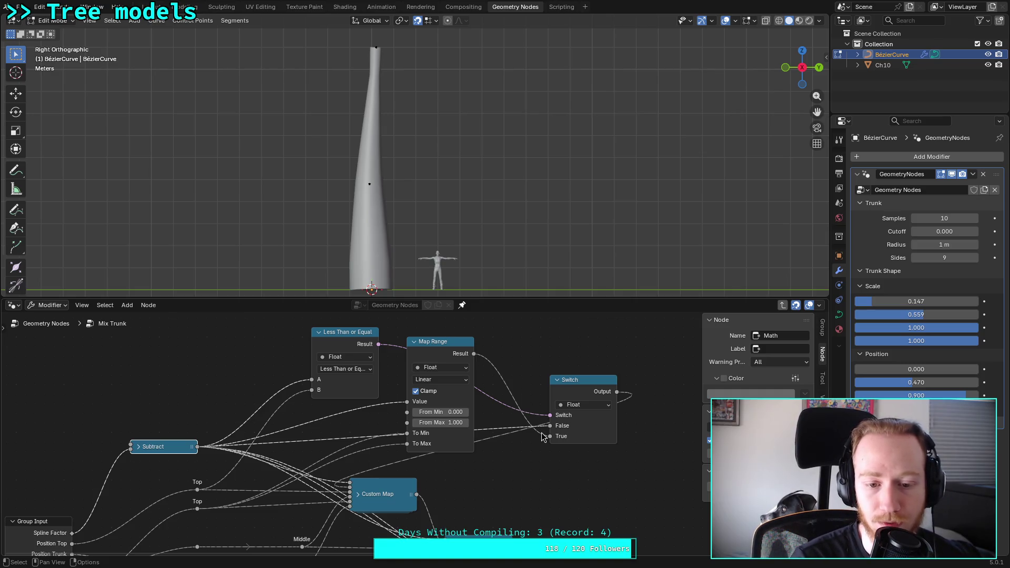
Step: Set the comparison to Less Than and raise the first Position to reshape the top
{"action": "left_click_drag", "start_coordinate": [573, 382], "coordinate": [582, 402]}
{"action": "left_click", "coordinate": [361, 379]}
{"action": "left_click", "coordinate": [358, 370]}
{"action": "left_click", "coordinate": [345, 382]}
{"action": "mouse_move", "coordinate": [868, 369]}
{"action": "left_mouse_down"}
{"action": "mouse_move", "coordinate": [889, 369]}
{"action": "mouse_move", "coordinate": [854, 370]}
{"action": "left_mouse_up"}
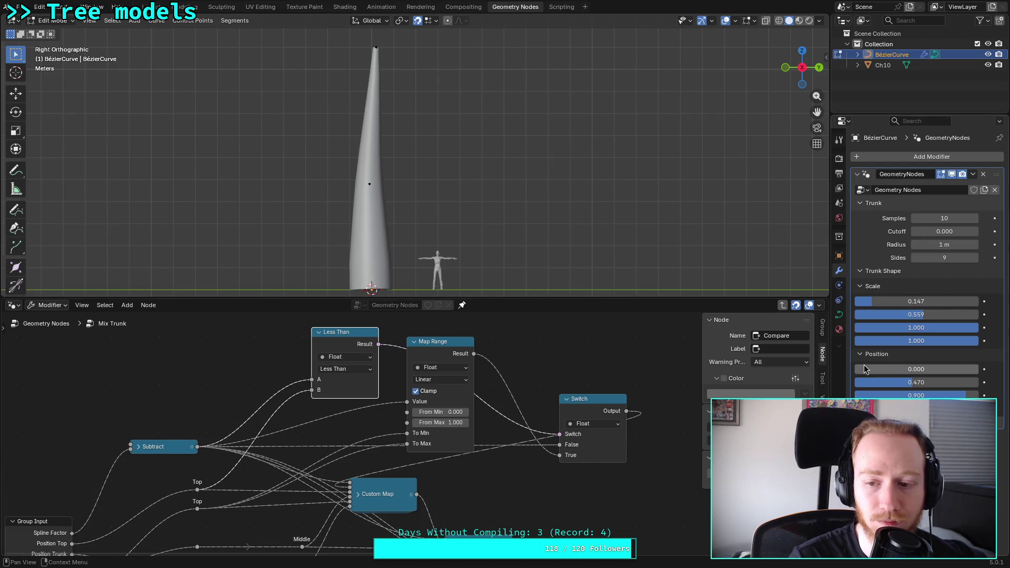
Step: Settle the first trunk Scale at 0.169 with the first Position back at 0.000
{"action": "mouse_move", "coordinate": [883, 302]}
{"action": "left_mouse_down"}
{"action": "mouse_move", "coordinate": [915, 302]}
{"action": "mouse_move", "coordinate": [869, 302]}
{"action": "left_mouse_up"}
{"action": "mouse_move", "coordinate": [865, 373]}
{"action": "left_mouse_down"}
{"action": "mouse_move", "coordinate": [904, 372]}
{"action": "mouse_move", "coordinate": [867, 373]}
{"action": "left_mouse_up"}
{"action": "left_click_drag", "start_coordinate": [872, 301], "coordinate": [858, 301]}
{"action": "mouse_move", "coordinate": [867, 369]}
{"action": "left_mouse_down"}
{"action": "mouse_move", "coordinate": [883, 369]}
{"action": "mouse_move", "coordinate": [854, 369]}
{"action": "left_mouse_up"}
{"action": "left_click_drag", "start_coordinate": [857, 301], "coordinate": [979, 301]}
{"action": "mouse_move", "coordinate": [868, 370]}
{"action": "left_mouse_down"}
{"action": "mouse_move", "coordinate": [908, 369]}
{"action": "mouse_move", "coordinate": [854, 369]}
{"action": "left_mouse_up"}
{"action": "left_click_drag", "start_coordinate": [971, 299], "coordinate": [907, 301]}
{"action": "left_click_drag", "start_coordinate": [889, 369], "coordinate": [855, 369]}
{"action": "left_click_drag", "start_coordinate": [918, 301], "coordinate": [876, 301]}
{"action": "mouse_move", "coordinate": [854, 370]}
{"action": "left_mouse_down"}
{"action": "mouse_move", "coordinate": [894, 370]}
{"action": "mouse_move", "coordinate": [854, 369]}
{"action": "left_mouse_up"}
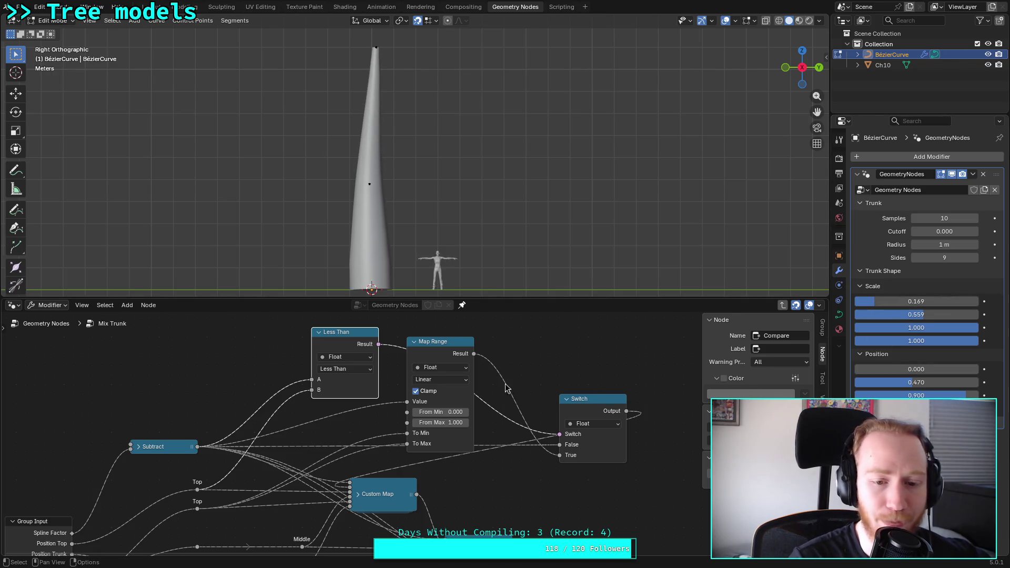
Step: Lower the second Scale to 0.074 and set the second Position to 0.310, adjusting the third
{"action": "left_click_drag", "start_coordinate": [358, 337], "coordinate": [310, 337]}
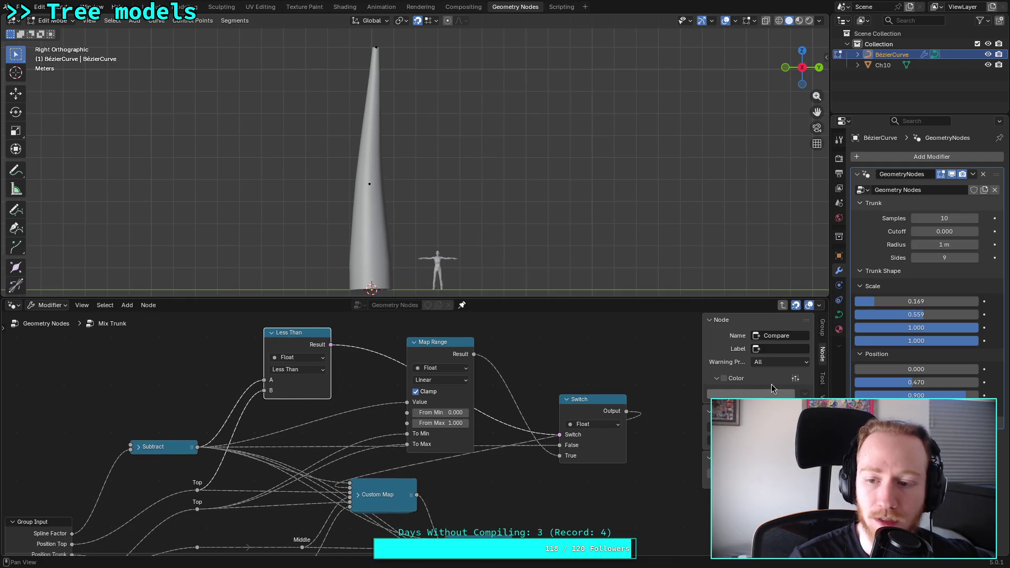
{"action": "mouse_move", "coordinate": [942, 340]}
{"action": "left_mouse_down"}
{"action": "mouse_move", "coordinate": [896, 341]}
{"action": "mouse_move", "coordinate": [941, 341]}
{"action": "mouse_move", "coordinate": [900, 328]}
{"action": "mouse_move", "coordinate": [898, 314]}
{"action": "mouse_move", "coordinate": [925, 314]}
{"action": "mouse_move", "coordinate": [864, 314]}
{"action": "left_mouse_up"}
{"action": "left_click_drag", "start_coordinate": [908, 387], "coordinate": [895, 387]}
{"action": "left_click_drag", "start_coordinate": [917, 395], "coordinate": [859, 396]}
{"action": "right_click", "coordinate": [894, 395]}
{"action": "key", "text": "Escape"}
{"action": "left_click_drag", "start_coordinate": [924, 395], "coordinate": [926, 395]}
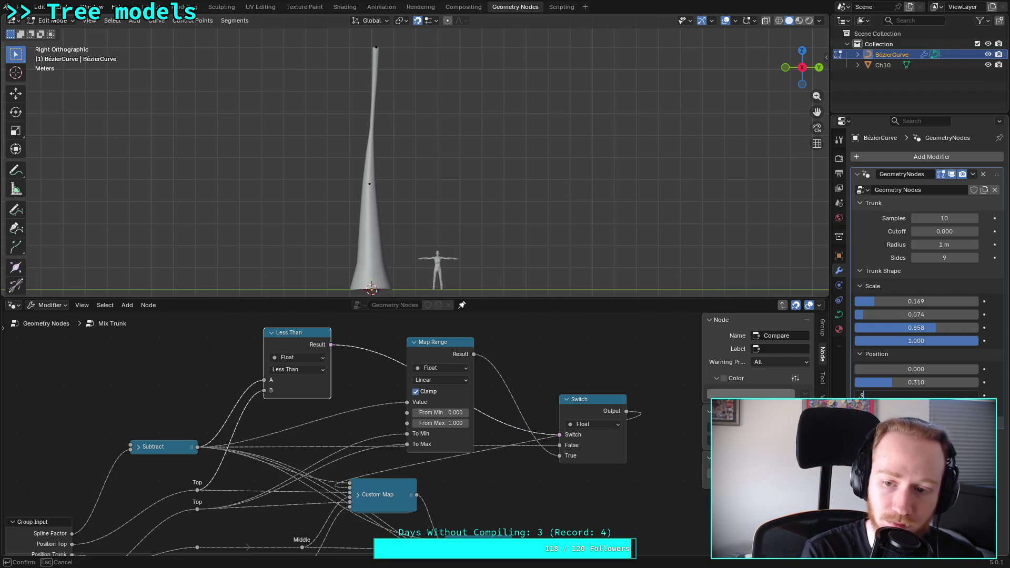
Step: Set the third Position to -0.900, save plants.blend, and set the second Position to 0.500
{"action": "key", "text": "Return"}
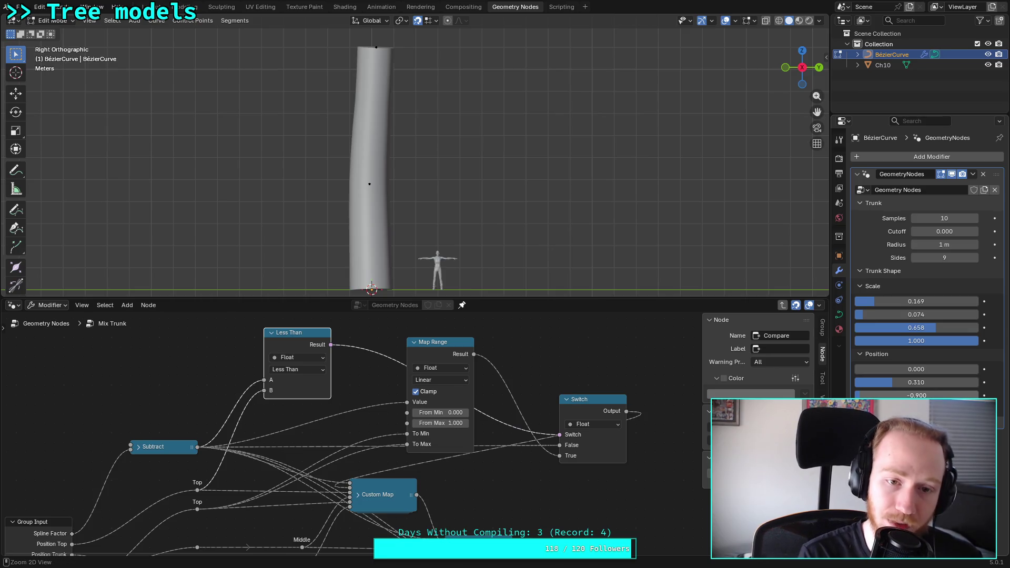
{"action": "key", "text": "ctrl+s"}
{"action": "left_click_drag", "start_coordinate": [921, 396], "coordinate": [941, 396]}
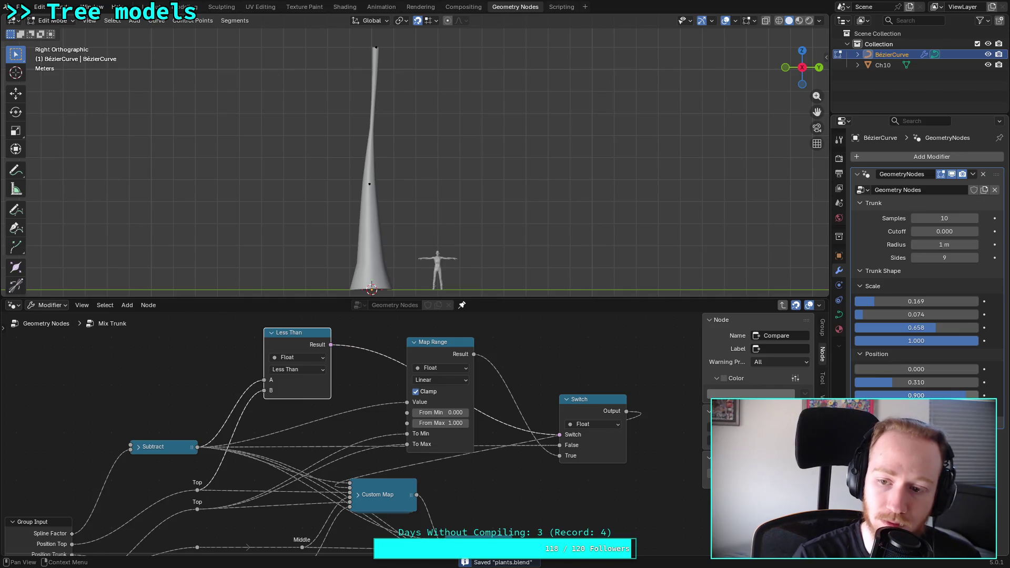
{"action": "left_click", "coordinate": [916, 382]}
{"action": "type", "text": "0.5"}
{"action": "key", "text": "Return"}
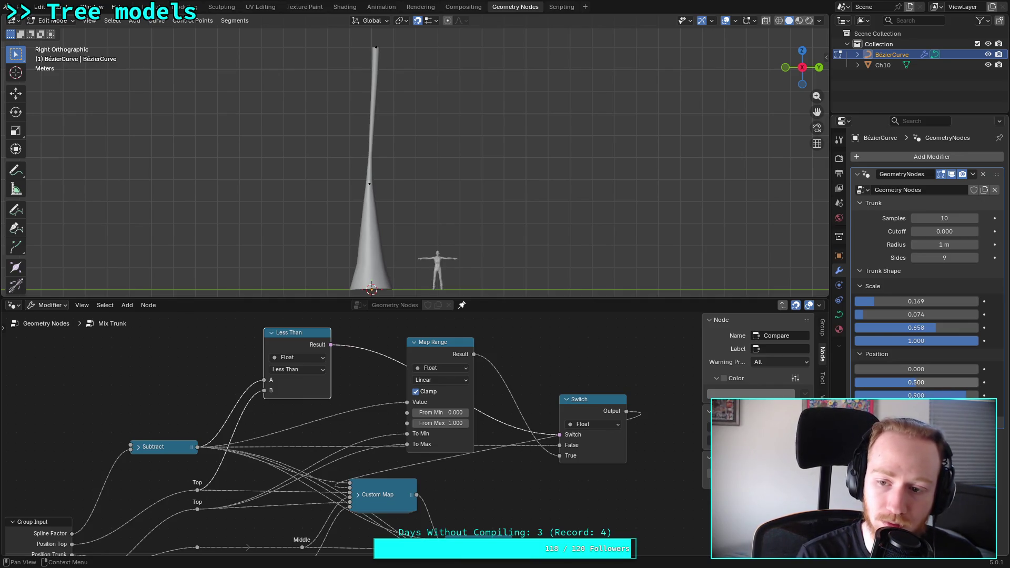
Step: Set trunk Scale points to 0.050, 0.500, 0.800 and lower the Radius toward 0.34 m
{"action": "left_click_drag", "start_coordinate": [934, 334], "coordinate": [935, 332]}
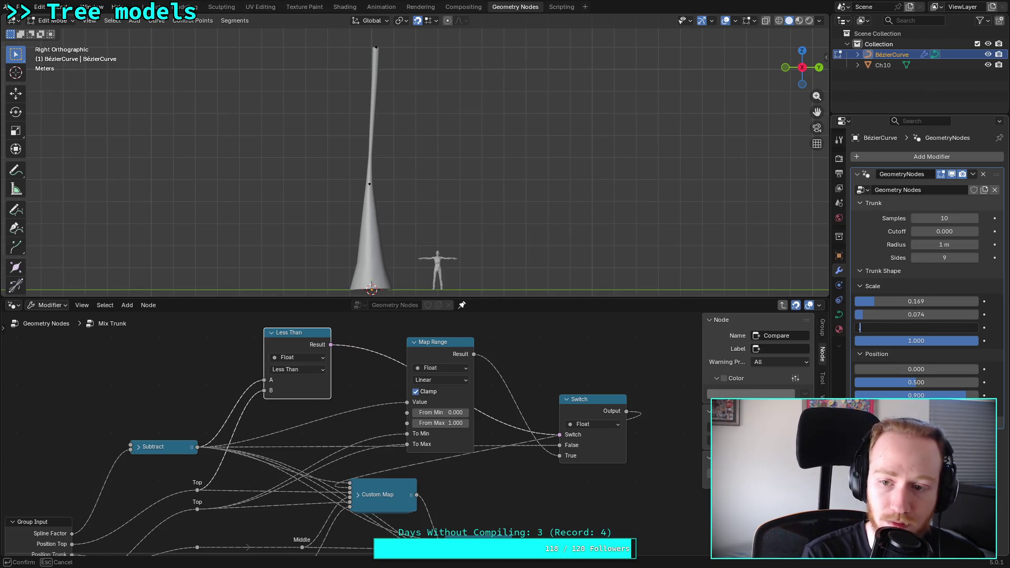
{"action": "type", "text": ".9"}
{"action": "key", "text": "Return"}
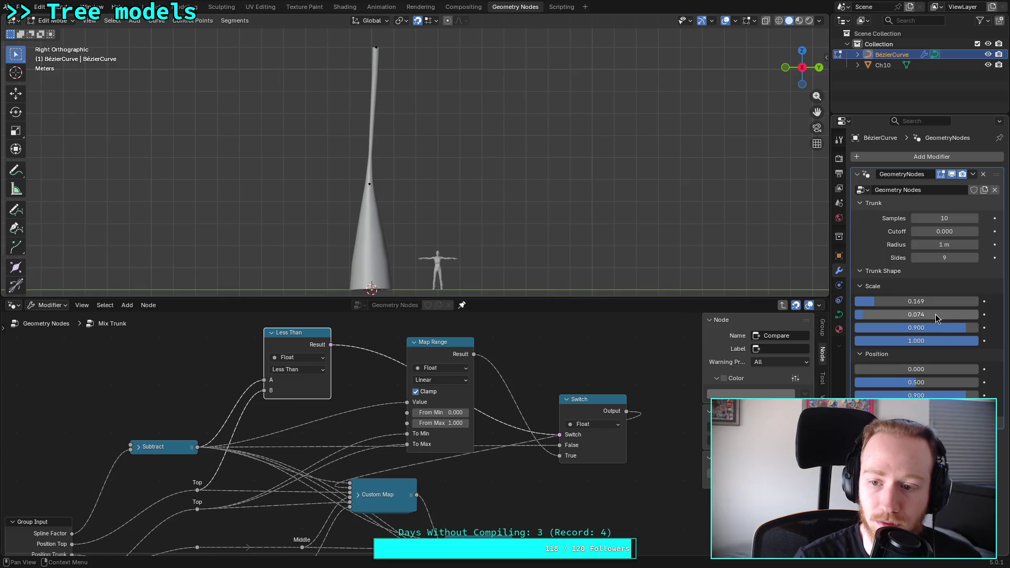
{"action": "left_click", "coordinate": [924, 328]}
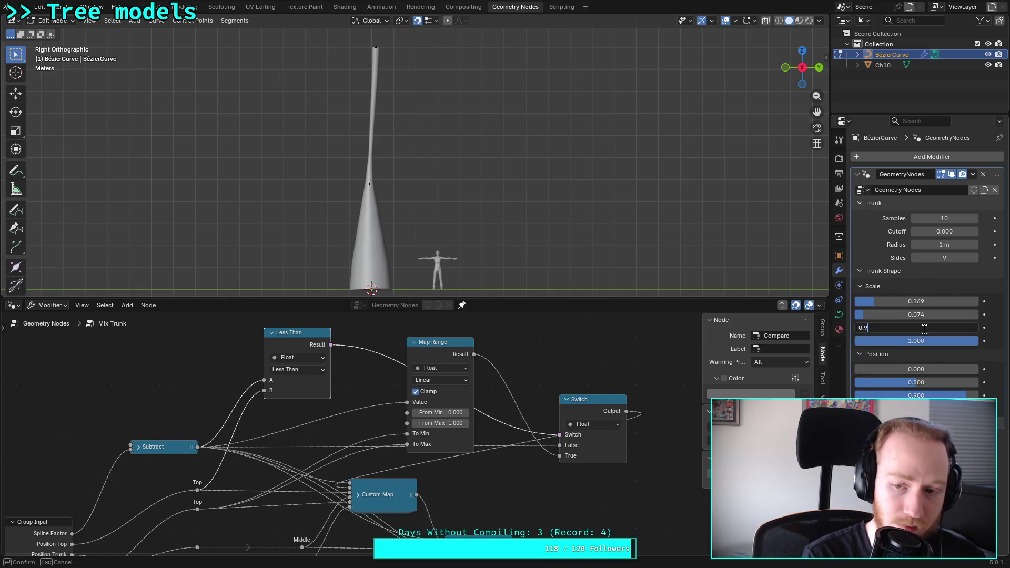
{"action": "type", "text": "0.8"}
{"action": "key", "text": "Return"}
{"action": "left_click", "coordinate": [924, 327]}
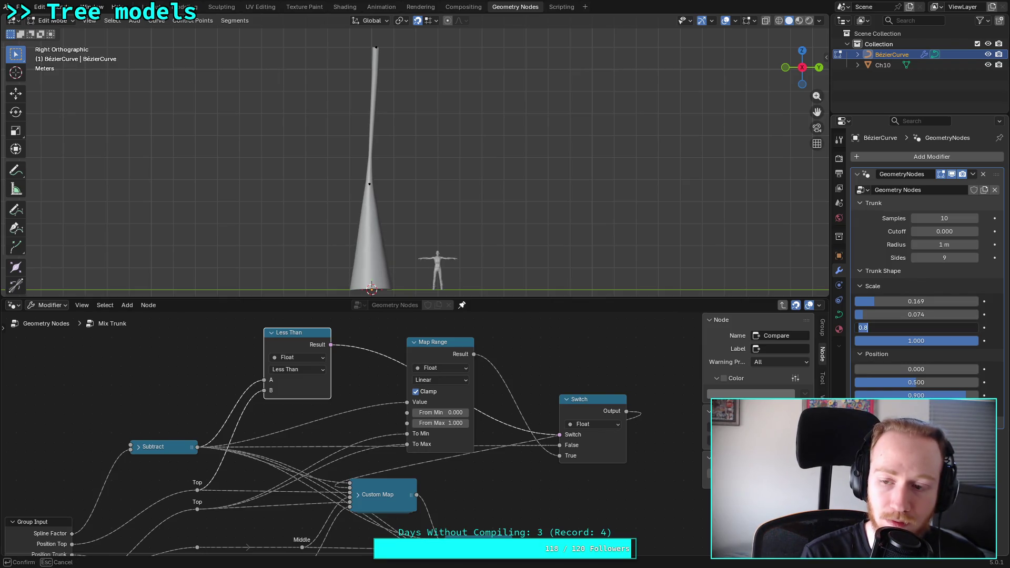
{"action": "left_click", "coordinate": [916, 314]}
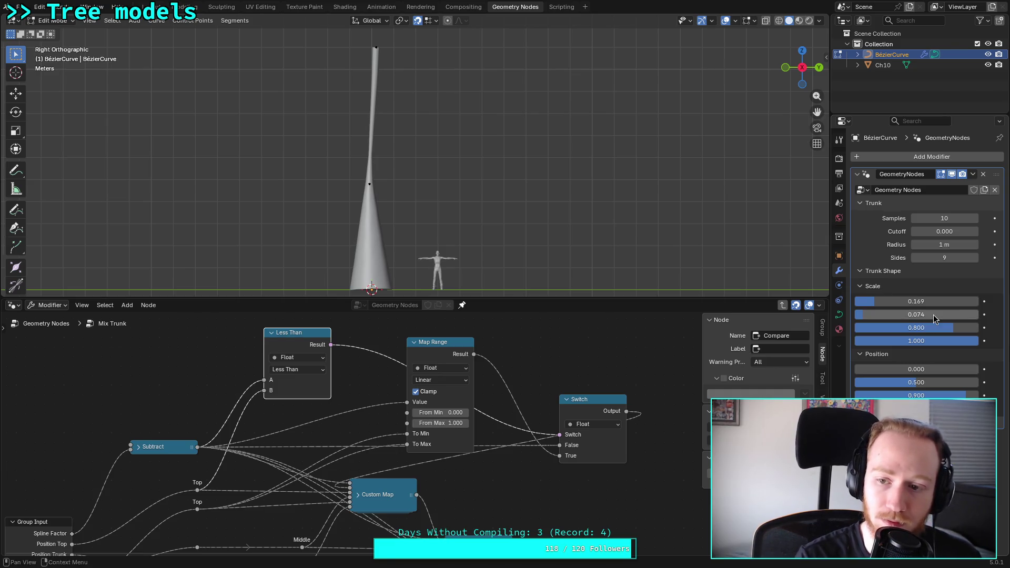
{"action": "type", "text": ".5"}
{"action": "type", "text": "0.500"}
{"action": "key", "text": "Return"}
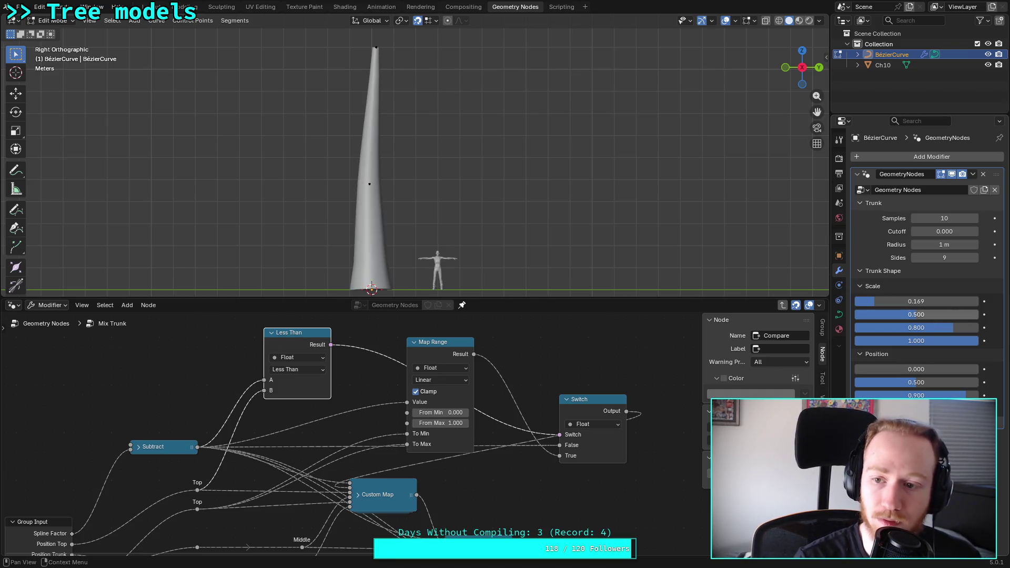
{"action": "left_click", "coordinate": [915, 301]}
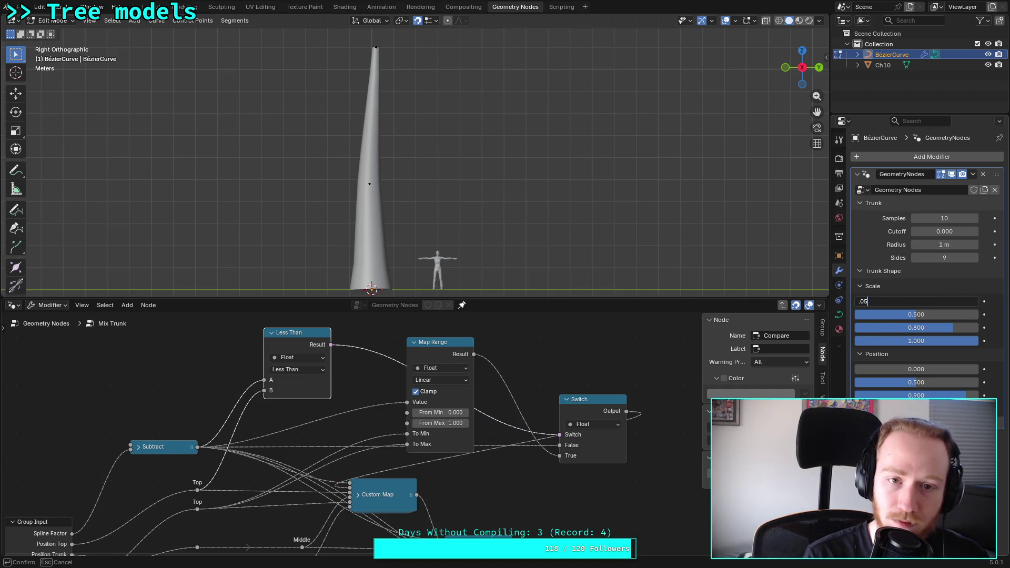
{"action": "key", "text": "Return"}
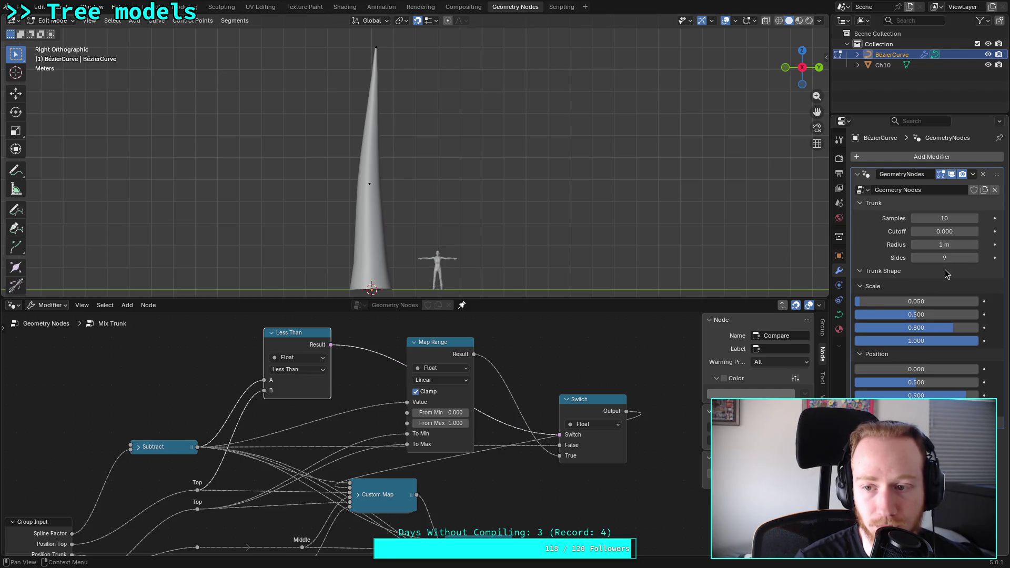
{"action": "mouse_move", "coordinate": [956, 245]}
{"action": "left_mouse_down"}
{"action": "mouse_move", "coordinate": [884, 245]}
{"action": "mouse_move", "coordinate": [954, 245]}
{"action": "left_mouse_up"}
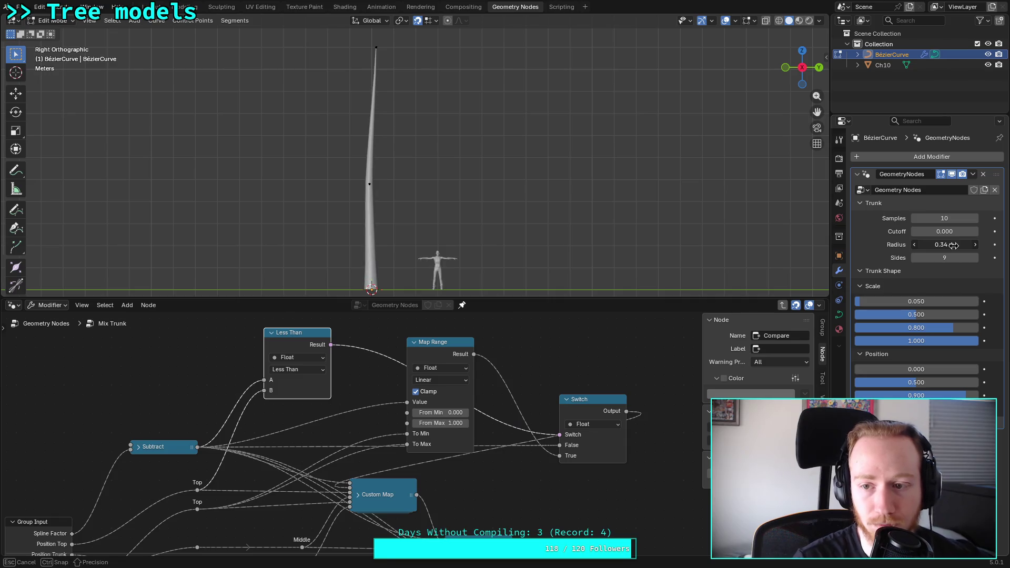
Step: Set the trunk Radius to exactly 0.25 m
{"action": "left_click", "coordinate": [953, 245]}
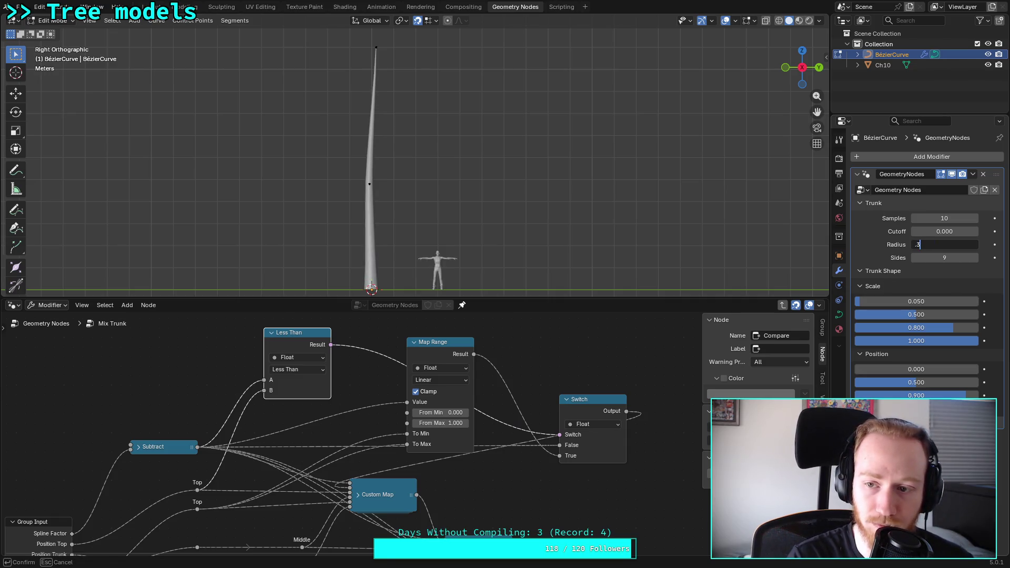
{"action": "type", "text": "25"}
{"action": "key", "text": "Return"}
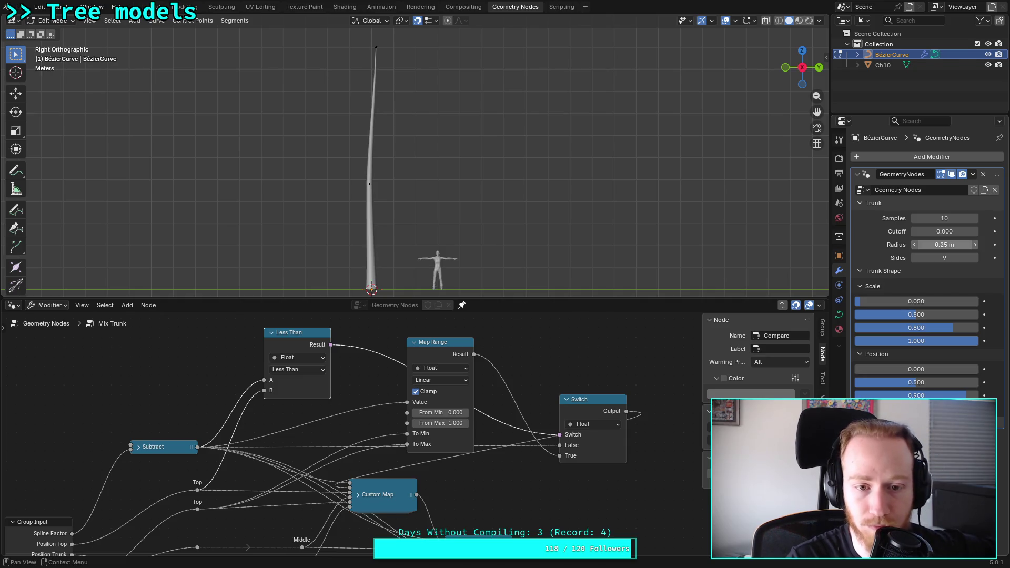
{"action": "left_click", "coordinate": [588, 377]}
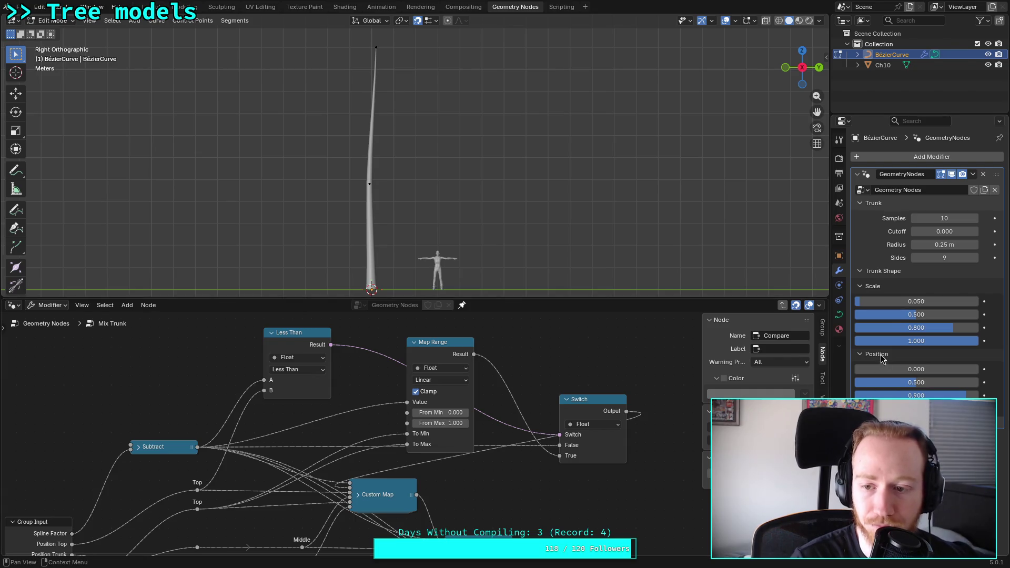
Step: Return the second Scale point to 0.500 and save plants.blend
{"action": "mouse_move", "coordinate": [897, 315]}
{"action": "left_mouse_down"}
{"action": "mouse_move", "coordinate": [953, 314]}
{"action": "mouse_move", "coordinate": [918, 314]}
{"action": "mouse_move", "coordinate": [941, 317]}
{"action": "left_mouse_up"}
{"action": "right_click", "coordinate": [920, 315]}
{"action": "key", "text": "Escape"}
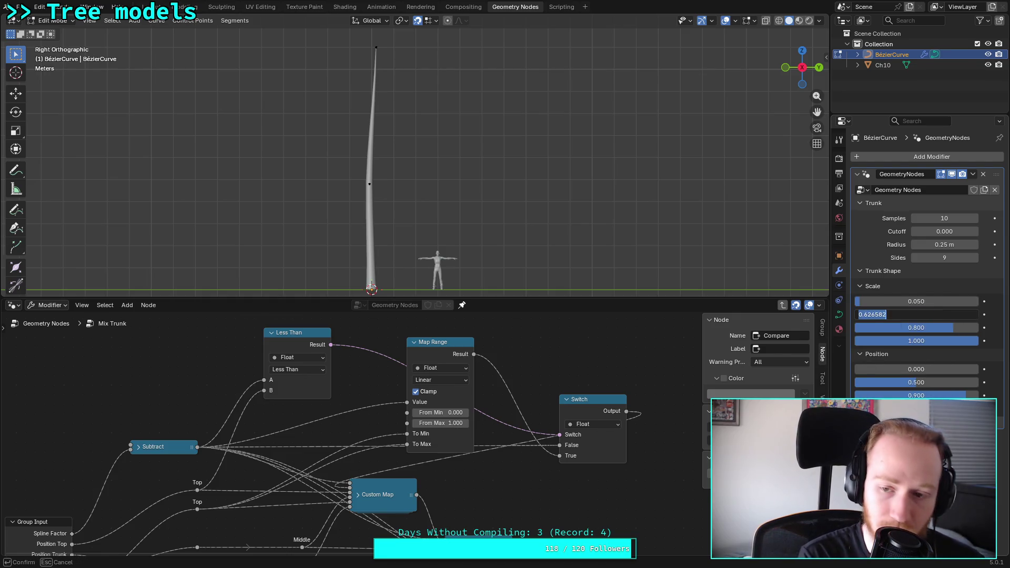
{"action": "key", "text": "Return"}
{"action": "key", "text": "ctrl+s"}
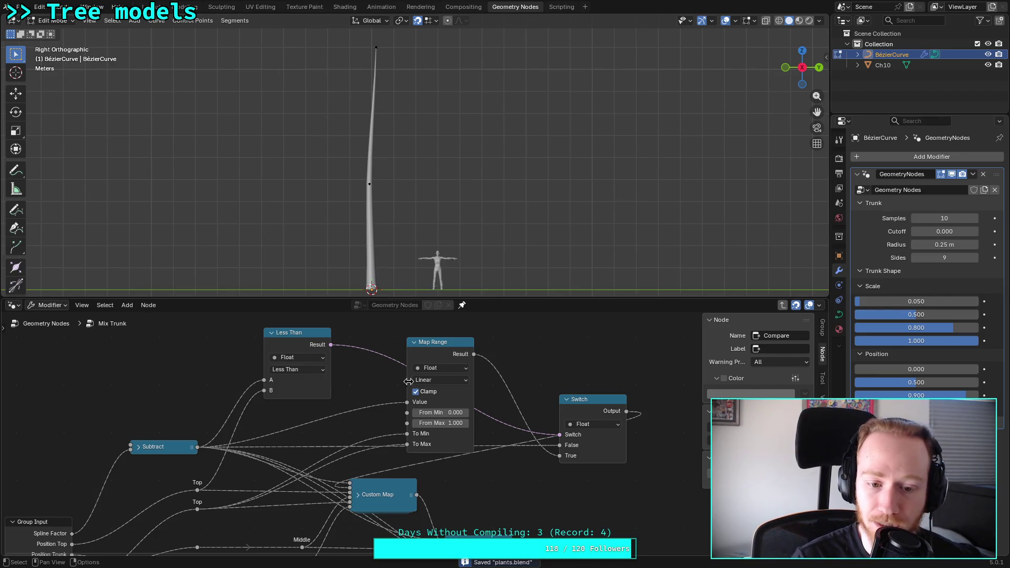
{"action": "mouse_move", "coordinate": [295, 322]}
{"action": "left_mouse_down"}
{"action": "mouse_move", "coordinate": [635, 443]}
{"action": "mouse_move", "coordinate": [542, 379]}
{"action": "left_mouse_up"}
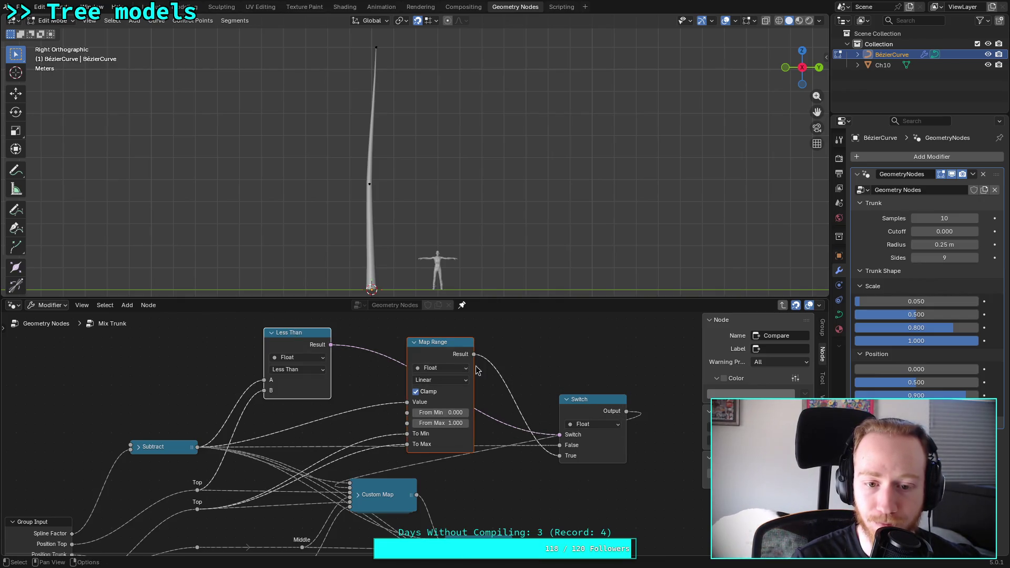
Step: Collapse the Less Than, Map Range and Switch nodes and stack them together
{"action": "left_click", "coordinate": [271, 332]}
{"action": "left_click", "coordinate": [418, 348]}
{"action": "mouse_move", "coordinate": [418, 348]}
{"action": "left_mouse_down"}
{"action": "mouse_move", "coordinate": [293, 375]}
{"action": "mouse_move", "coordinate": [274, 368]}
{"action": "left_mouse_up"}
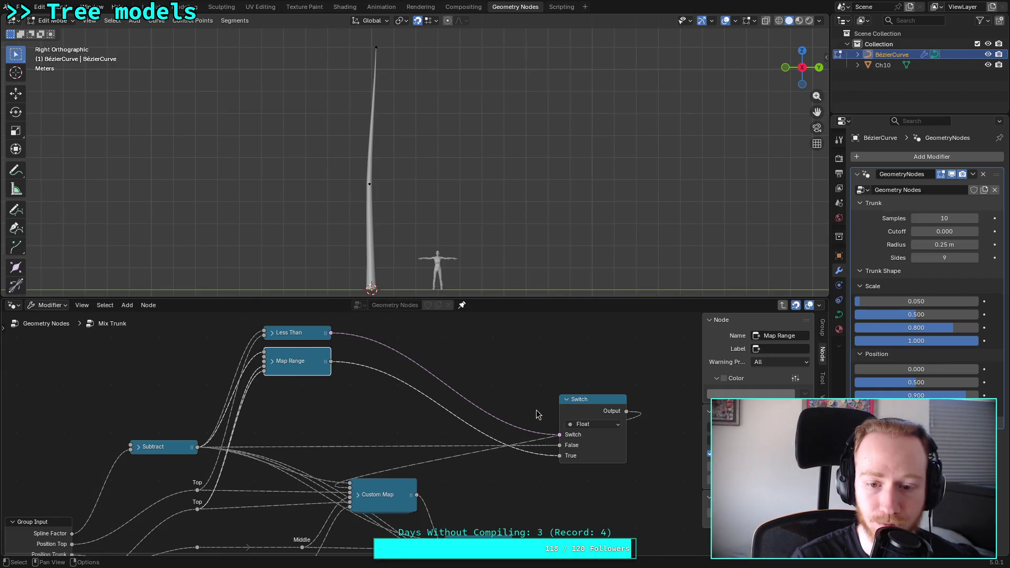
{"action": "left_click", "coordinate": [567, 399]}
{"action": "left_click_drag", "start_coordinate": [587, 399], "coordinate": [363, 341]}
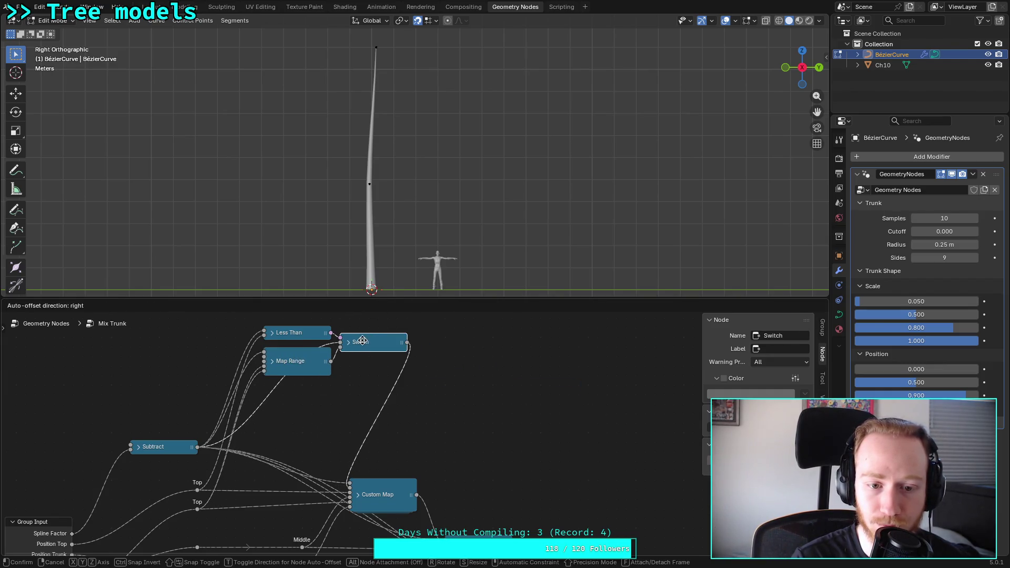
{"action": "left_click", "coordinate": [362, 341]}
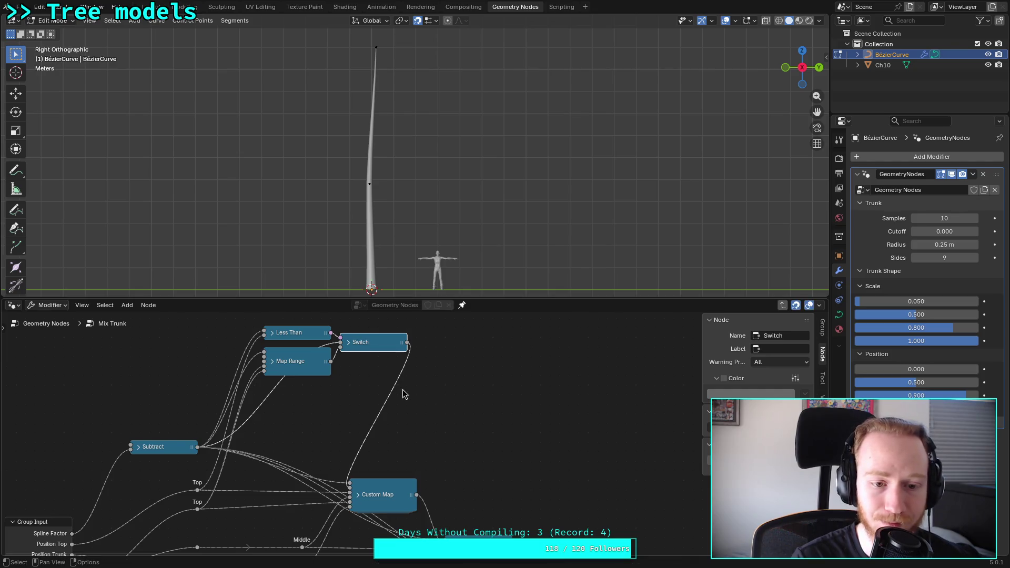
Step: Move Group Output beside the last Custom Map, save plants.blend, and return to the main tree
{"action": "scroll", "coordinate": [474, 418], "scroll_direction": "down", "scroll_amount": 2}
{"action": "middle_click_drag", "start_coordinate": [473, 417], "coordinate": [358, 339]}
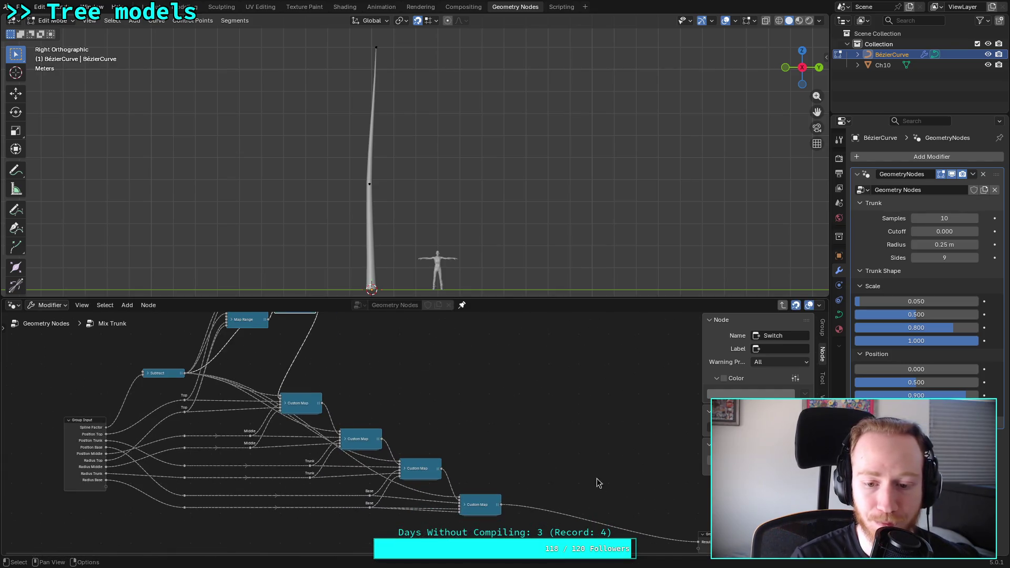
{"action": "left_click", "coordinate": [699, 541]}
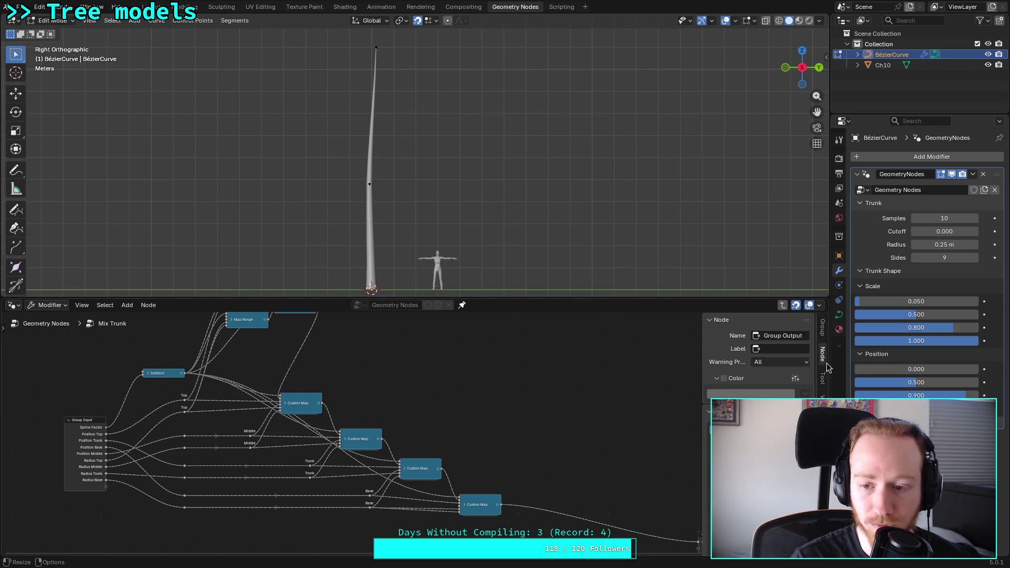
{"action": "key", "text": "n"}
{"action": "key", "text": "g"}
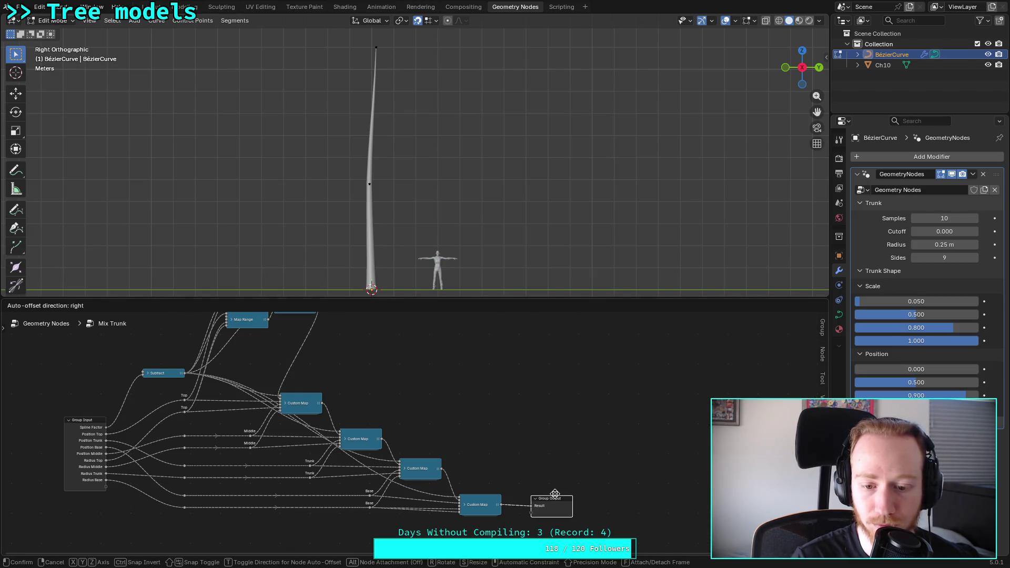
{"action": "left_click", "coordinate": [555, 493]}
{"action": "left_click", "coordinate": [569, 463]}
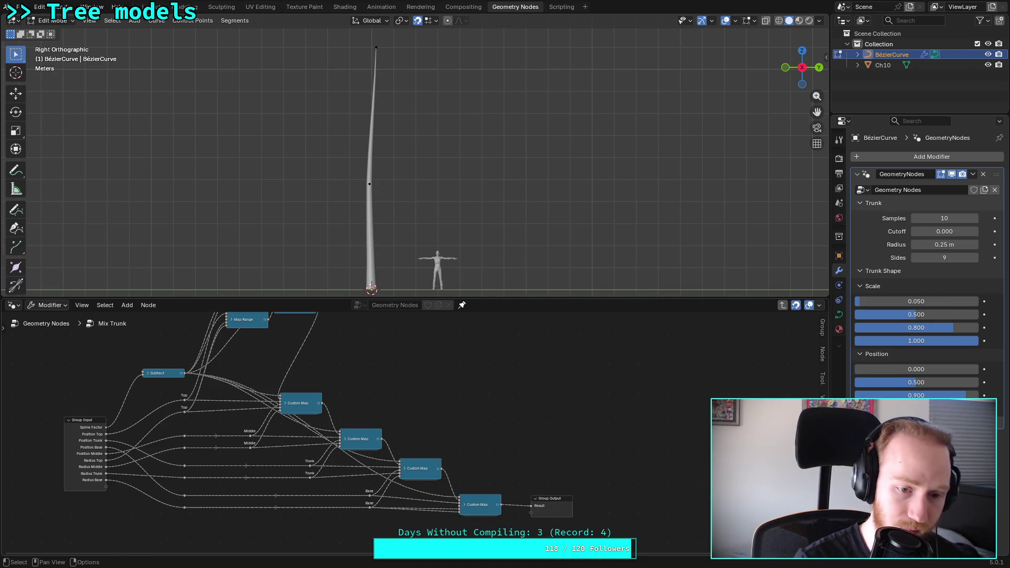
{"action": "key", "text": "ctrl+s"}
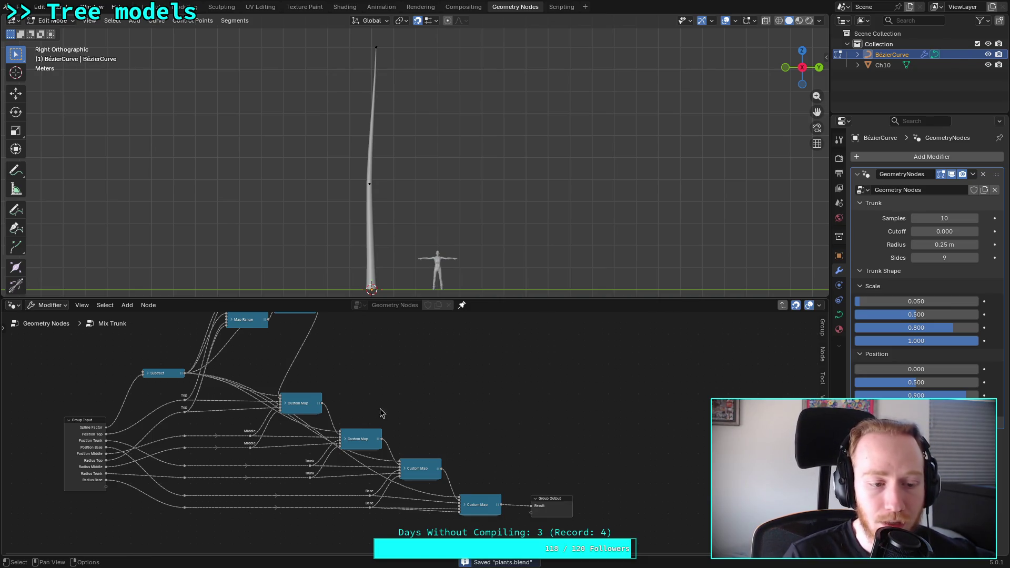
{"action": "left_click", "coordinate": [57, 324]}
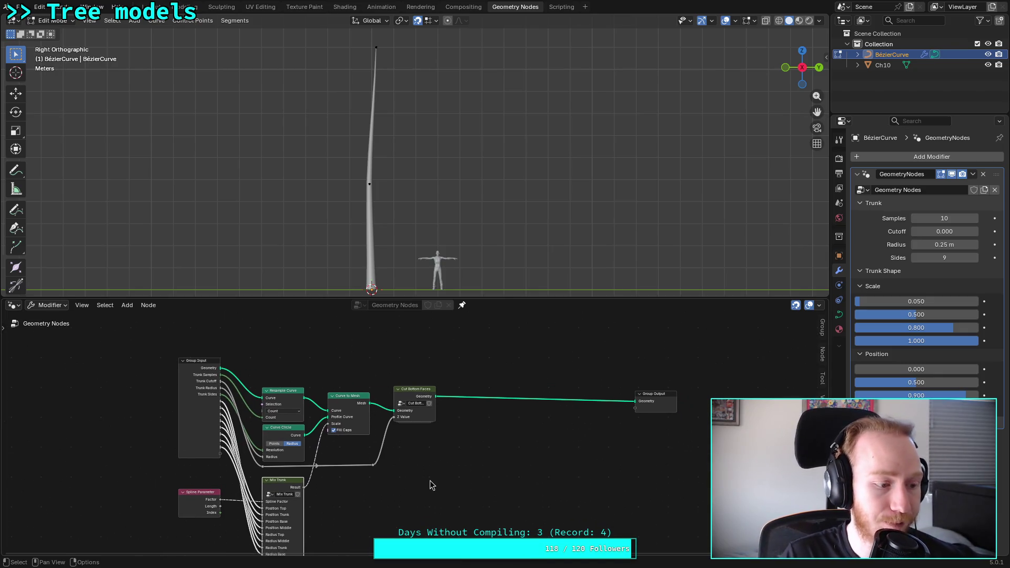
Step: Collapse the Position, Scale and Trunk Shape panels and save the blend file
{"action": "mouse_move", "coordinate": [547, 451]}
{"action": "middle_mouse_down"}
{"action": "mouse_move", "coordinate": [532, 442]}
{"action": "mouse_move", "coordinate": [476, 466]}
{"action": "middle_mouse_up"}
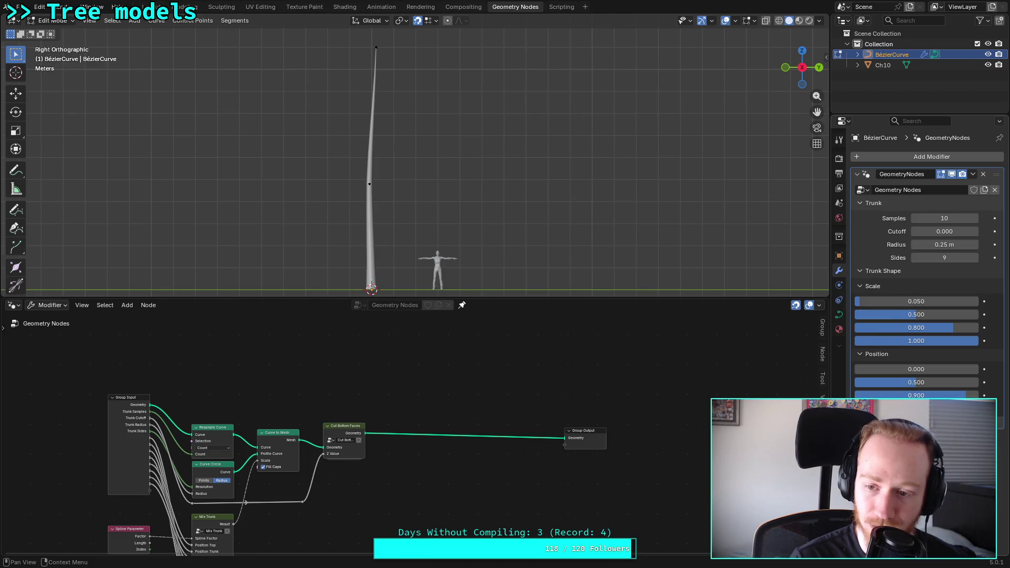
{"action": "left_click", "coordinate": [876, 354]}
{"action": "left_click", "coordinate": [873, 285]}
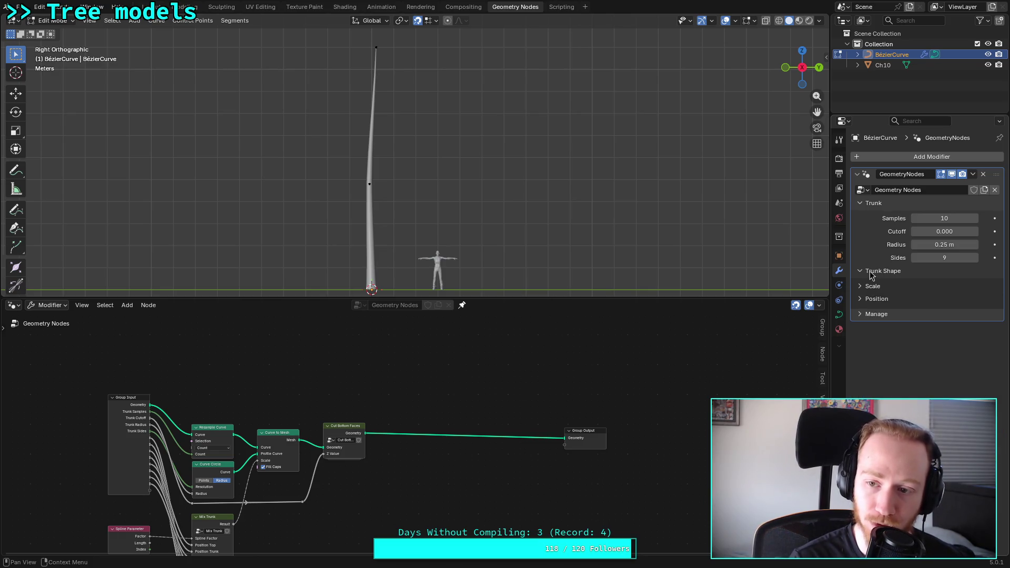
{"action": "left_click", "coordinate": [874, 272]}
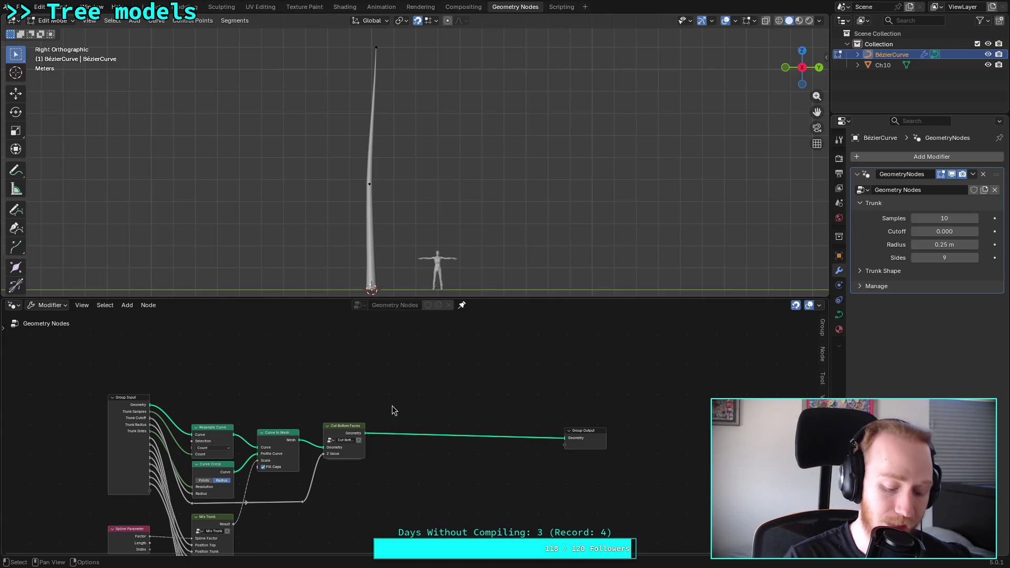
{"action": "key", "text": "ctrl+s"}
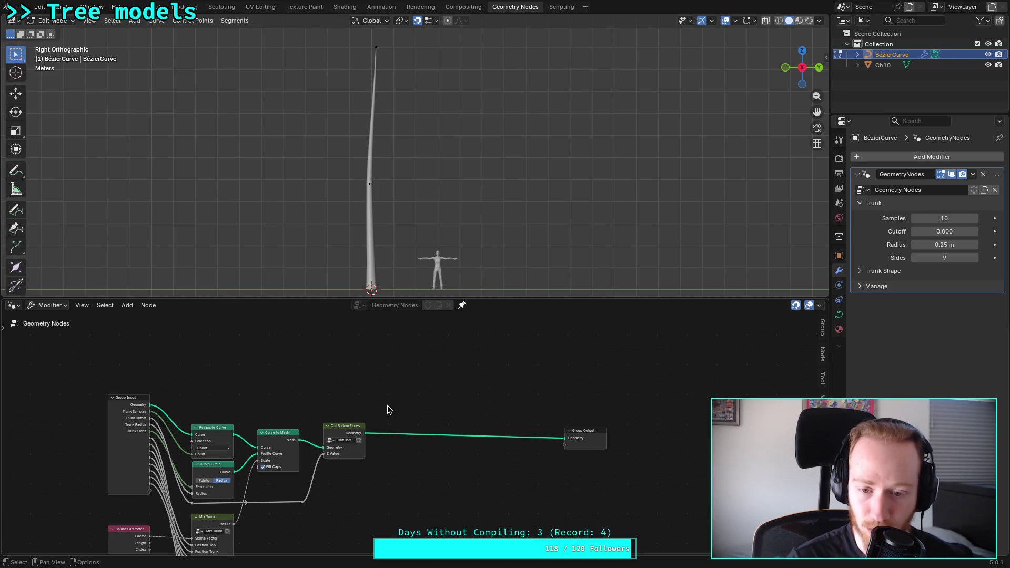
Step: Select the five trunk-building nodes, deselect them, and expand the Trunk Shape panel again
{"action": "mouse_move", "coordinate": [205, 391]}
{"action": "left_mouse_down"}
{"action": "mouse_move", "coordinate": [361, 548]}
{"action": "mouse_move", "coordinate": [382, 530]}
{"action": "left_mouse_up"}
{"action": "left_click", "coordinate": [345, 494]}
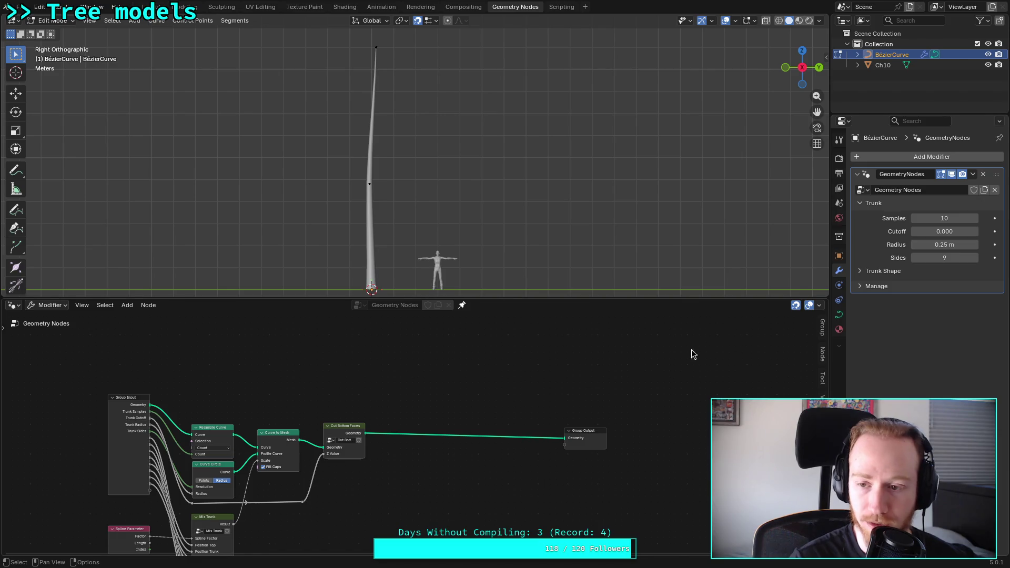
{"action": "left_click", "coordinate": [883, 271]}
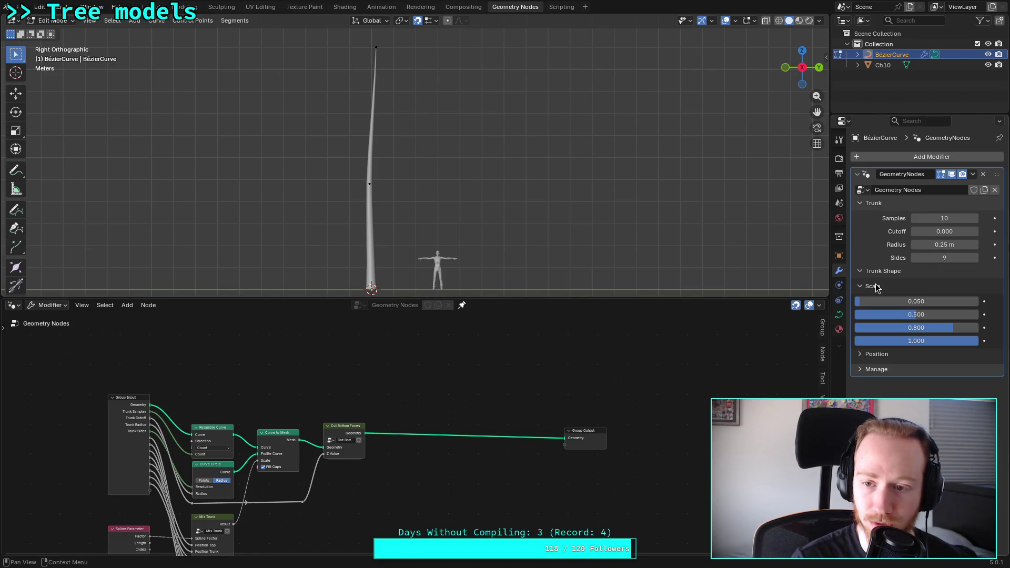
{"action": "left_click", "coordinate": [976, 219]}
{"action": "left_click", "coordinate": [977, 219]}
{"action": "left_click", "coordinate": [977, 219]}
{"action": "left_click", "coordinate": [914, 218]}
{"action": "left_click", "coordinate": [914, 219]}
{"action": "left_click", "coordinate": [914, 219]}
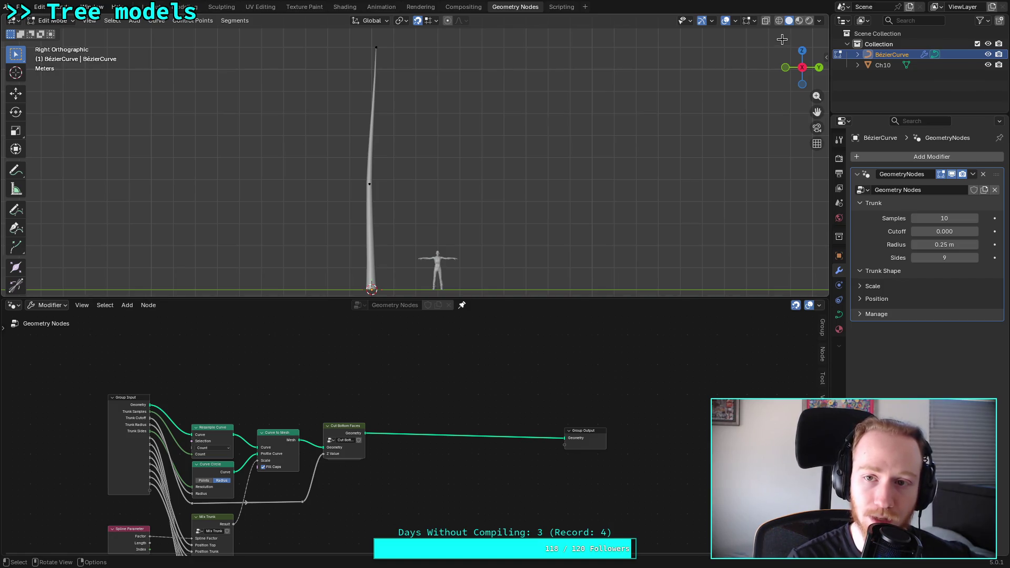
{"action": "left_click", "coordinate": [766, 20]}
Step: Orbit to a perspective view, test trunk Samples at 9 then back to 10, and zoom in
{"action": "mouse_move", "coordinate": [390, 207]}
{"action": "middle_mouse_down"}
{"action": "mouse_move", "coordinate": [361, 153]}
{"action": "mouse_move", "coordinate": [310, 246]}
{"action": "mouse_move", "coordinate": [384, 194]}
{"action": "mouse_move", "coordinate": [418, 153]}
{"action": "middle_mouse_up"}
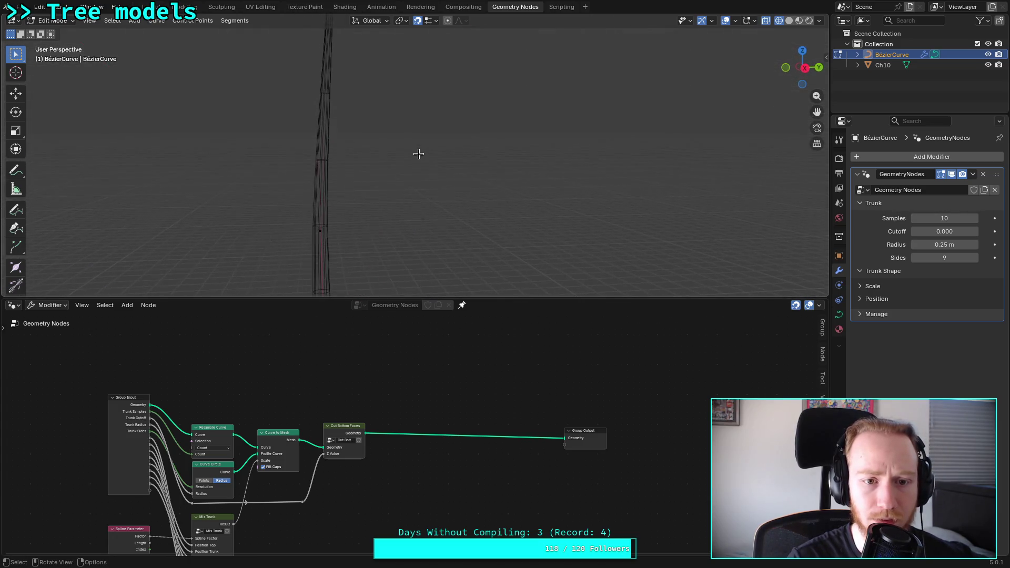
{"action": "left_click", "coordinate": [914, 219]}
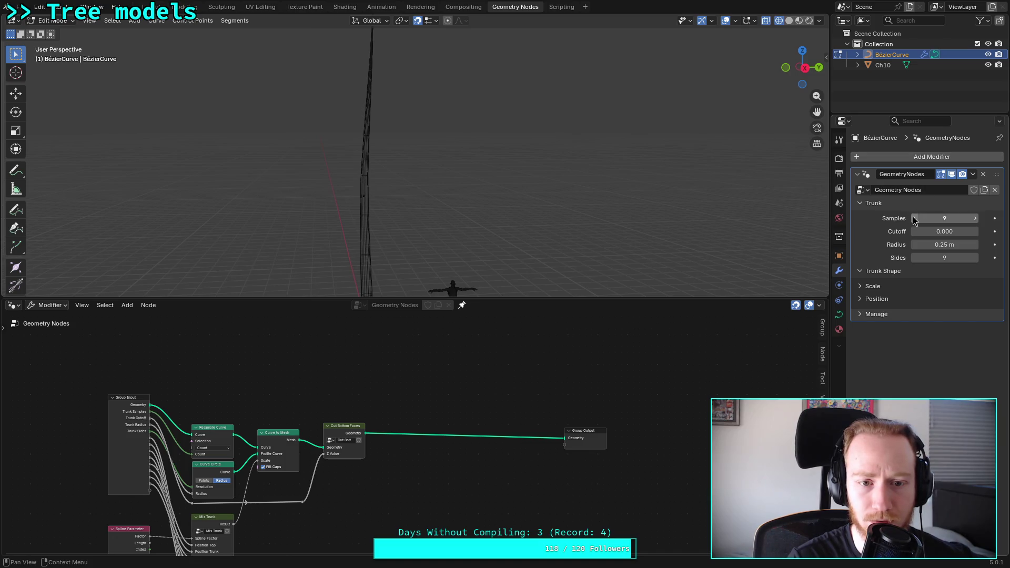
{"action": "left_click", "coordinate": [975, 218]}
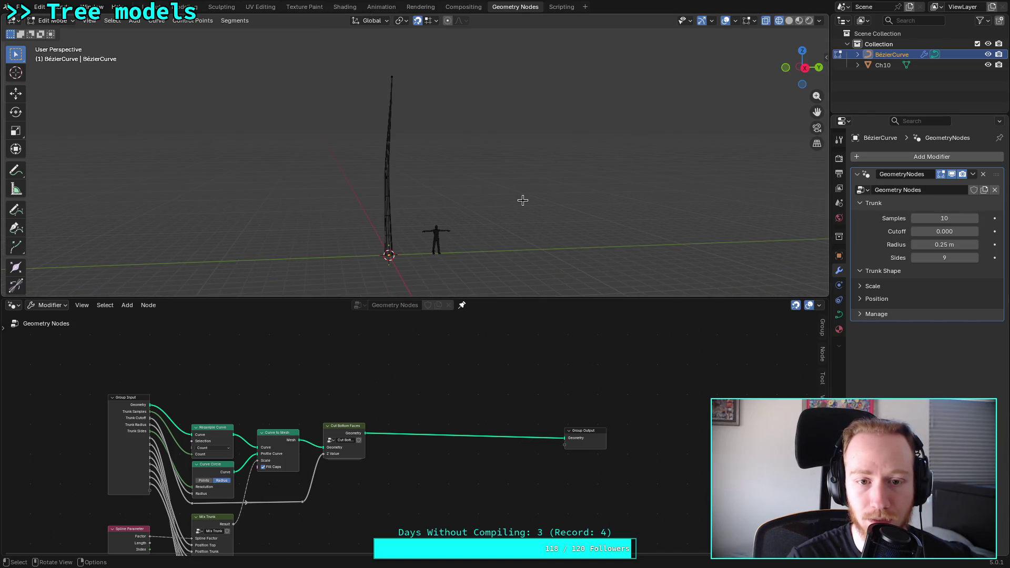
{"action": "scroll", "coordinate": [515, 201], "scroll_direction": "up", "scroll_amount": 2}
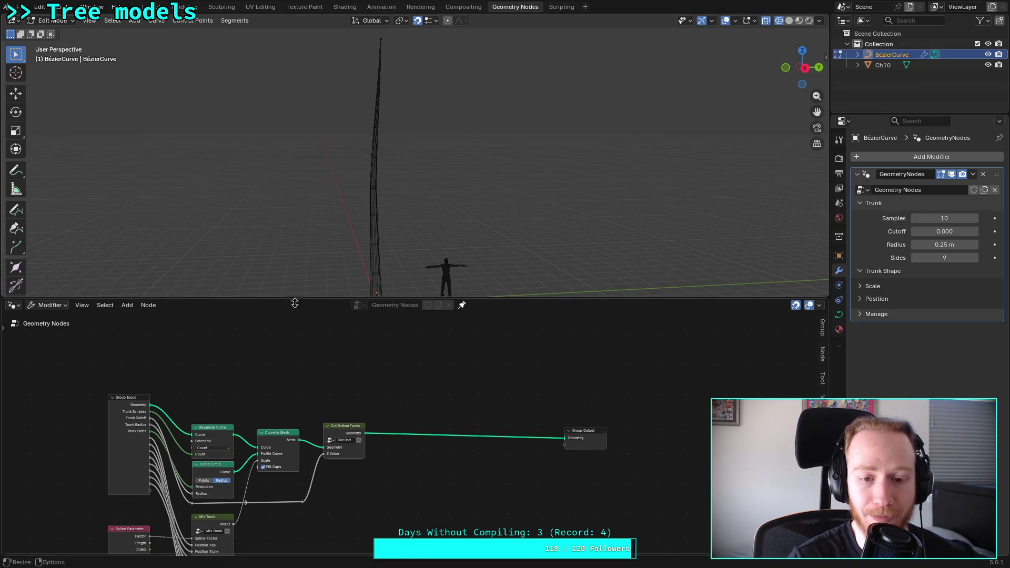
{"action": "right_click", "coordinate": [378, 337]}
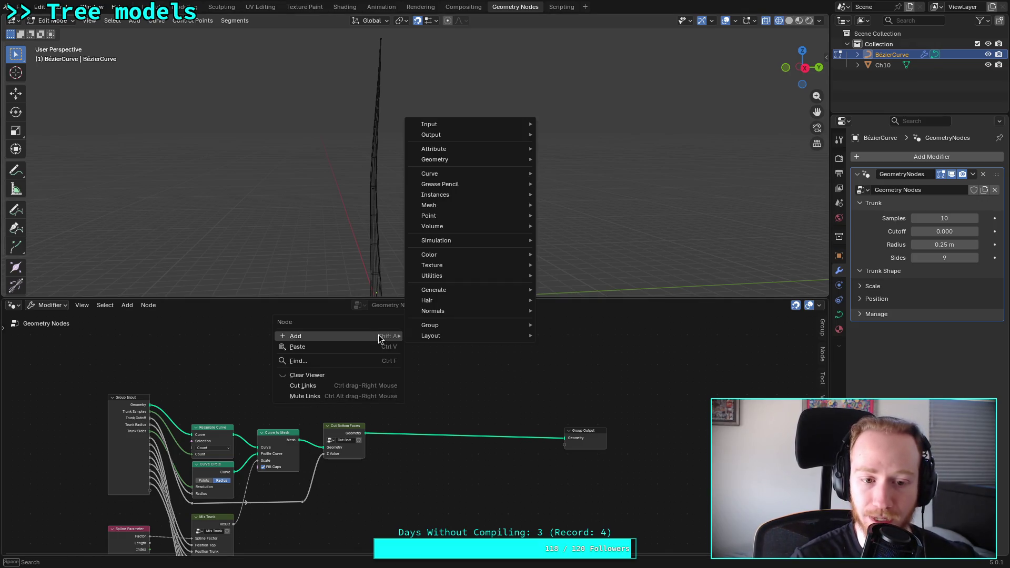
{"action": "right_click", "coordinate": [459, 365]}
{"action": "mouse_move", "coordinate": [583, 200]}
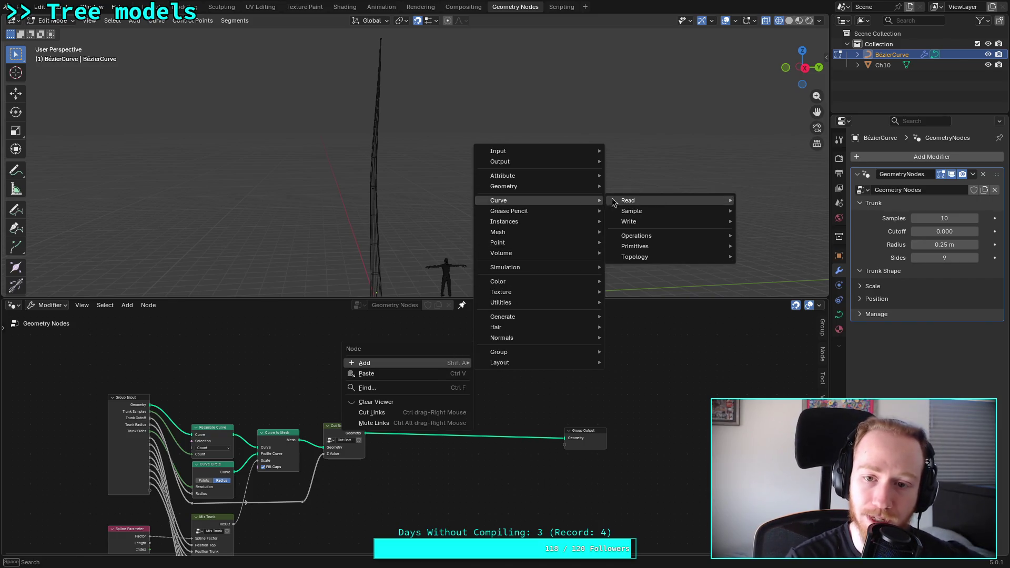
{"action": "mouse_move", "coordinate": [671, 210]}
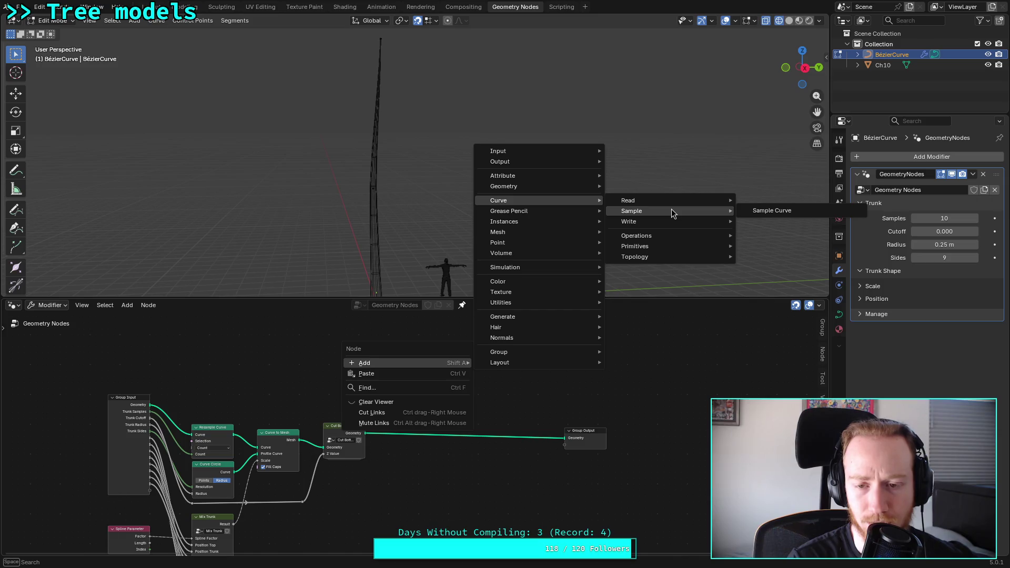
{"action": "left_click", "coordinate": [753, 210]}
{"action": "left_click", "coordinate": [509, 351]}
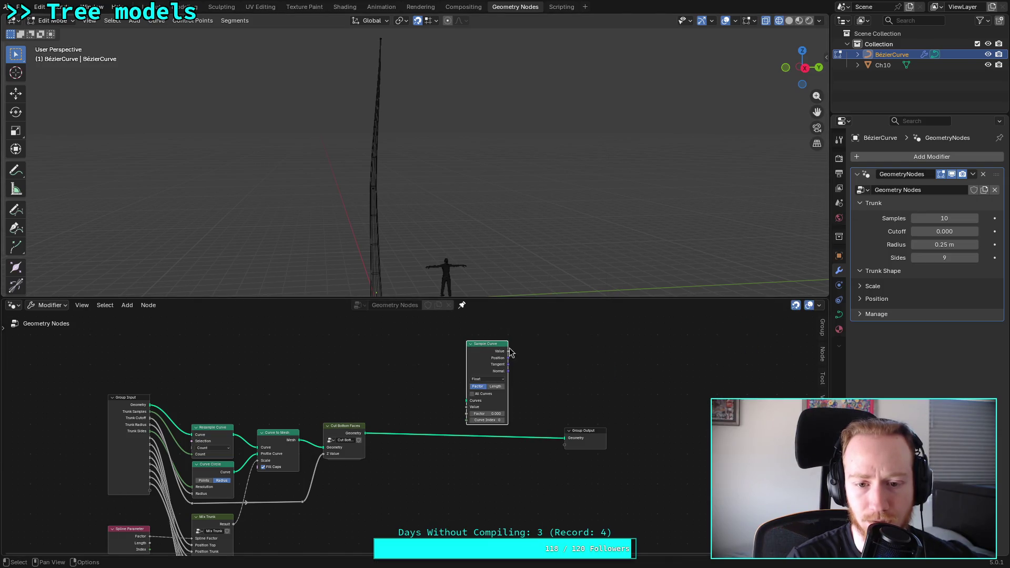
{"action": "scroll", "coordinate": [600, 356], "scroll_direction": "up", "scroll_amount": 2}
{"action": "middle_click_drag", "start_coordinate": [604, 357], "coordinate": [452, 438]}
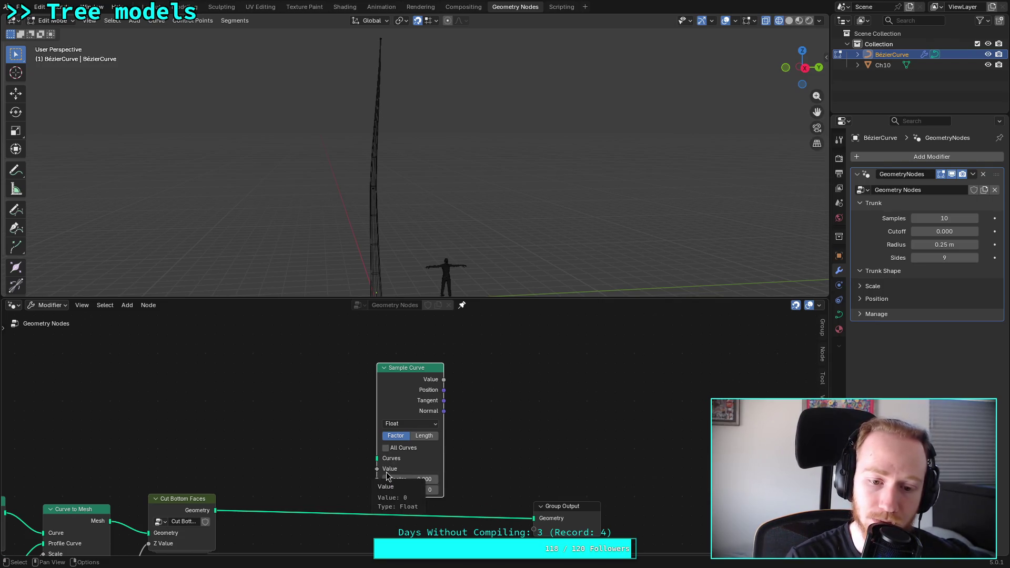
{"action": "mouse_move", "coordinate": [476, 438]}
{"action": "middle_mouse_down"}
{"action": "mouse_move", "coordinate": [528, 428]}
{"action": "mouse_move", "coordinate": [556, 438]}
{"action": "mouse_move", "coordinate": [508, 450]}
{"action": "middle_mouse_up"}
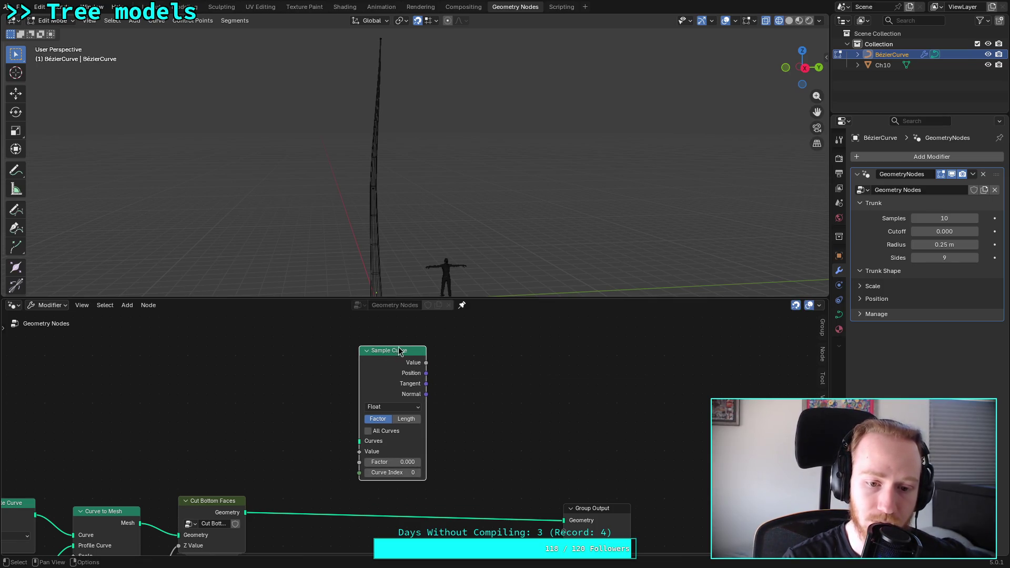
{"action": "key", "text": "x"}
{"action": "right_click", "coordinate": [331, 350]}
{"action": "mouse_move", "coordinate": [332, 350]}
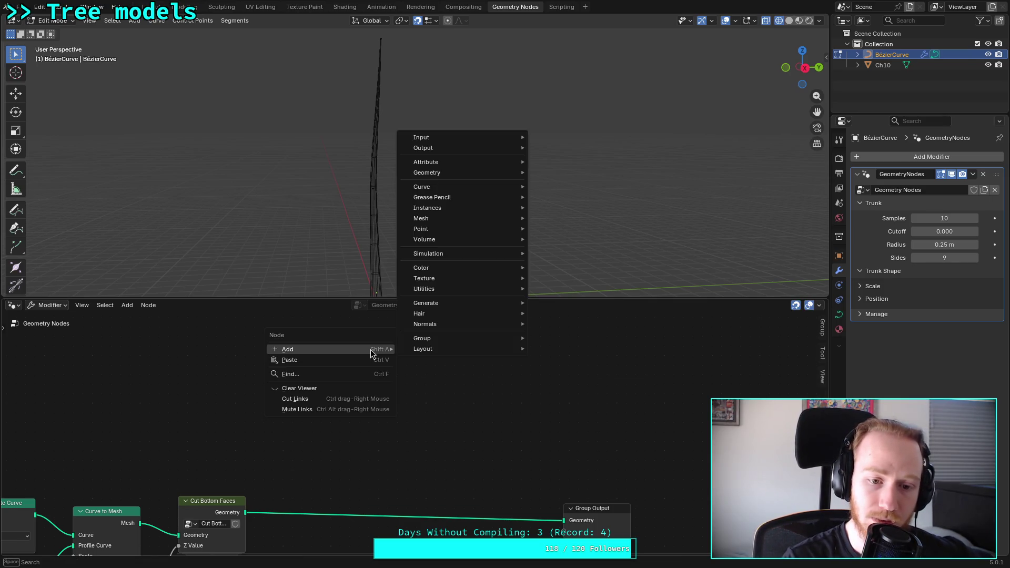
{"action": "mouse_move", "coordinate": [486, 280]}
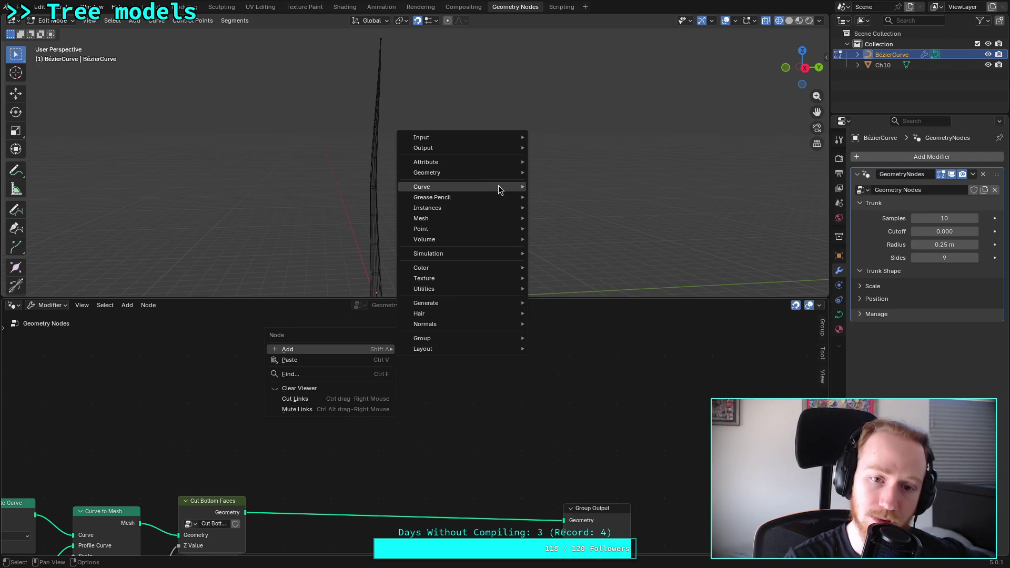
{"action": "mouse_move", "coordinate": [497, 186]}
{"action": "mouse_move", "coordinate": [571, 197]}
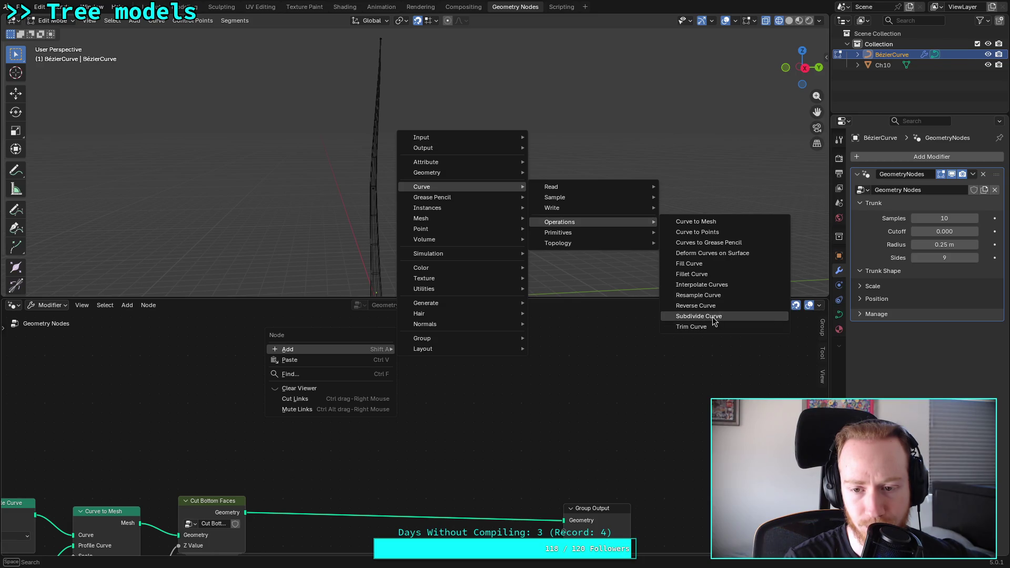
{"action": "left_click", "coordinate": [713, 321]}
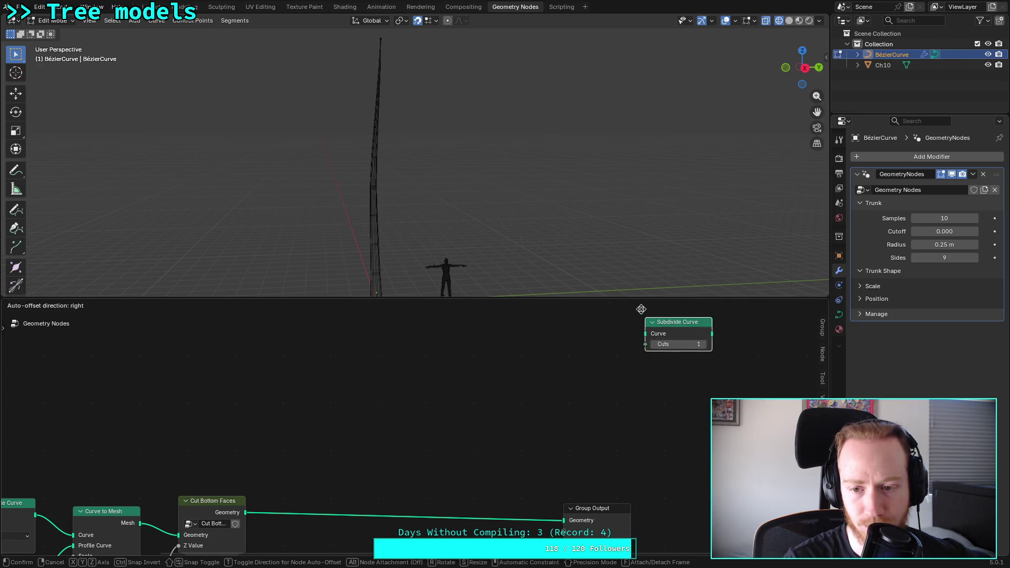
{"action": "left_click", "coordinate": [411, 323]}
{"action": "key", "text": "x"}
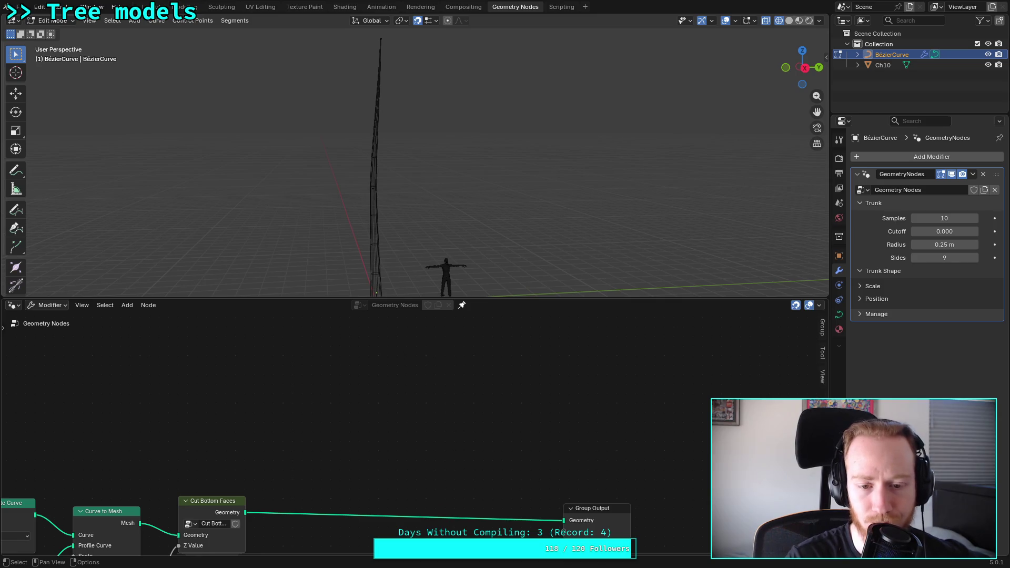
{"action": "right_click", "coordinate": [386, 342]}
{"action": "mouse_move", "coordinate": [421, 342]}
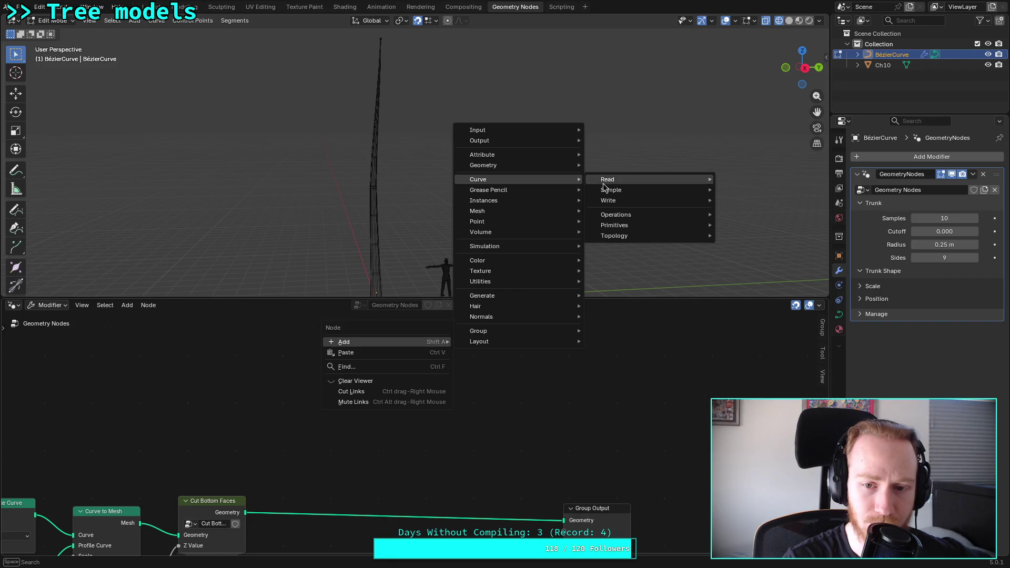
{"action": "mouse_move", "coordinate": [634, 214]}
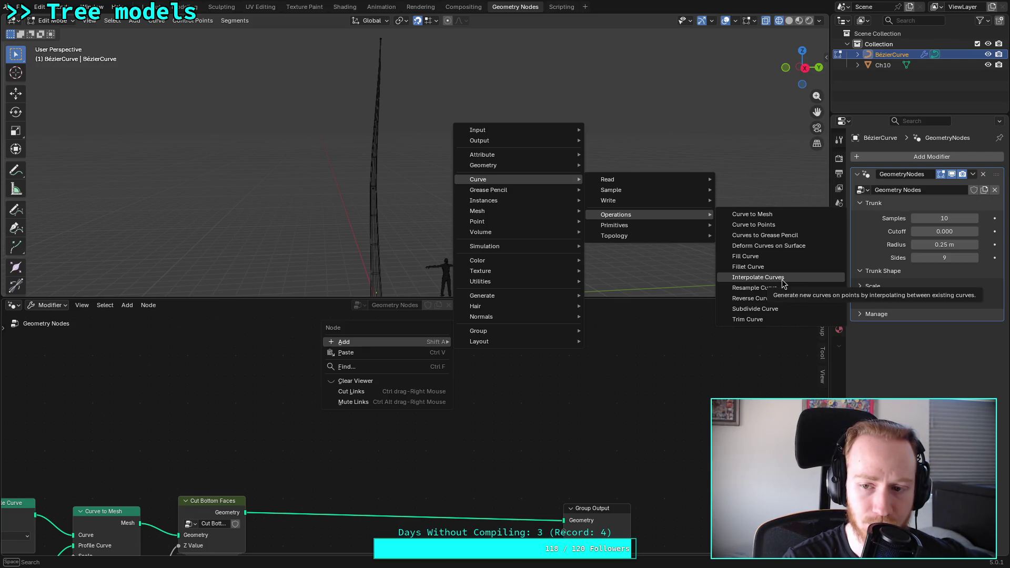
{"action": "left_click", "coordinate": [783, 282]}
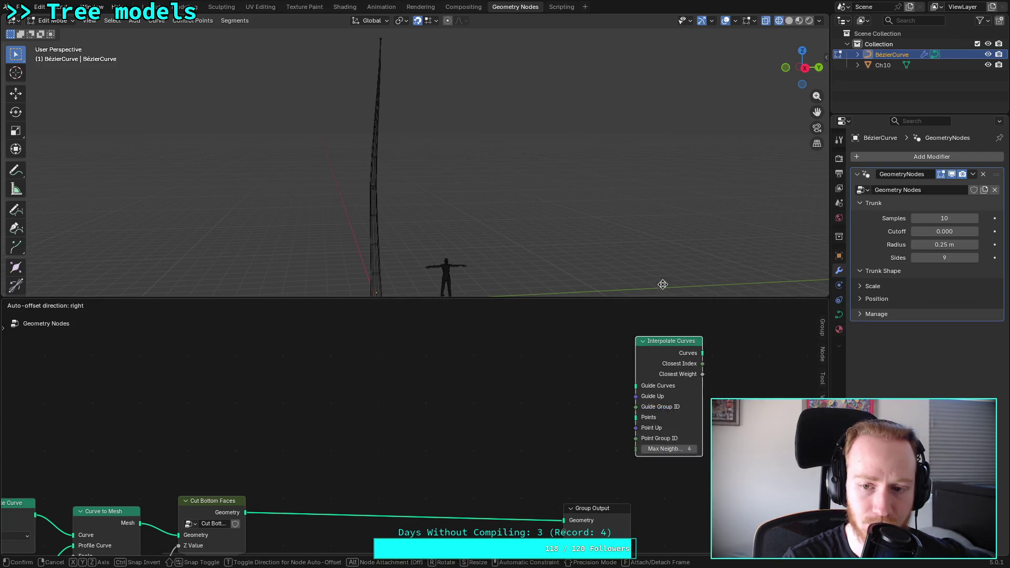
{"action": "left_click", "coordinate": [409, 290]}
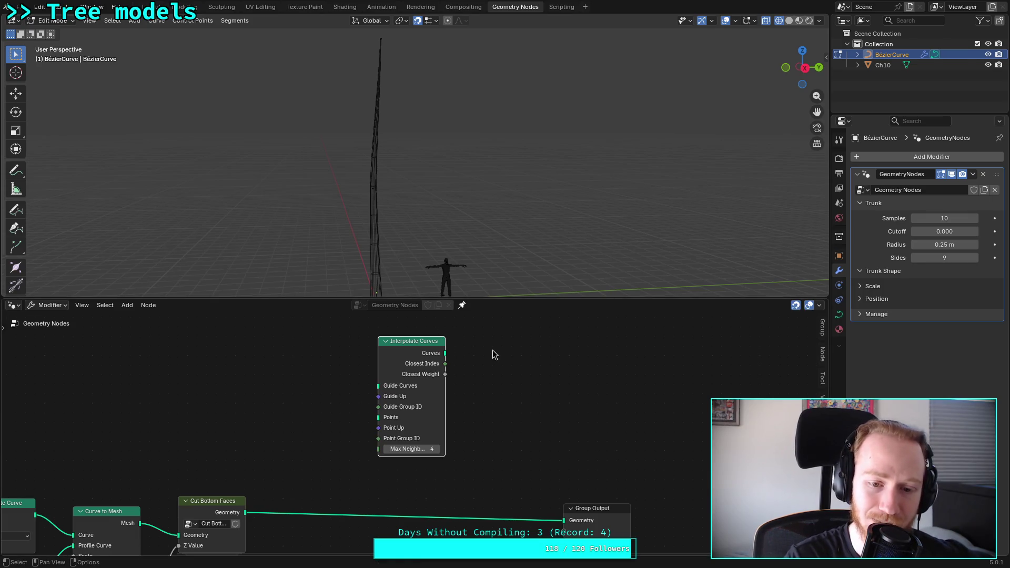
{"action": "key", "text": "x"}
{"action": "right_click", "coordinate": [453, 349]}
Step: Add a Resample Curve node from the Curve Operations menu and place it in the tree
{"action": "mouse_move", "coordinate": [452, 348]}
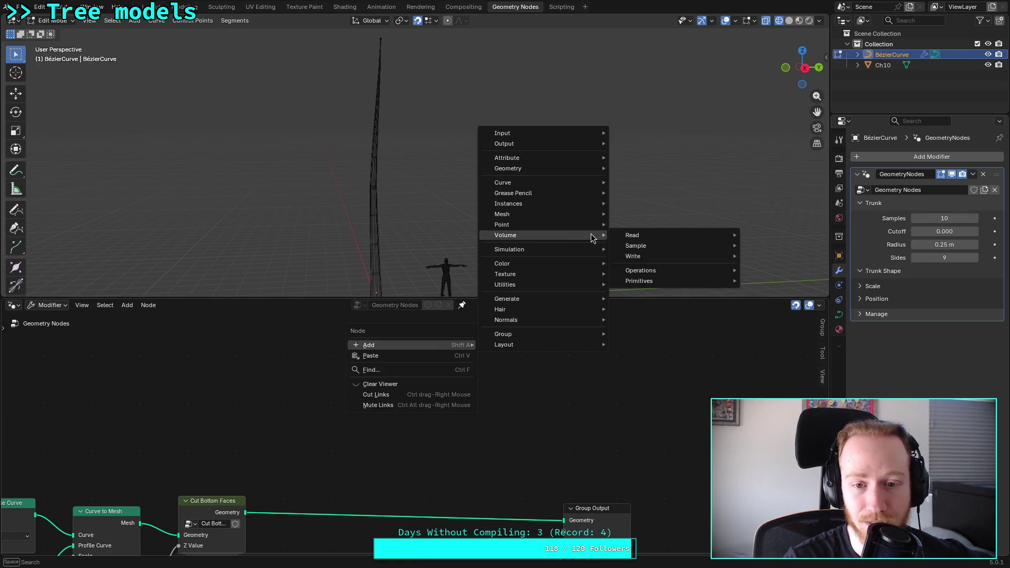
{"action": "mouse_move", "coordinate": [586, 270]}
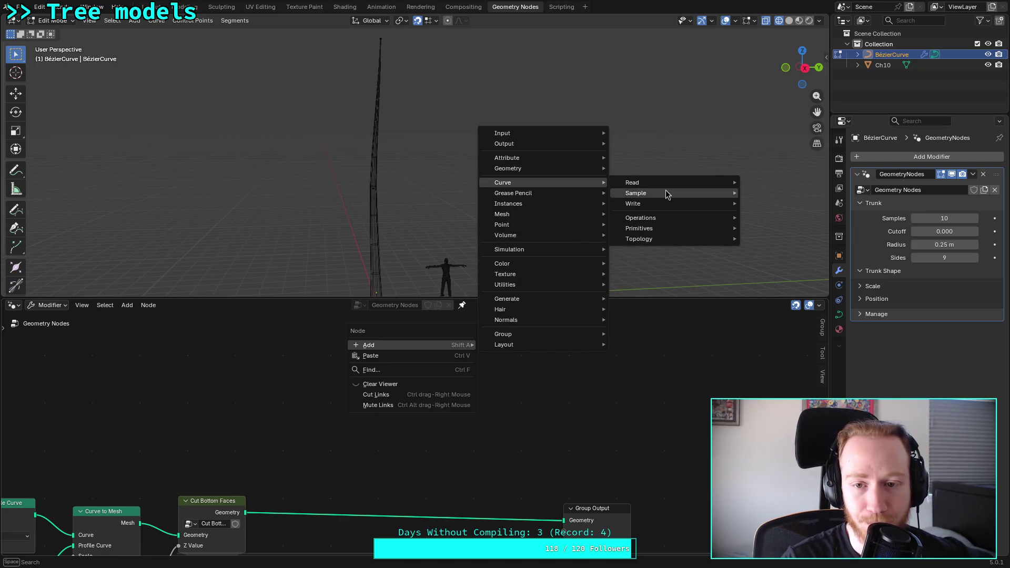
{"action": "mouse_move", "coordinate": [690, 225]}
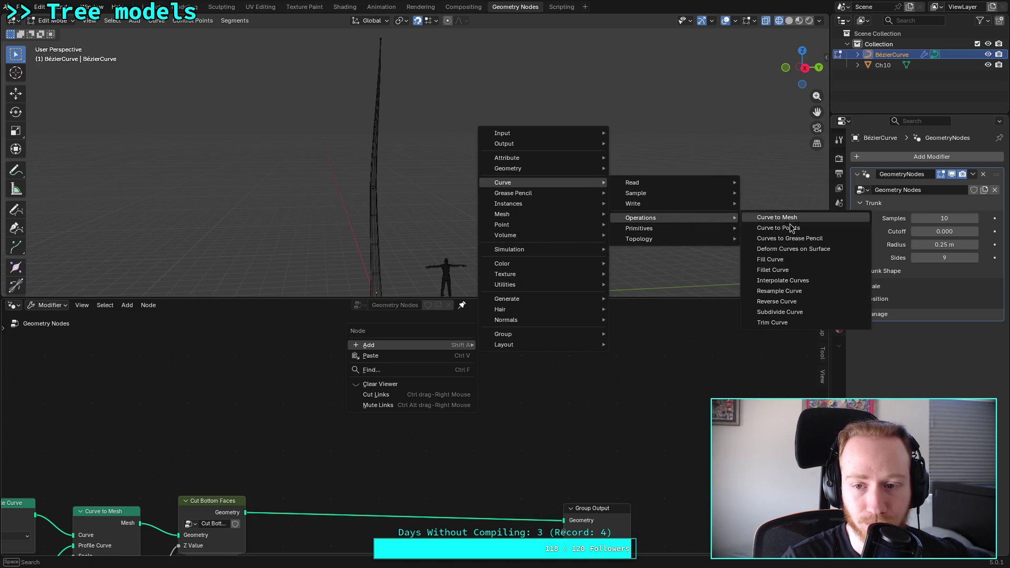
{"action": "left_click", "coordinate": [807, 292]}
{"action": "left_click", "coordinate": [419, 321]}
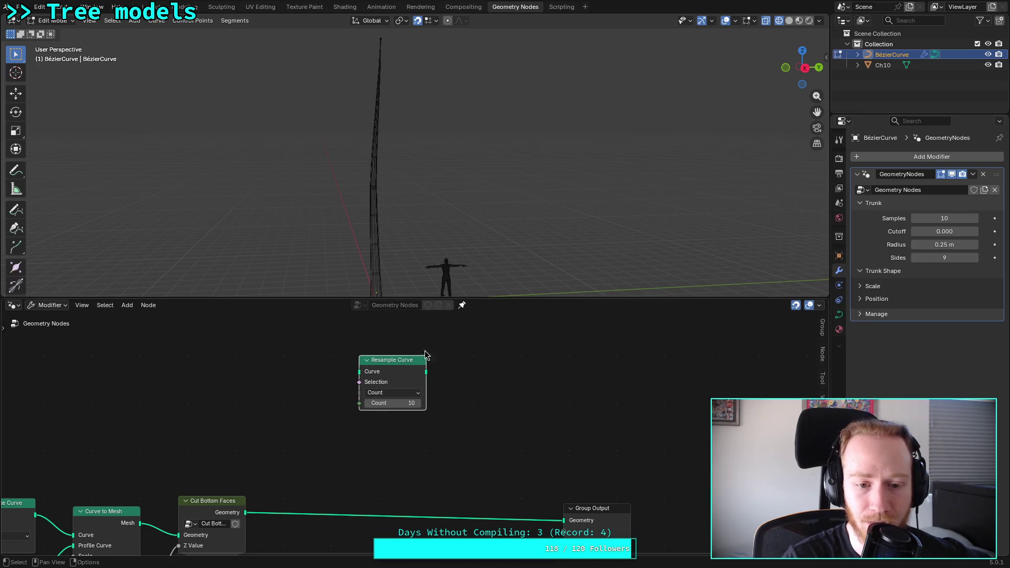
Step: Try the Resample Curve modes Length, Count and Evaluated, settling on Length at 0.1 m
{"action": "left_click", "coordinate": [417, 392]}
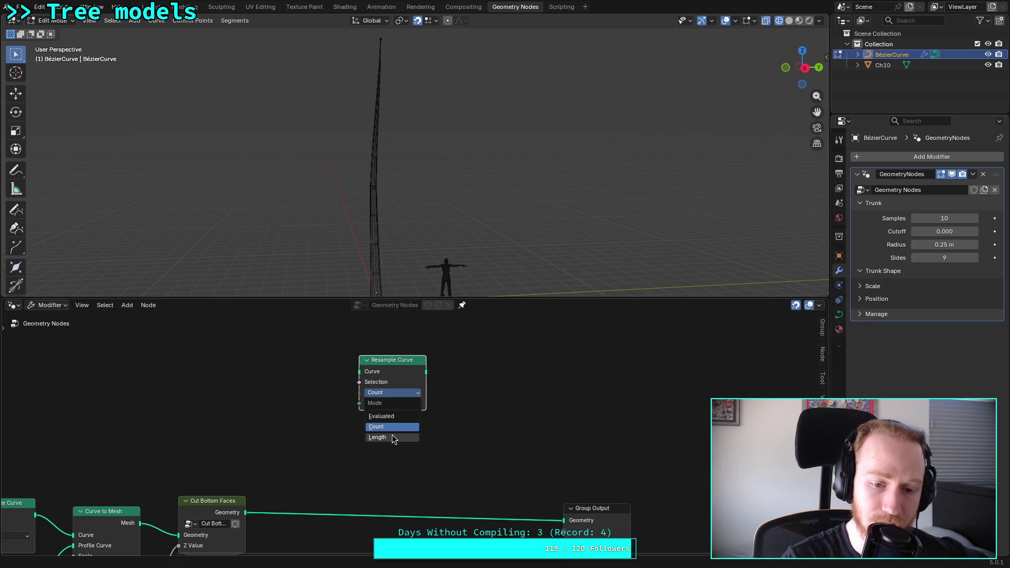
{"action": "left_click", "coordinate": [381, 437]}
{"action": "left_click", "coordinate": [414, 393]}
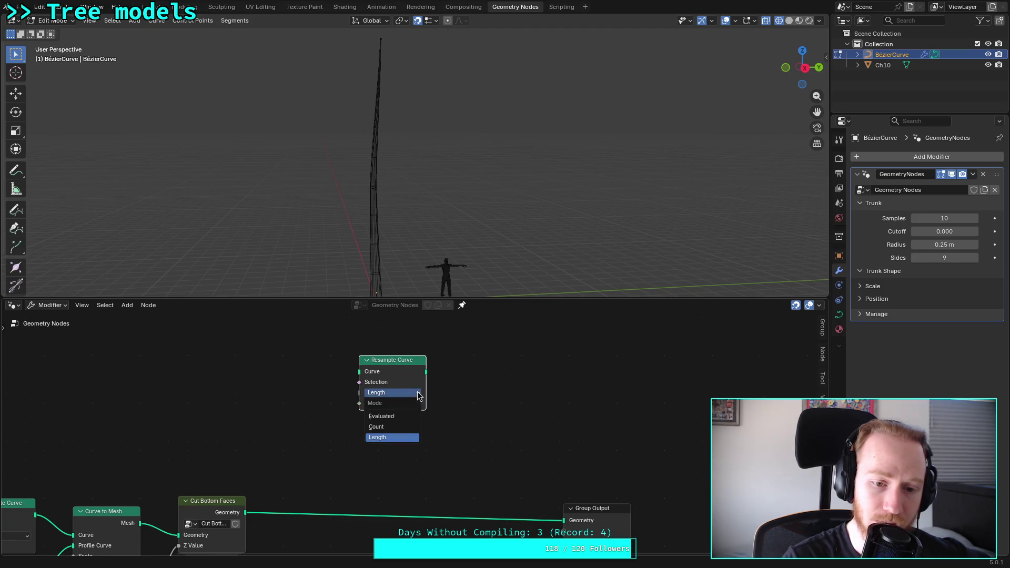
{"action": "left_click", "coordinate": [395, 427]}
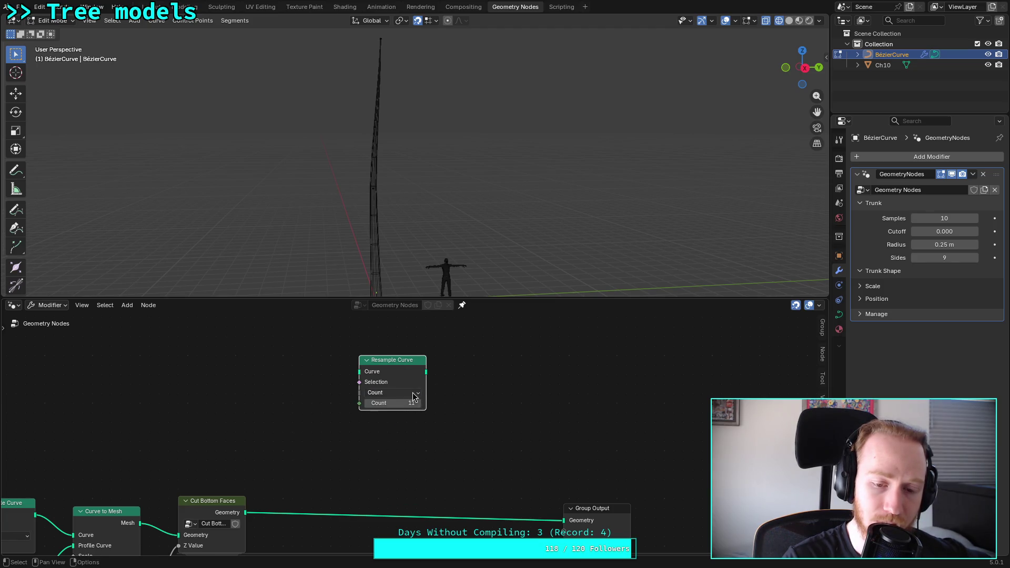
{"action": "left_click", "coordinate": [415, 394]}
{"action": "left_click", "coordinate": [390, 419]}
{"action": "left_click", "coordinate": [413, 394]}
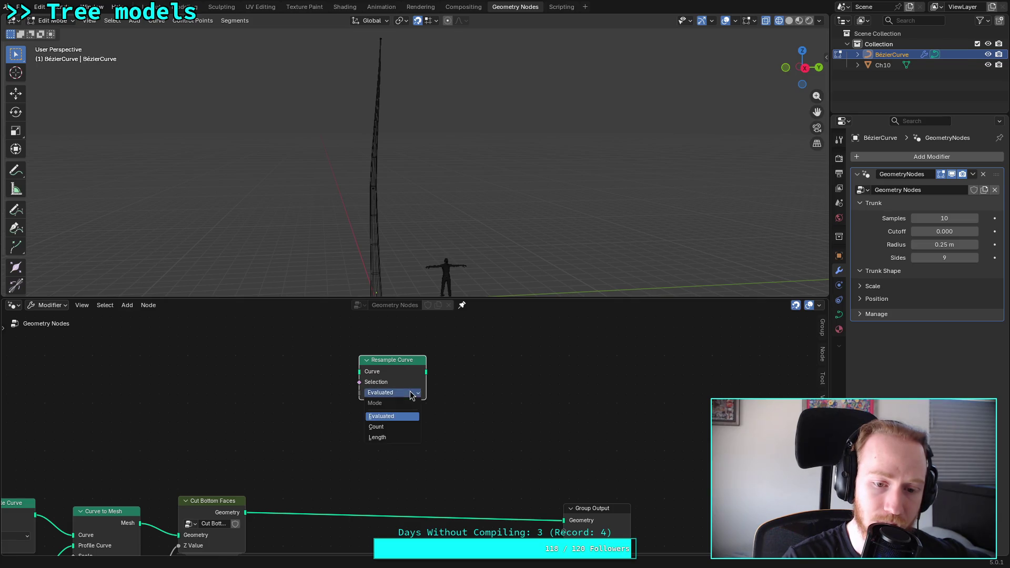
{"action": "left_click", "coordinate": [387, 438]}
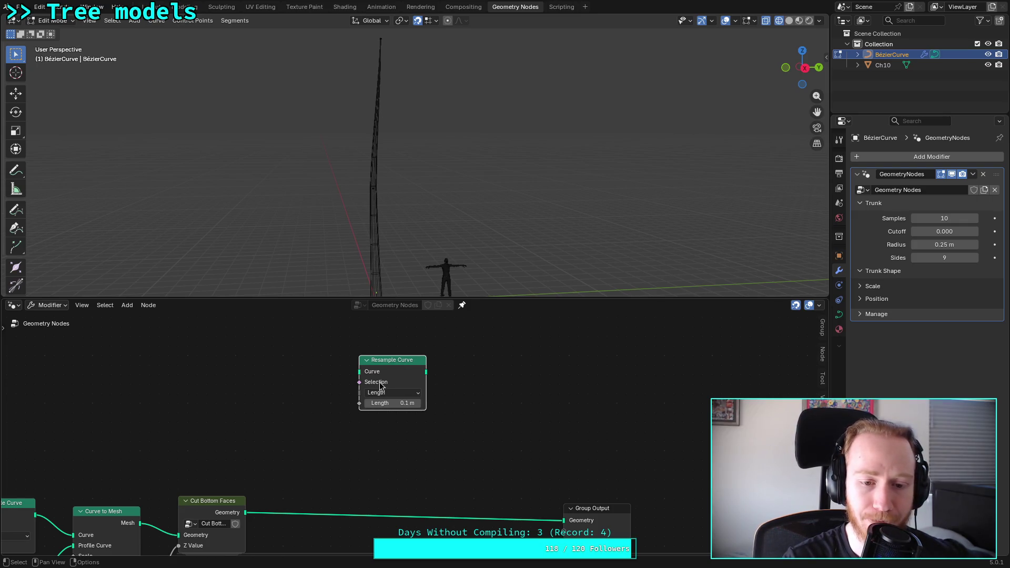
{"action": "mouse_move", "coordinate": [382, 385]}
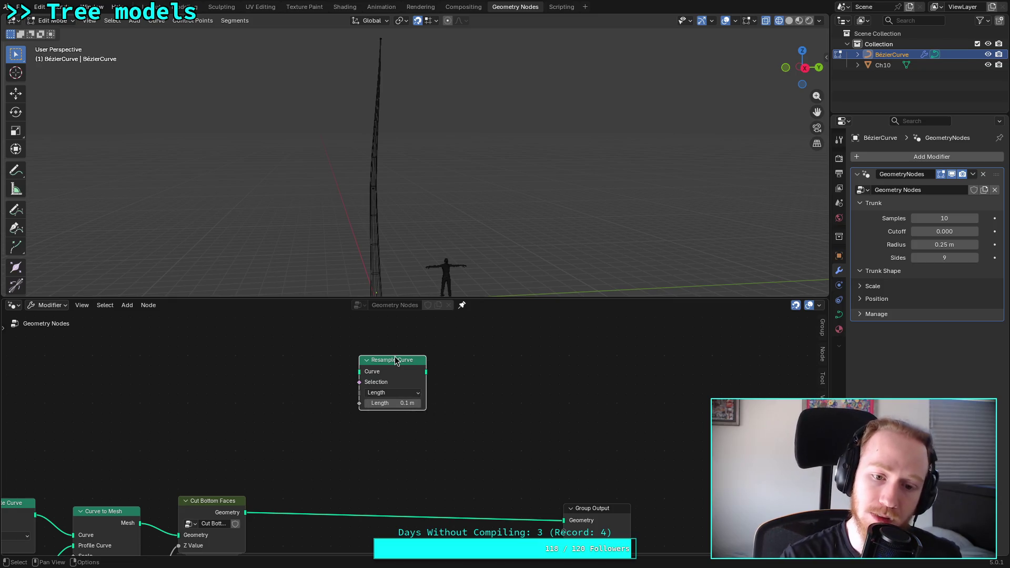
{"action": "right_click", "coordinate": [399, 360]}
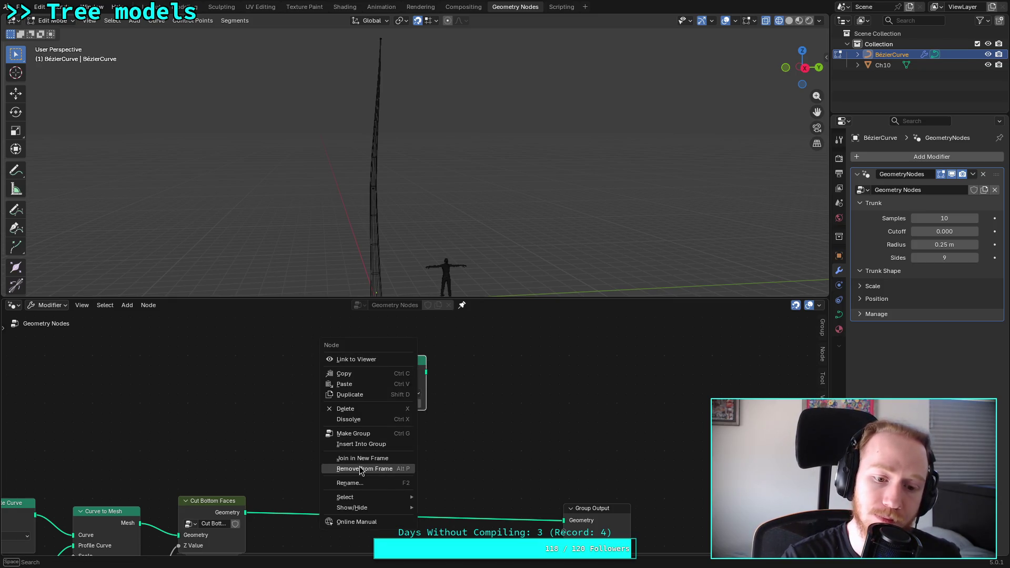
Step: Delete the Resample Curve node and browse the Curve Read, Operations and Topology node lists
{"action": "left_click", "coordinate": [366, 409]}
{"action": "right_click", "coordinate": [351, 375]}
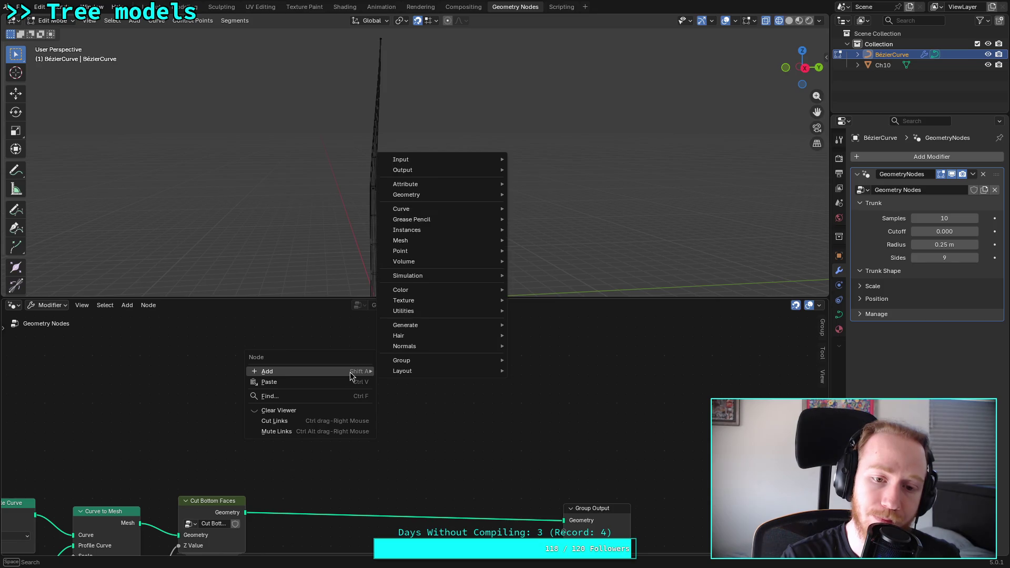
{"action": "mouse_move", "coordinate": [475, 209]}
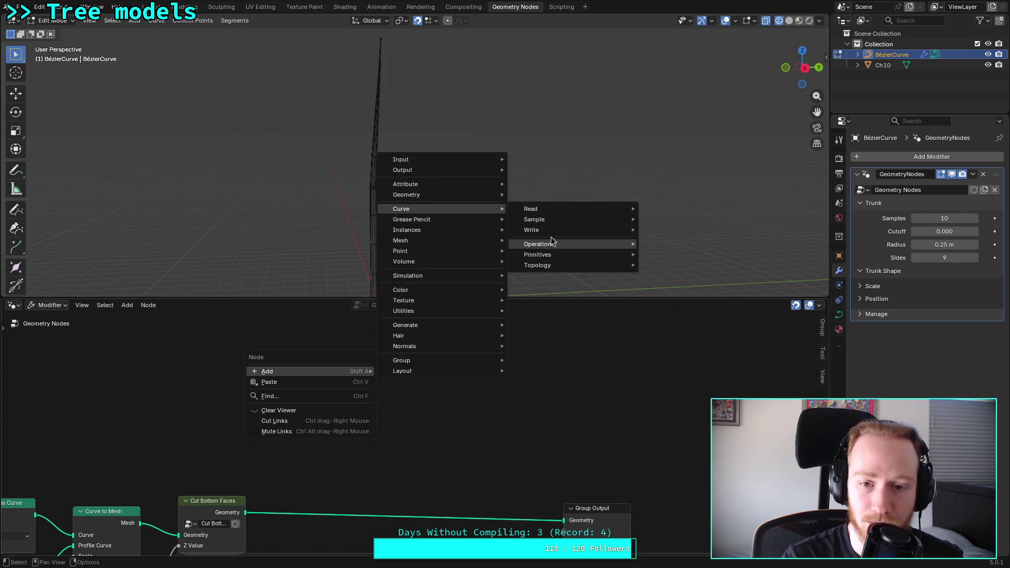
{"action": "mouse_move", "coordinate": [571, 217]}
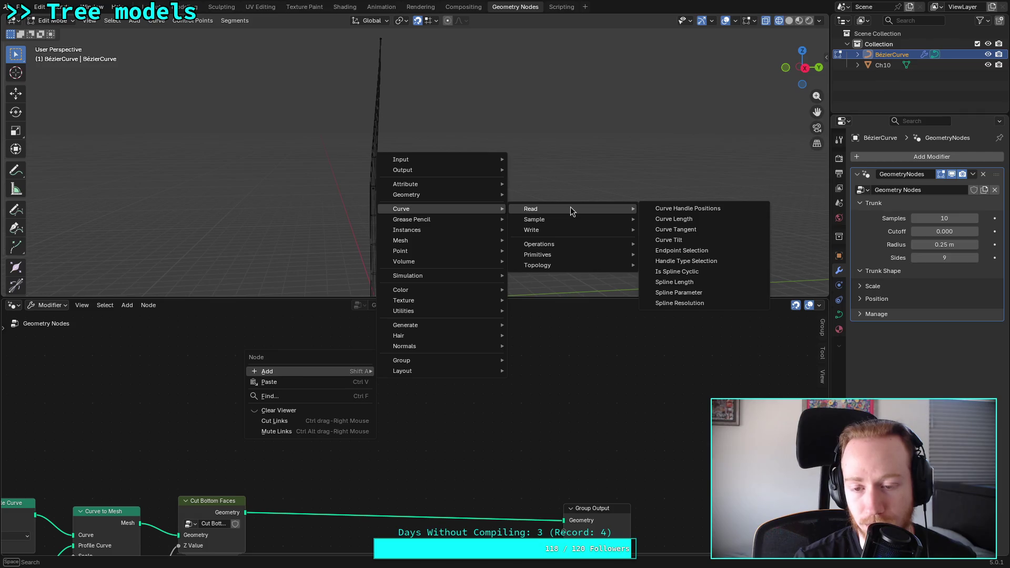
{"action": "mouse_move", "coordinate": [561, 256]}
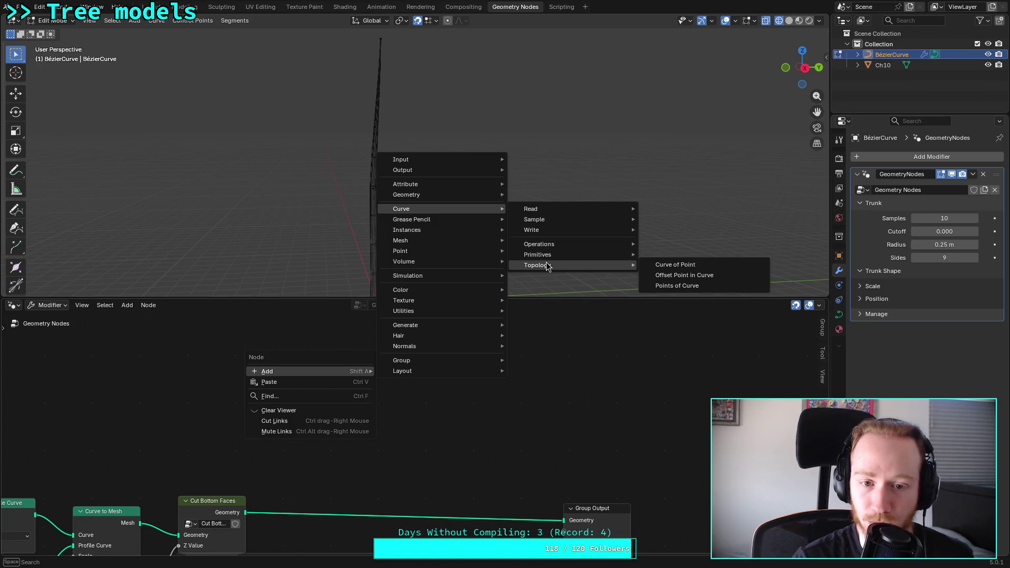
{"action": "mouse_move", "coordinate": [573, 241]}
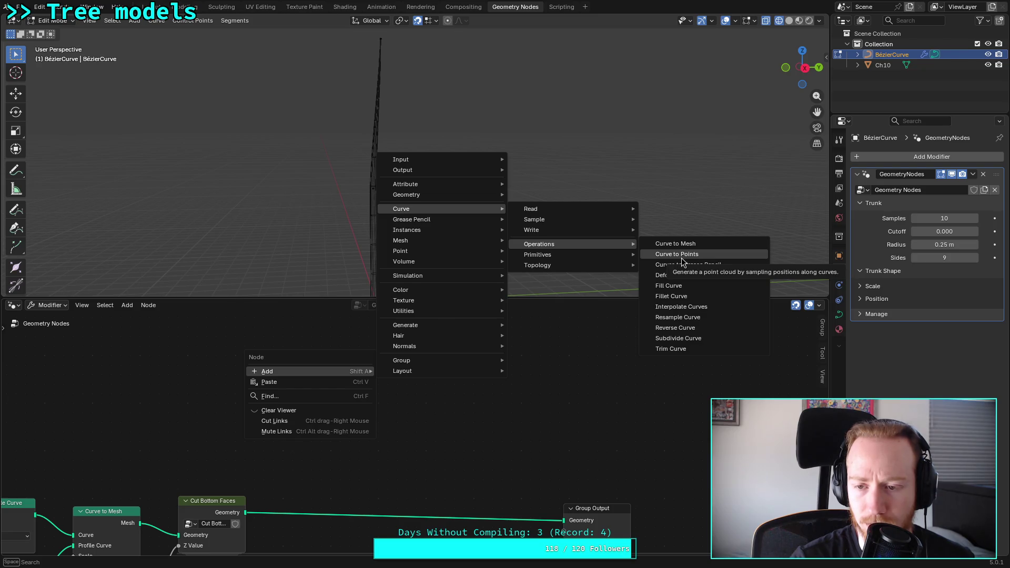
{"action": "mouse_move", "coordinate": [606, 268]}
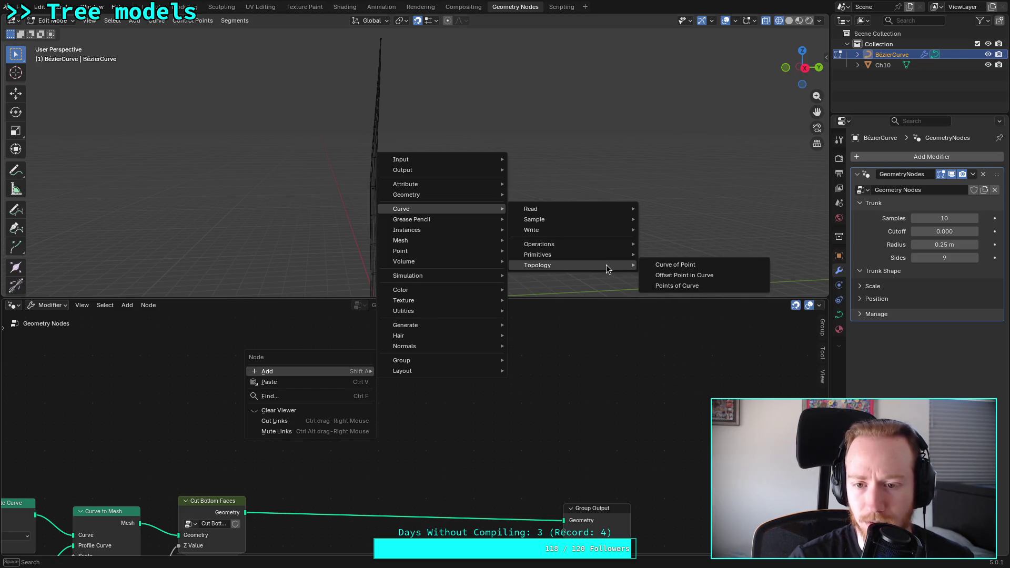
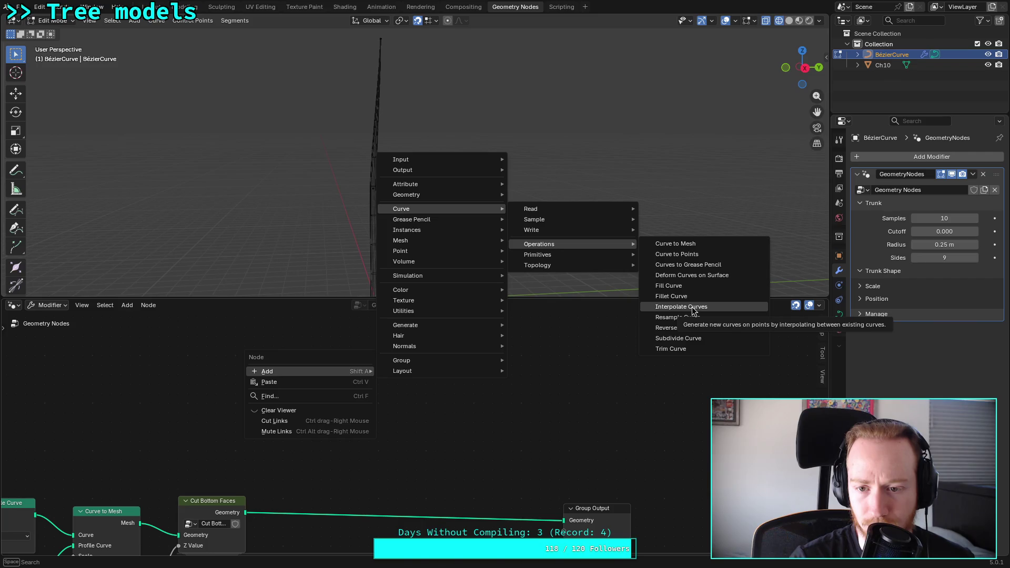
Step: Add an Interpolate Curves node to the tree, then delete it again
{"action": "left_click", "coordinate": [693, 308]}
{"action": "left_click", "coordinate": [421, 311]}
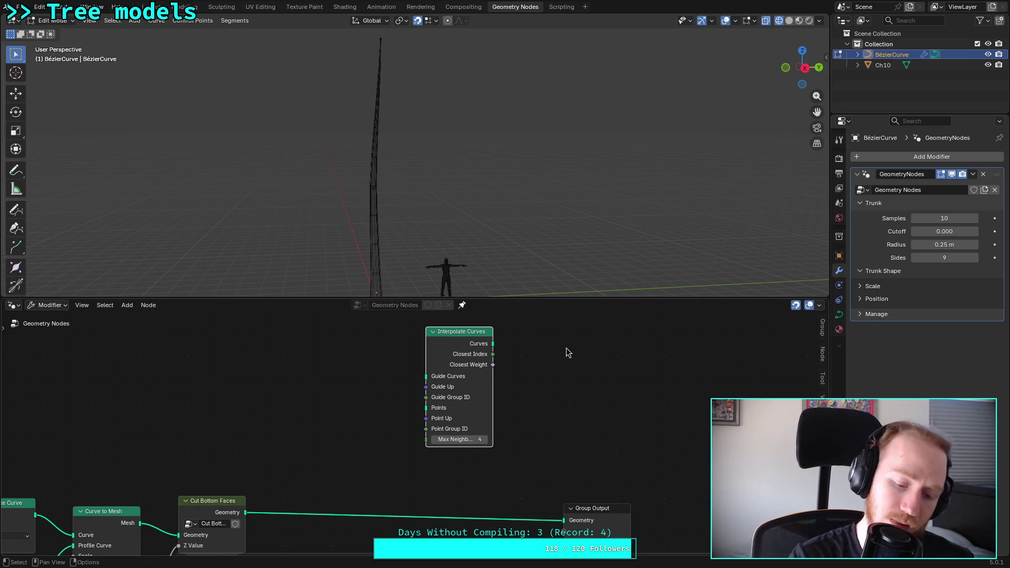
{"action": "key", "text": "x"}
Step: Add a Curve to Tube node and remove it
{"action": "right_click", "coordinate": [518, 341]}
{"action": "mouse_move", "coordinate": [519, 341]}
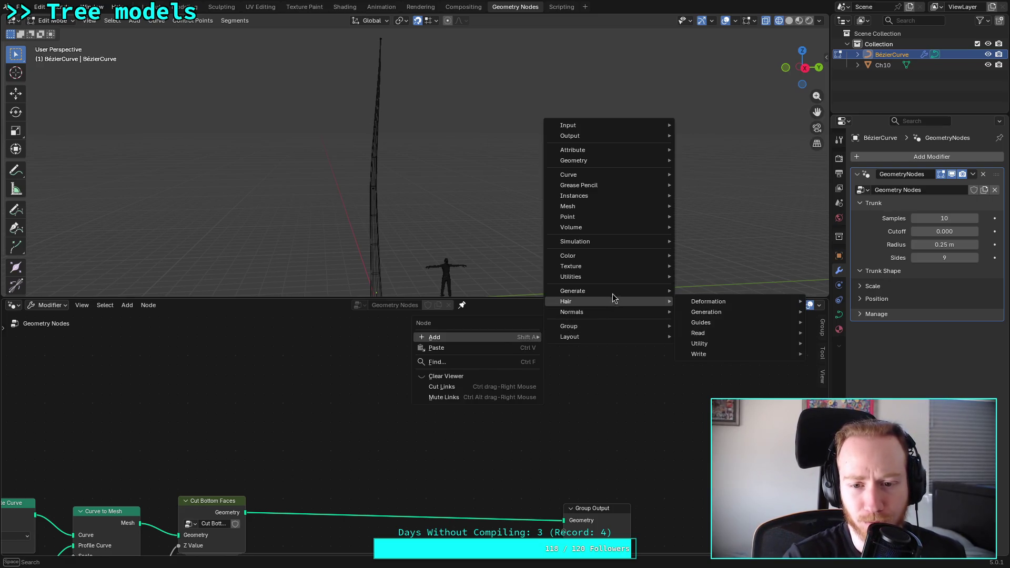
{"action": "mouse_move", "coordinate": [614, 291]}
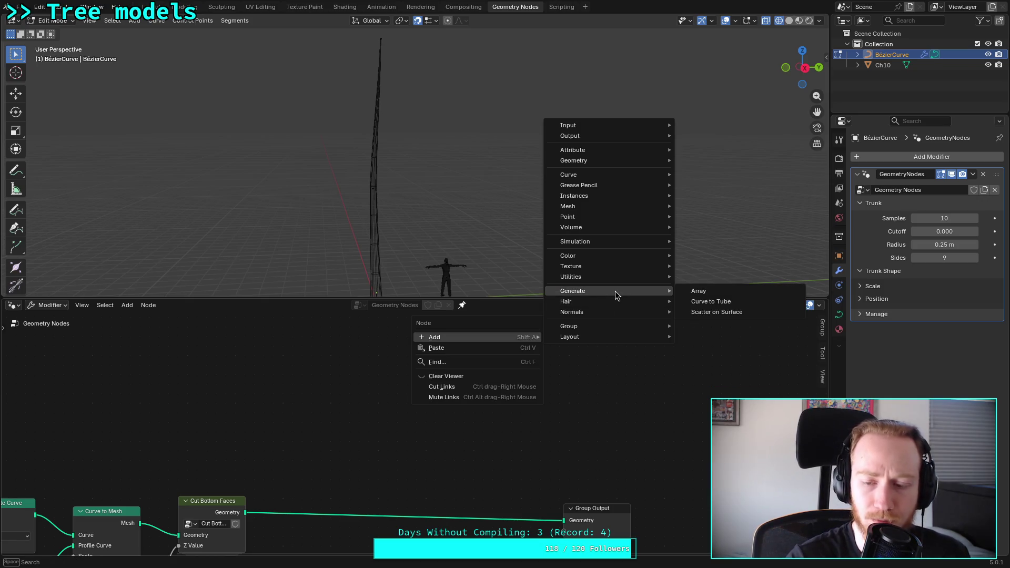
{"action": "left_click", "coordinate": [739, 309]}
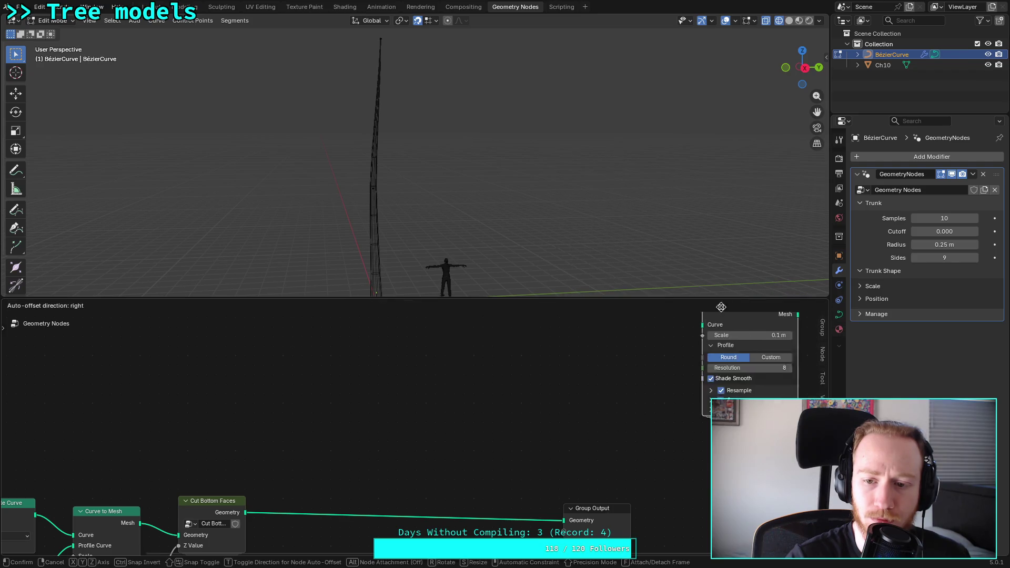
{"action": "left_click", "coordinate": [472, 337]}
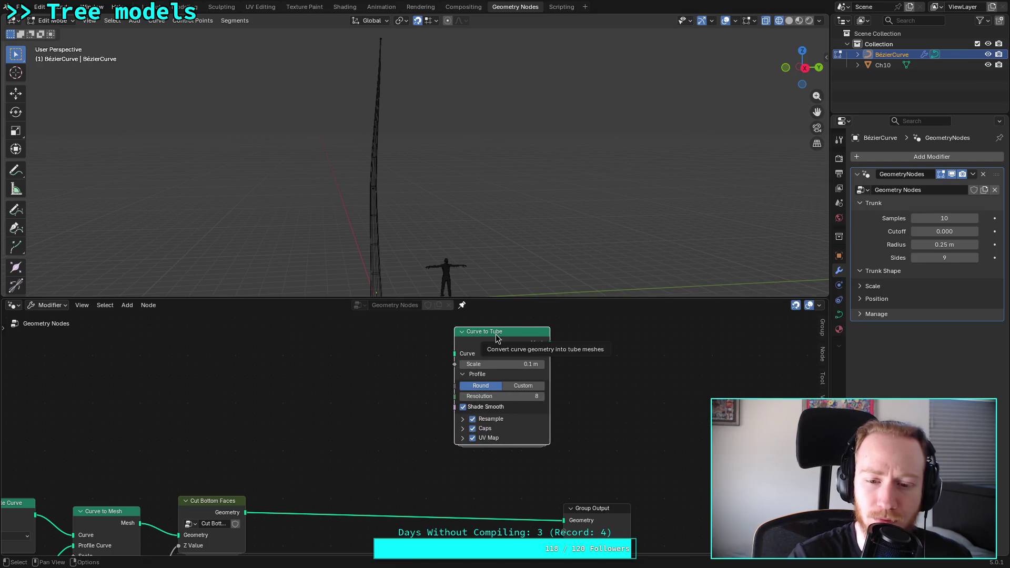
{"action": "key", "text": "x"}
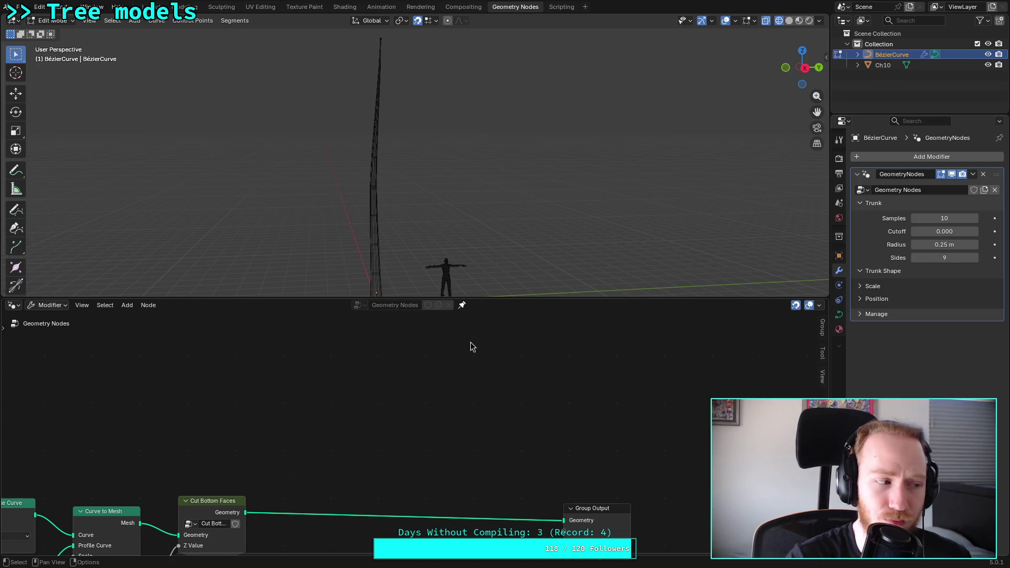
Step: Add another Curve to Tube node, check its cap types keeping Flat, then delete it
{"action": "right_click", "coordinate": [475, 344]}
{"action": "mouse_move", "coordinate": [474, 351]}
{"action": "mouse_move", "coordinate": [565, 308]}
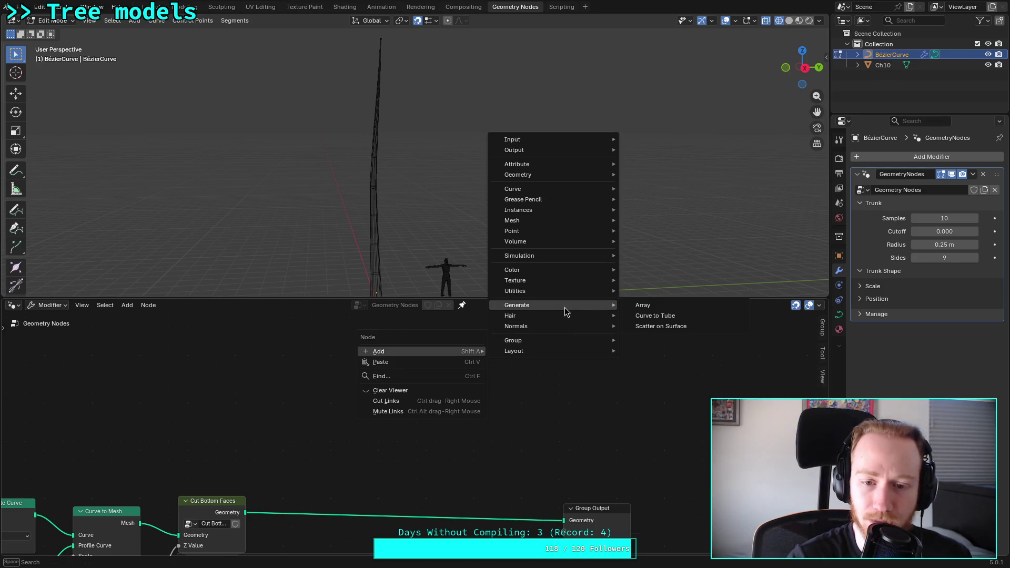
{"action": "left_click", "coordinate": [657, 315]}
{"action": "left_click", "coordinate": [456, 353]}
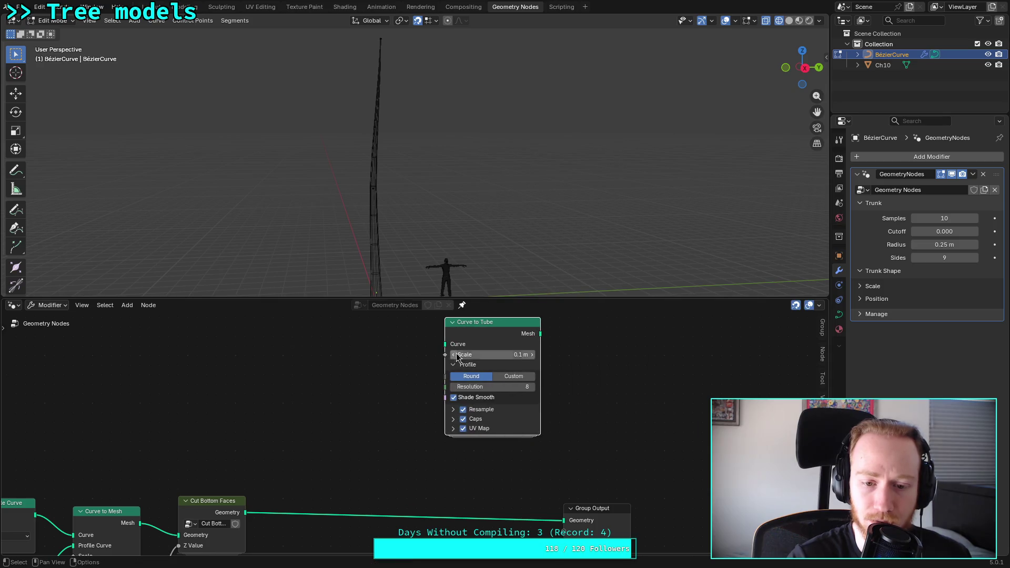
{"action": "left_click", "coordinate": [454, 419]}
{"action": "left_click", "coordinate": [490, 431]}
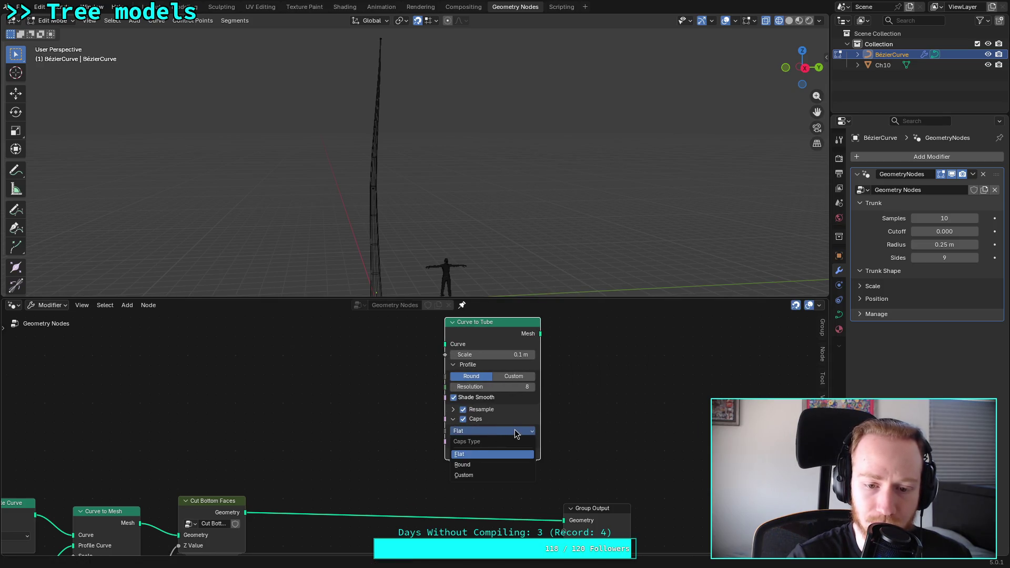
{"action": "left_click", "coordinate": [515, 433]}
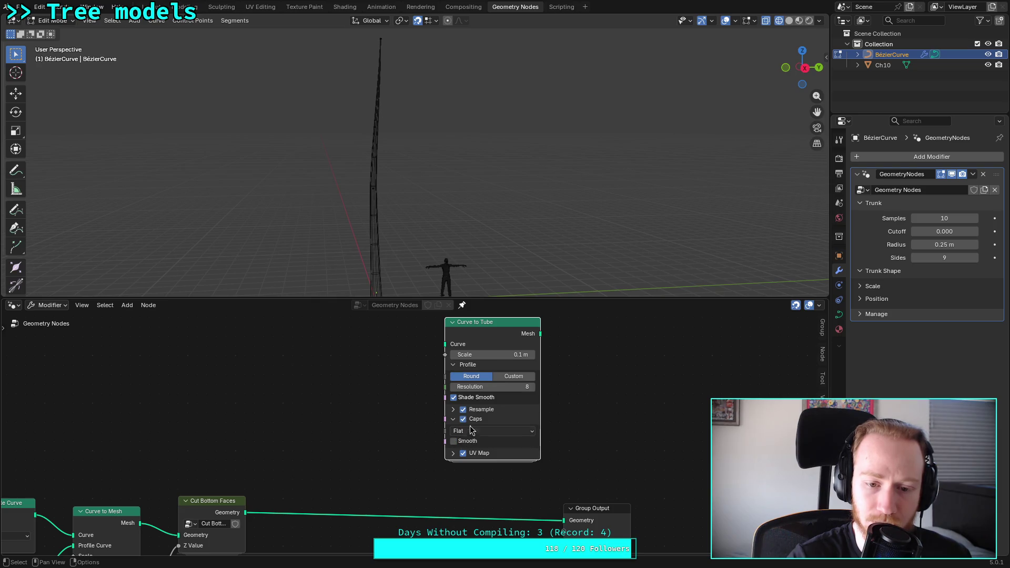
{"action": "key", "text": "x"}
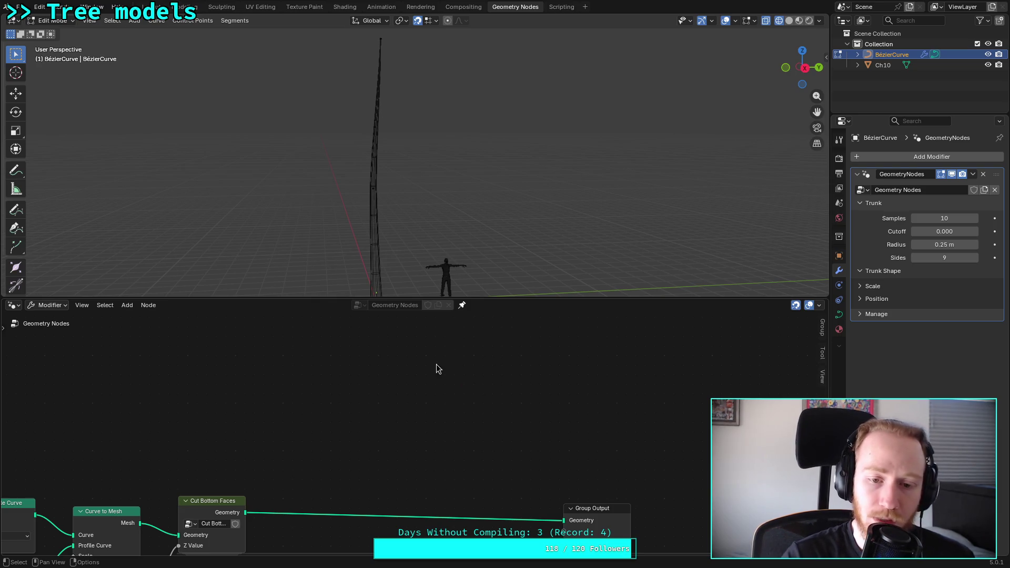
Step: Add a Trim Curve node (Start 0.000, End 1.000) above the trunk nodes and start moving it
{"action": "right_click", "coordinate": [446, 347]}
{"action": "mouse_move", "coordinate": [434, 379]}
{"action": "mouse_move", "coordinate": [549, 324]}
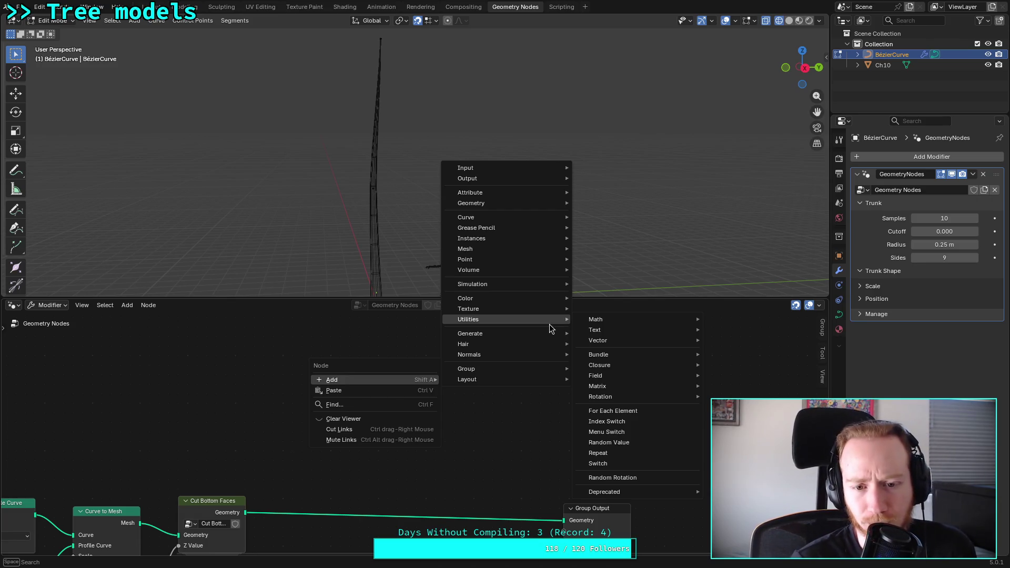
{"action": "mouse_move", "coordinate": [561, 218]}
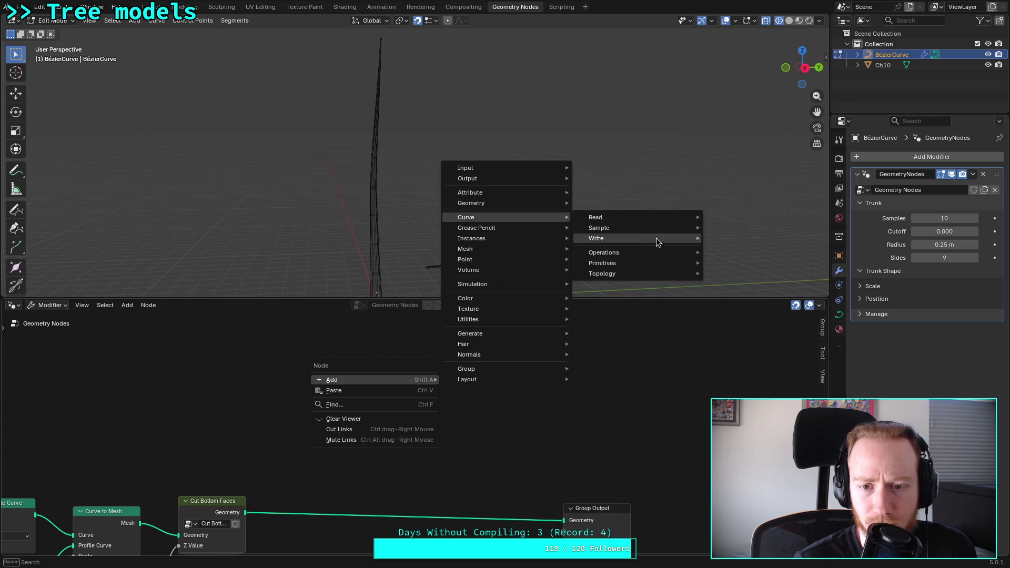
{"action": "mouse_move", "coordinate": [659, 239]}
{"action": "mouse_move", "coordinate": [625, 253]}
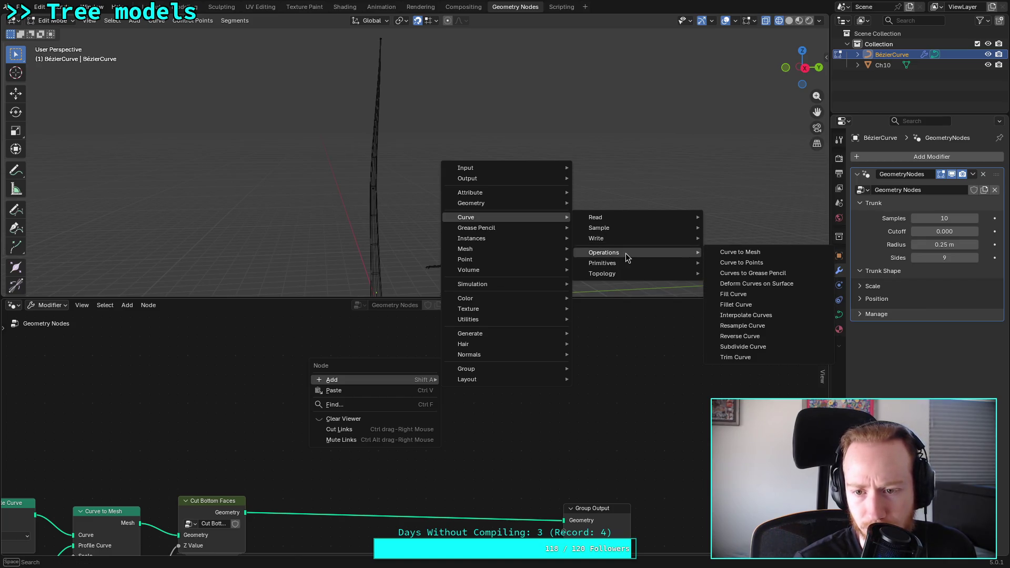
{"action": "left_click", "coordinate": [741, 358]}
{"action": "left_click", "coordinate": [405, 345]}
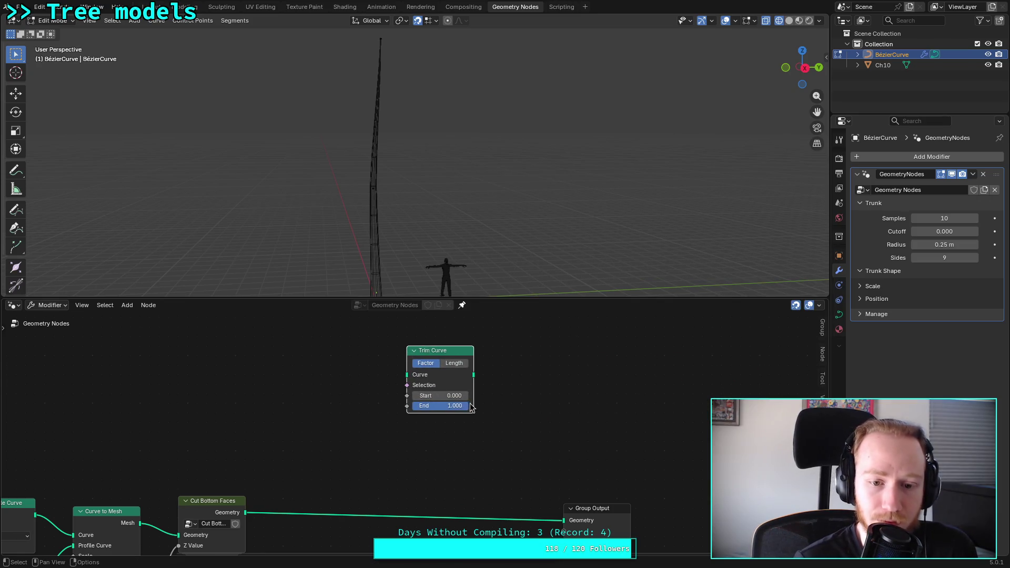
{"action": "right_click", "coordinate": [324, 386]}
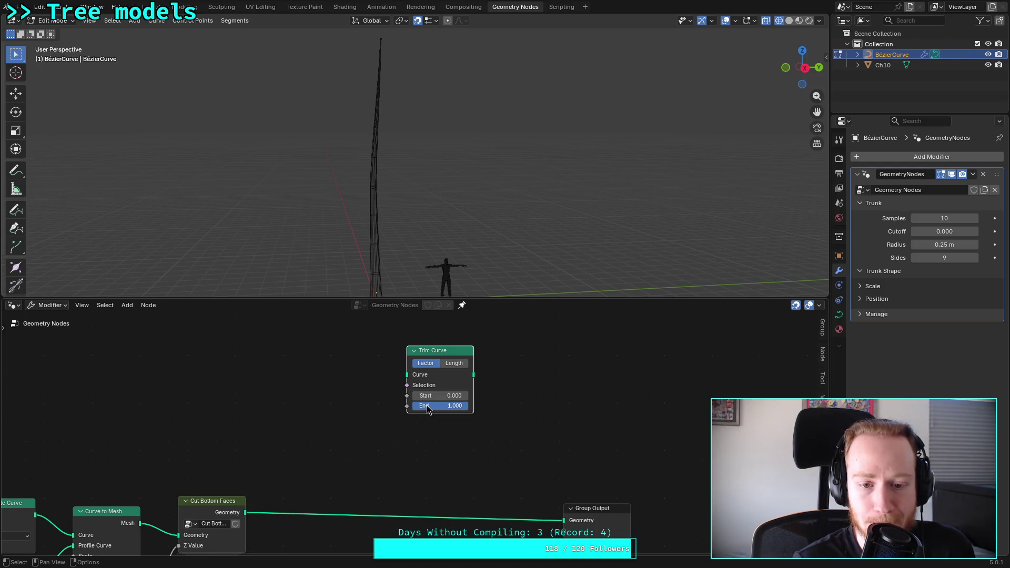
{"action": "left_click_drag", "start_coordinate": [447, 349], "coordinate": [456, 348]}
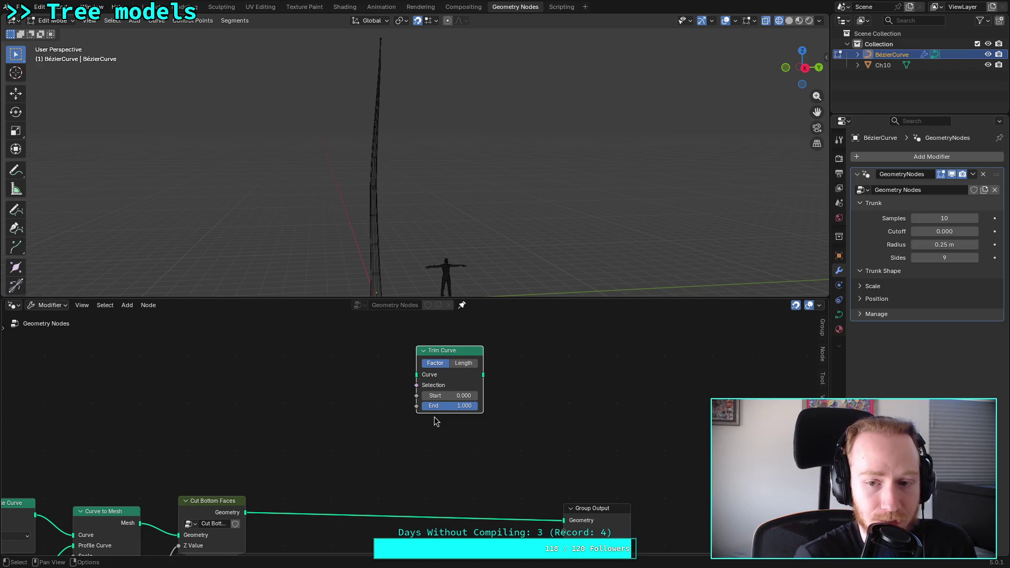
Step: Show the Trunk Shape Position values and reposition the Trim Curve node, leaving Start at 0.000
{"action": "left_click", "coordinate": [862, 299]}
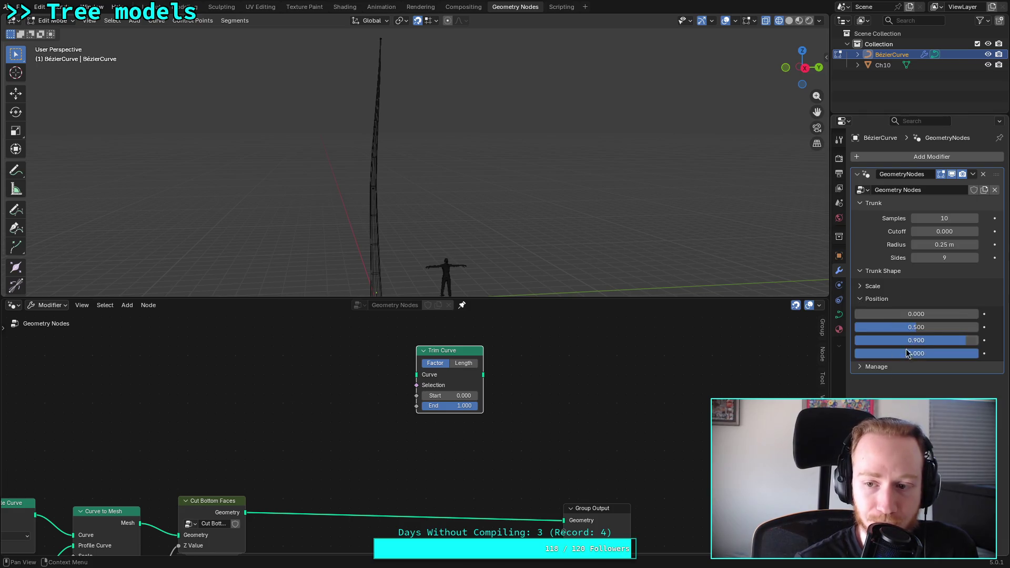
{"action": "left_click_drag", "start_coordinate": [453, 347], "coordinate": [386, 337]}
{"action": "mouse_move", "coordinate": [274, 414]}
{"action": "middle_mouse_down"}
{"action": "mouse_move", "coordinate": [406, 367]}
{"action": "mouse_move", "coordinate": [414, 375]}
{"action": "middle_mouse_up"}
{"action": "left_click", "coordinate": [528, 343]}
{"action": "left_click", "coordinate": [607, 357]}
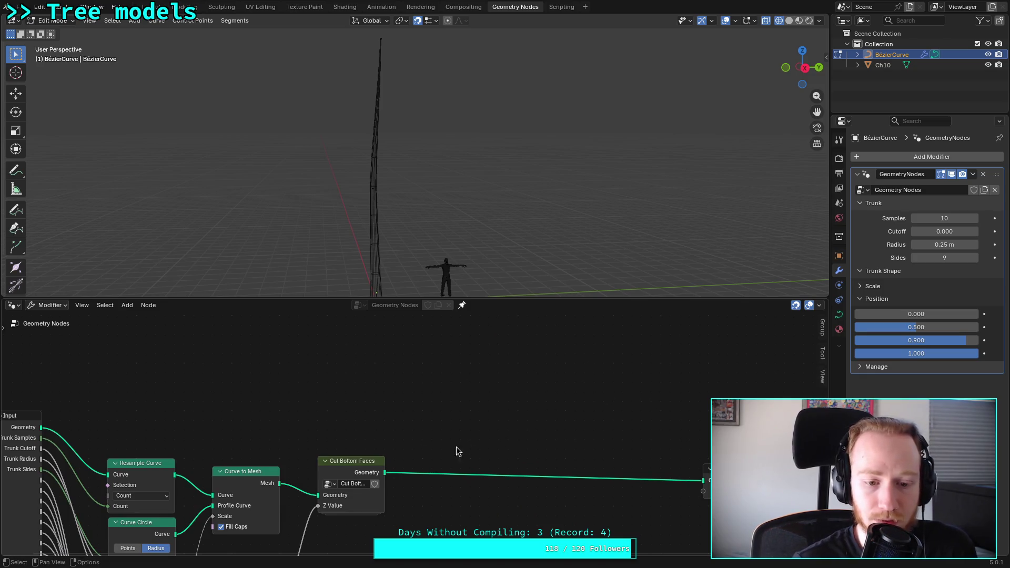
Step: Pan and zoom out so the Group Input to Cut Bottom Faces chain is in view
{"action": "middle_click_drag", "start_coordinate": [418, 434], "coordinate": [508, 359]}
{"action": "mouse_move", "coordinate": [448, 504]}
{"action": "middle_mouse_down"}
{"action": "mouse_move", "coordinate": [493, 444]}
{"action": "mouse_move", "coordinate": [500, 389]}
{"action": "mouse_move", "coordinate": [455, 495]}
{"action": "middle_mouse_up"}
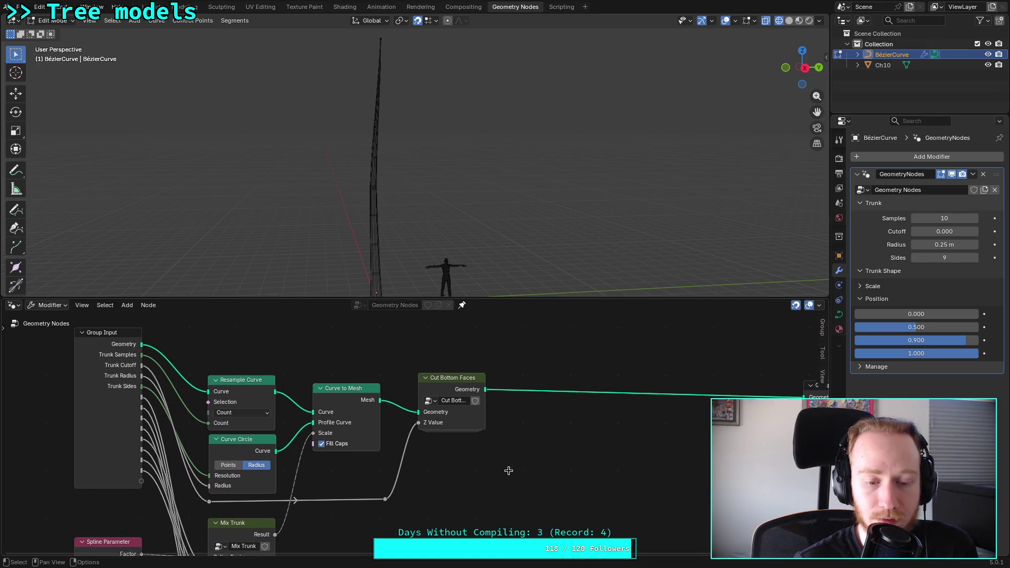
{"action": "middle_click_drag", "start_coordinate": [509, 470], "coordinate": [492, 490]}
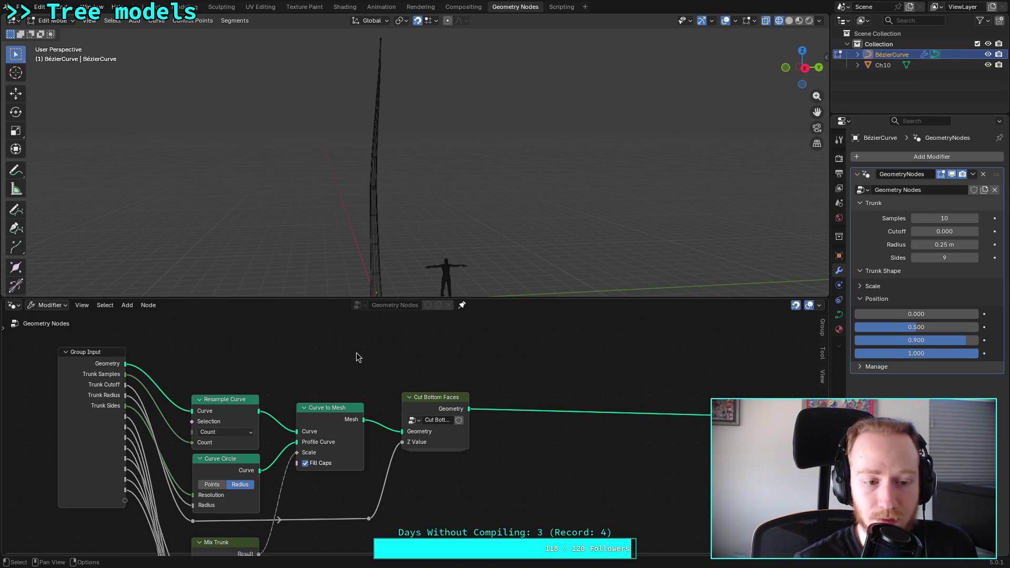
{"action": "mouse_move", "coordinate": [325, 361]}
{"action": "middle_mouse_down"}
{"action": "mouse_move", "coordinate": [395, 389]}
{"action": "mouse_move", "coordinate": [399, 434]}
{"action": "middle_mouse_up"}
{"action": "middle_click_drag", "start_coordinate": [318, 419], "coordinate": [206, 363]}
{"action": "scroll", "coordinate": [207, 363], "scroll_direction": "down", "scroll_amount": 1}
{"action": "middle_click_drag", "start_coordinate": [333, 373], "coordinate": [361, 370]}
{"action": "right_click", "coordinate": [309, 362]}
{"action": "mouse_move", "coordinate": [310, 366]}
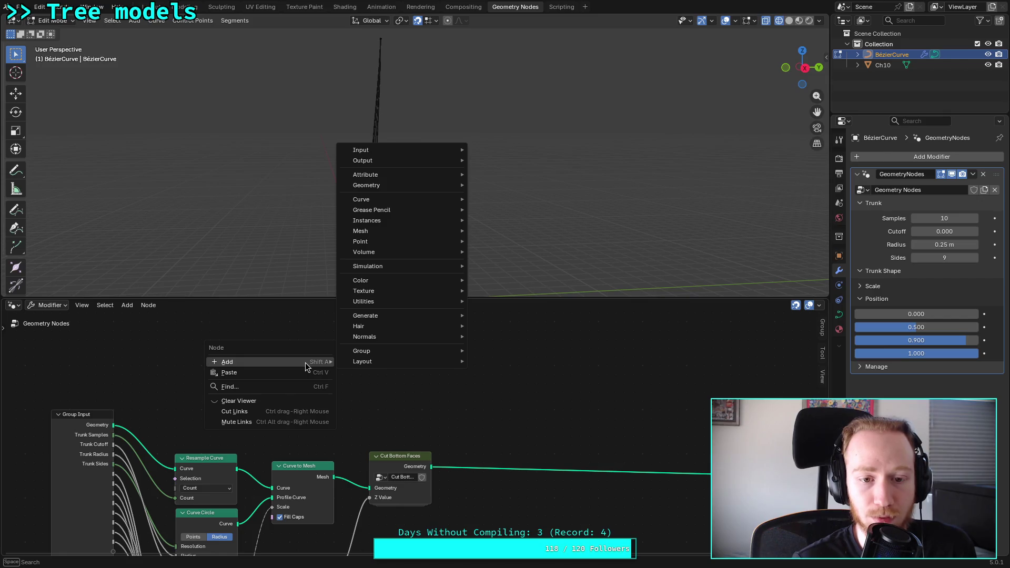
{"action": "mouse_move", "coordinate": [398, 364]}
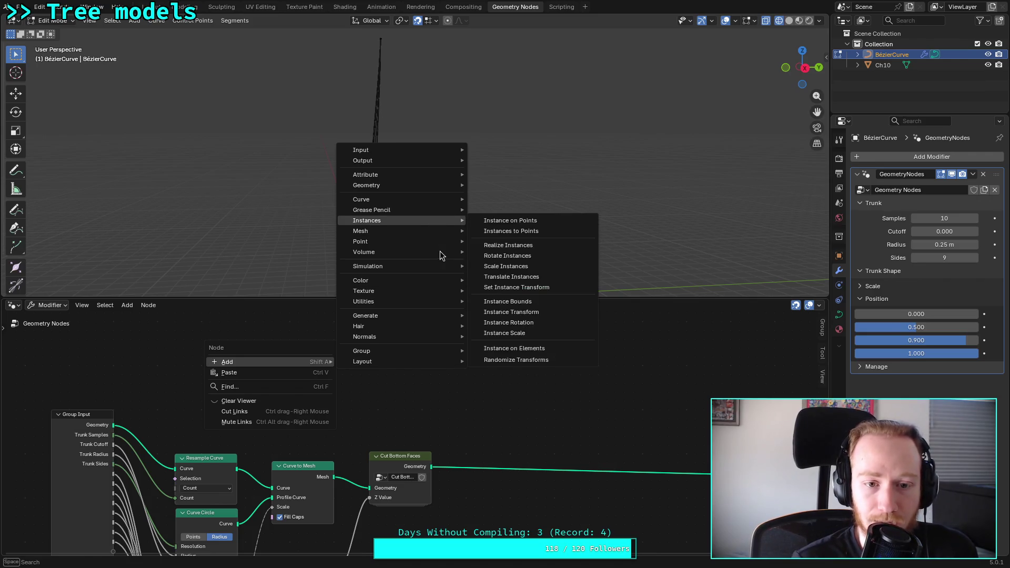
{"action": "mouse_move", "coordinate": [437, 203]}
{"action": "mouse_move", "coordinate": [517, 235]}
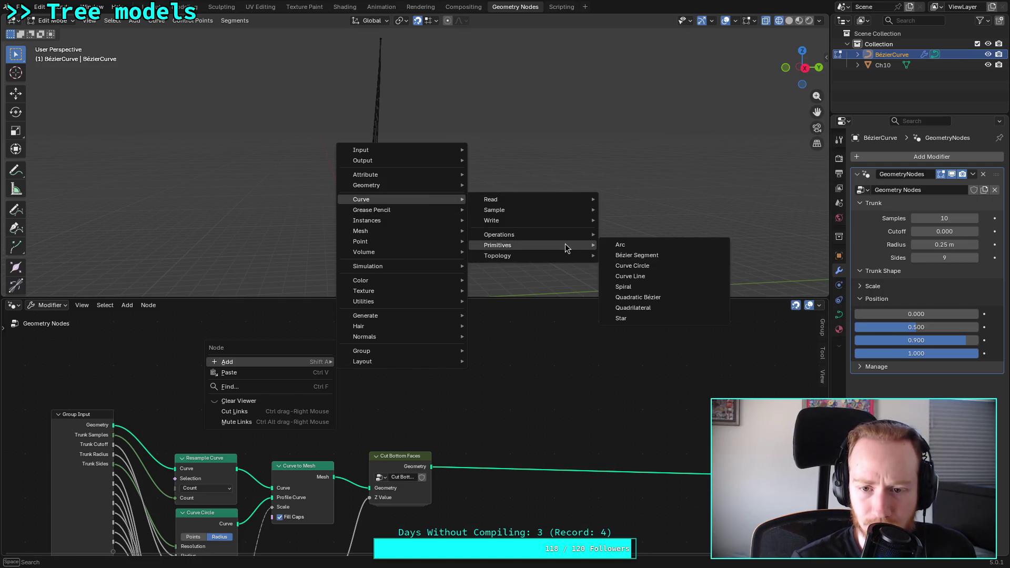
{"action": "mouse_move", "coordinate": [565, 254]}
{"action": "mouse_move", "coordinate": [567, 219]}
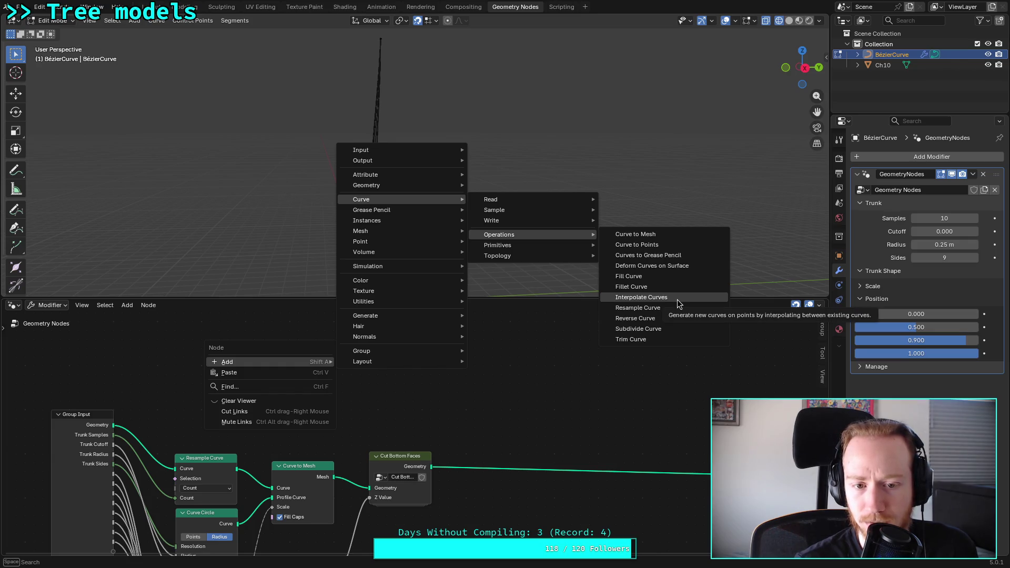
{"action": "mouse_move", "coordinate": [418, 316]}
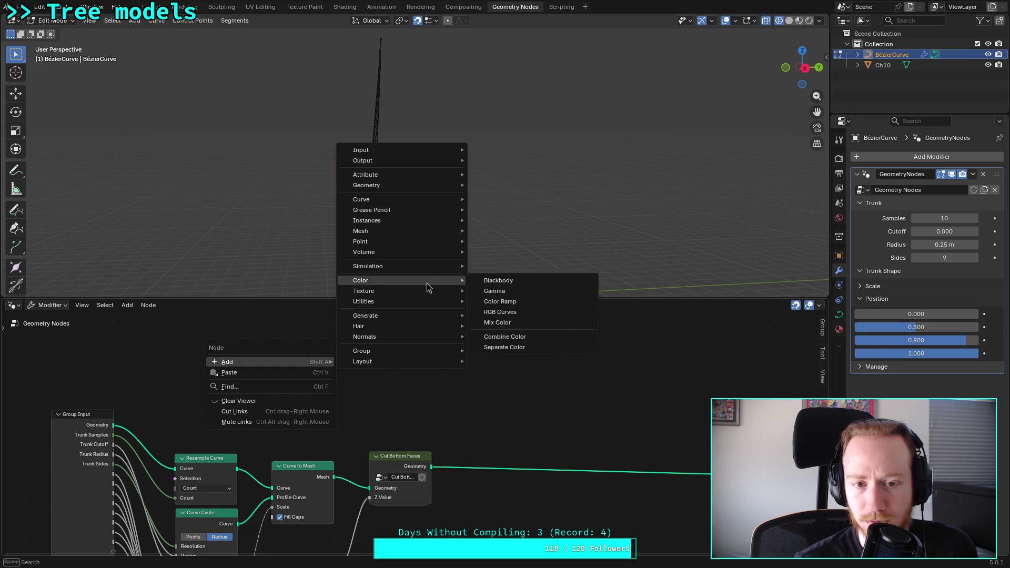
{"action": "mouse_move", "coordinate": [434, 183]}
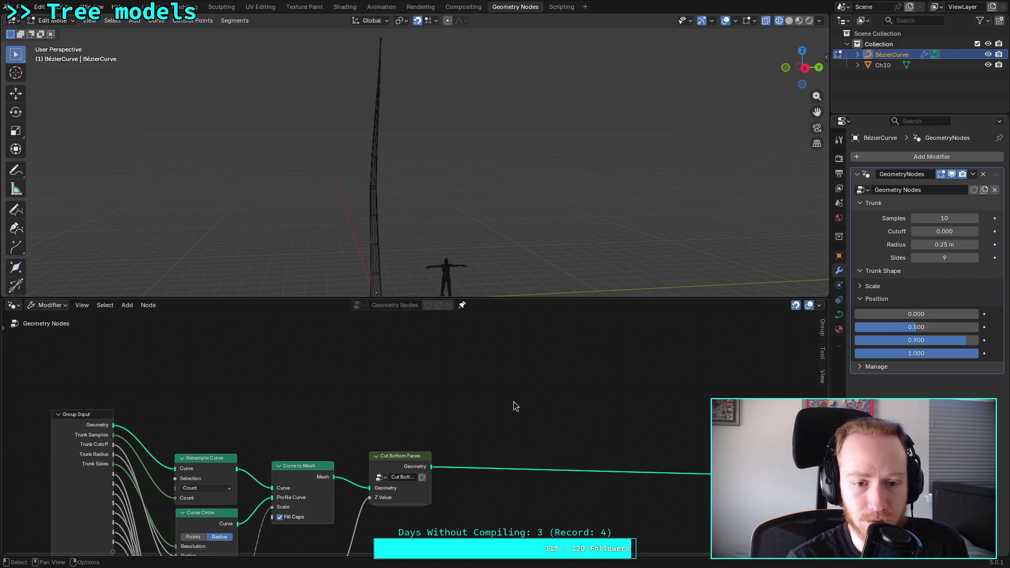
Step: Pause the tree tutorial at 8:02 in the Spline Length chapter, view it full screen briefly, then return to Blender
{"action": "key", "text": "super+2"}
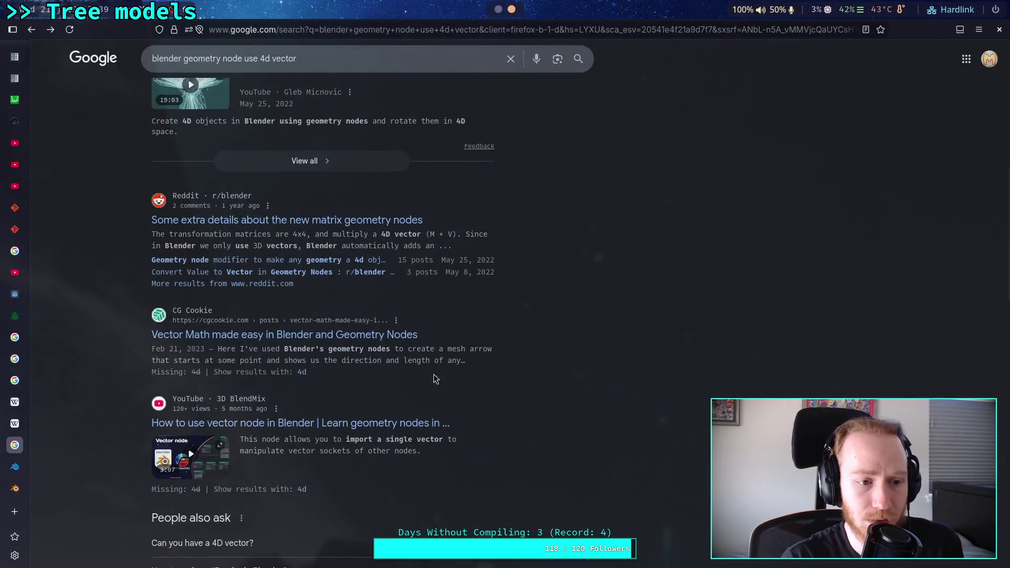
{"action": "left_click", "coordinate": [14, 143]}
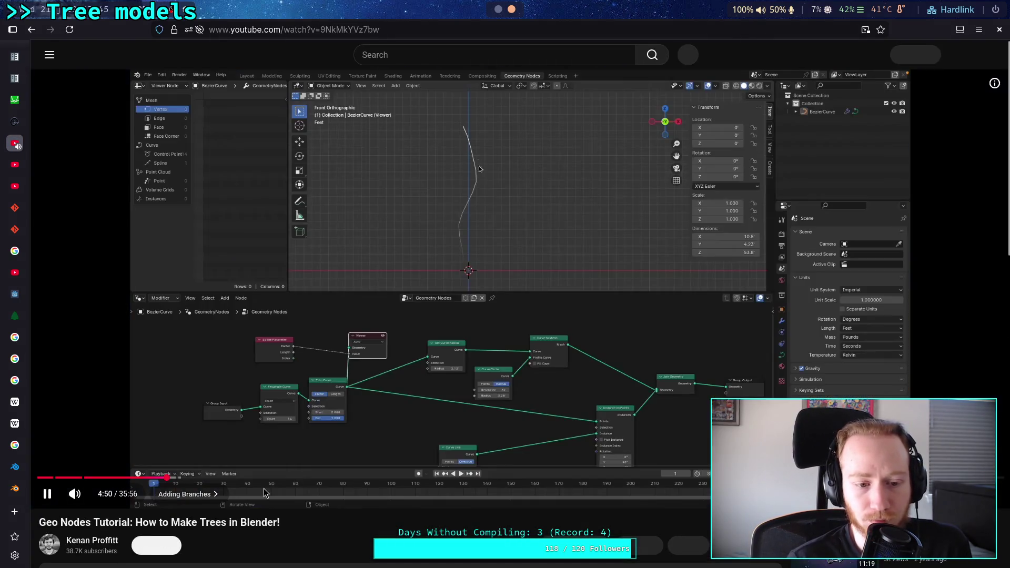
{"action": "left_click", "coordinate": [45, 490]}
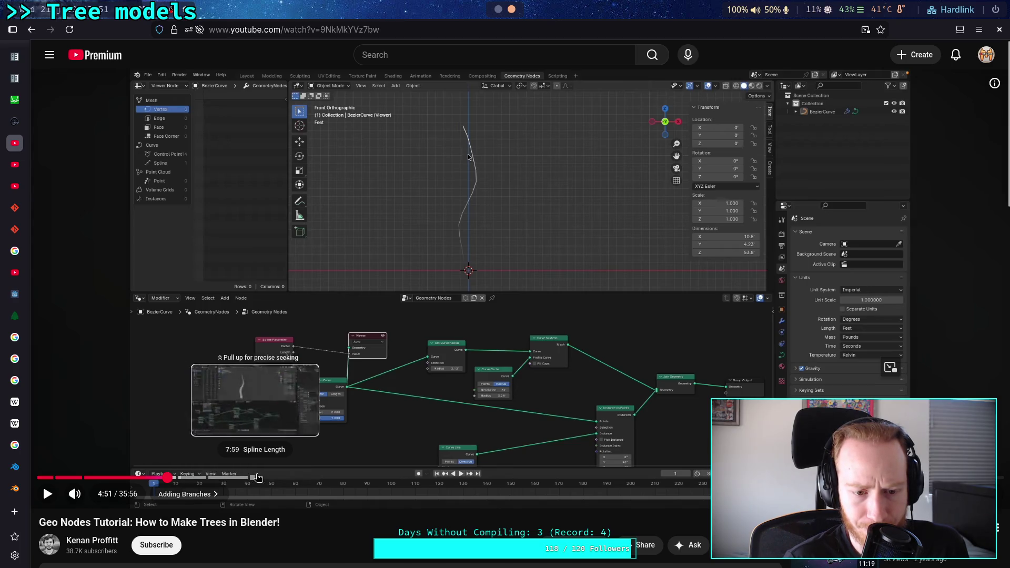
{"action": "left_click", "coordinate": [258, 477]}
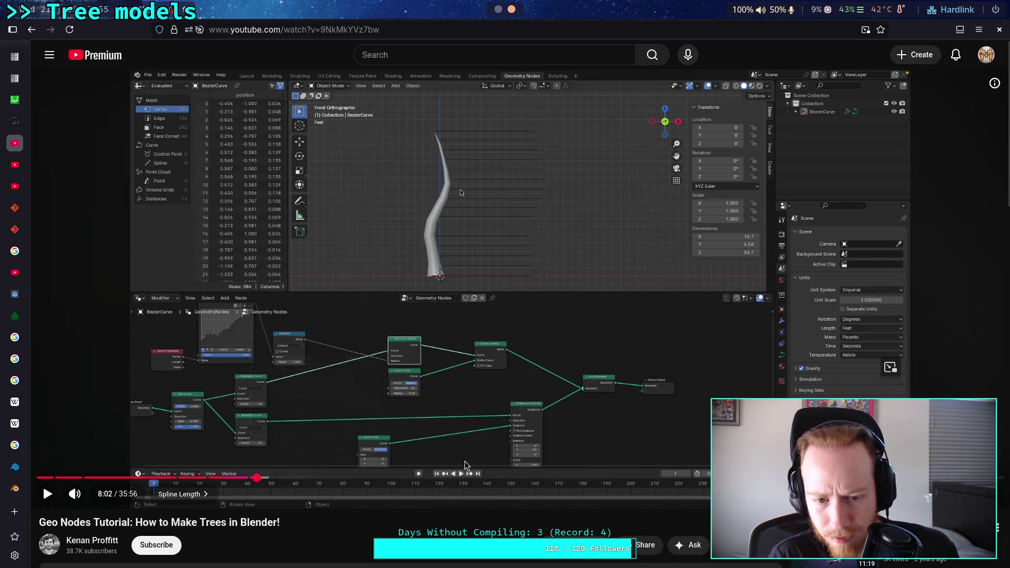
{"action": "key", "text": "f"}
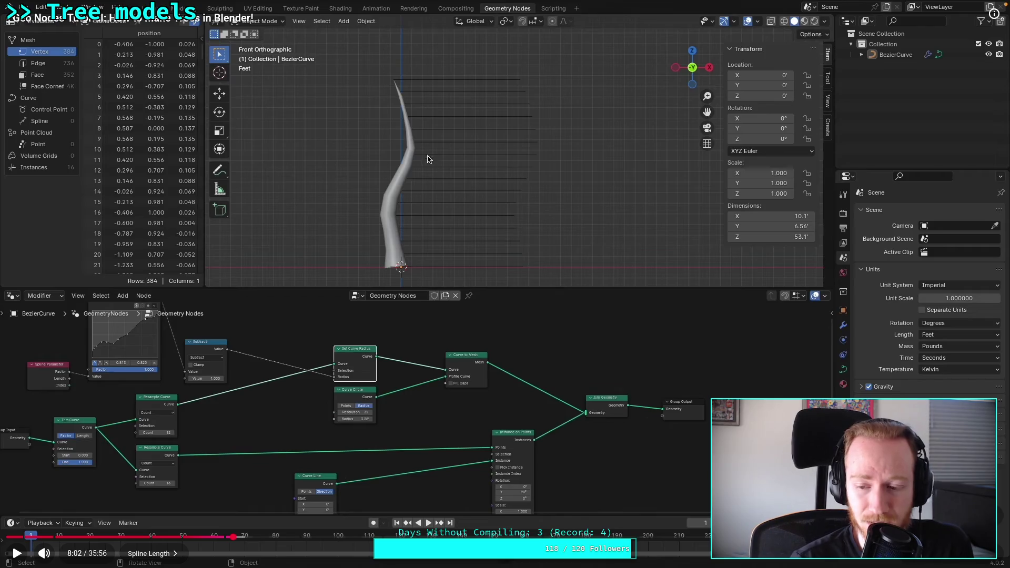
{"action": "key", "text": "Escape"}
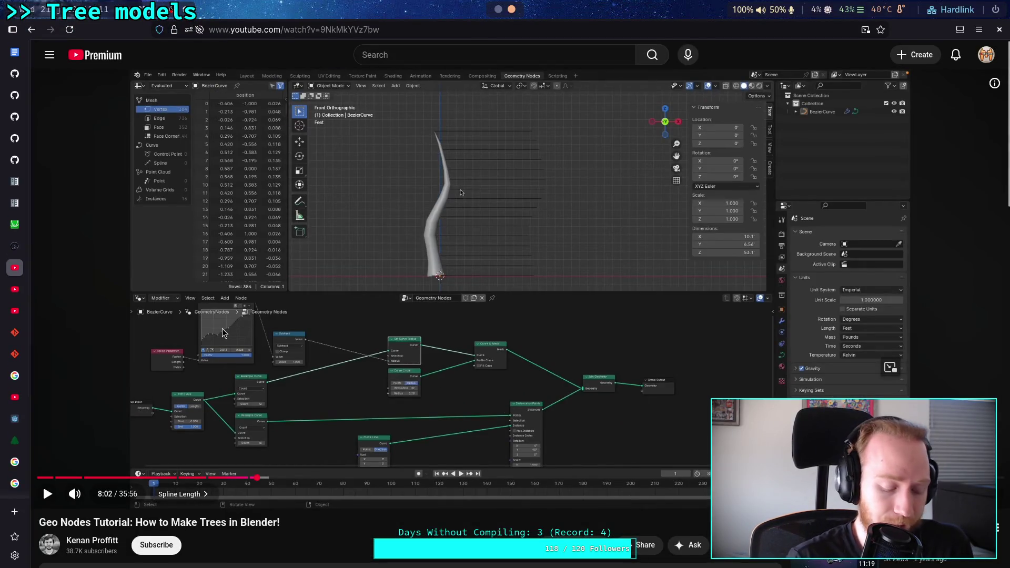
{"action": "key", "text": "alt+Tab"}
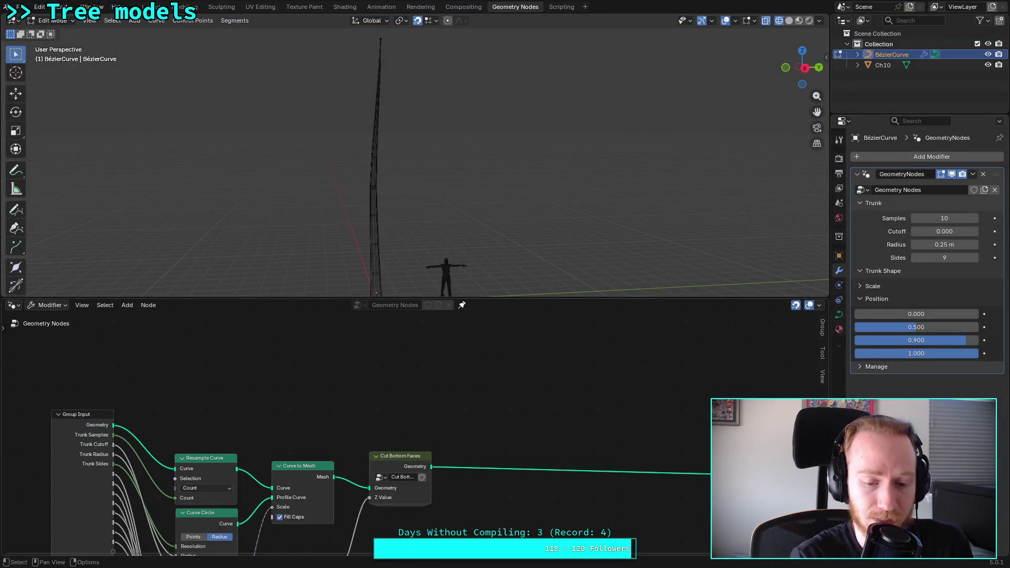
Step: Add an Interpolate Curves node above the existing trunk nodes
{"action": "middle_click_drag", "start_coordinate": [351, 358], "coordinate": [345, 400]}
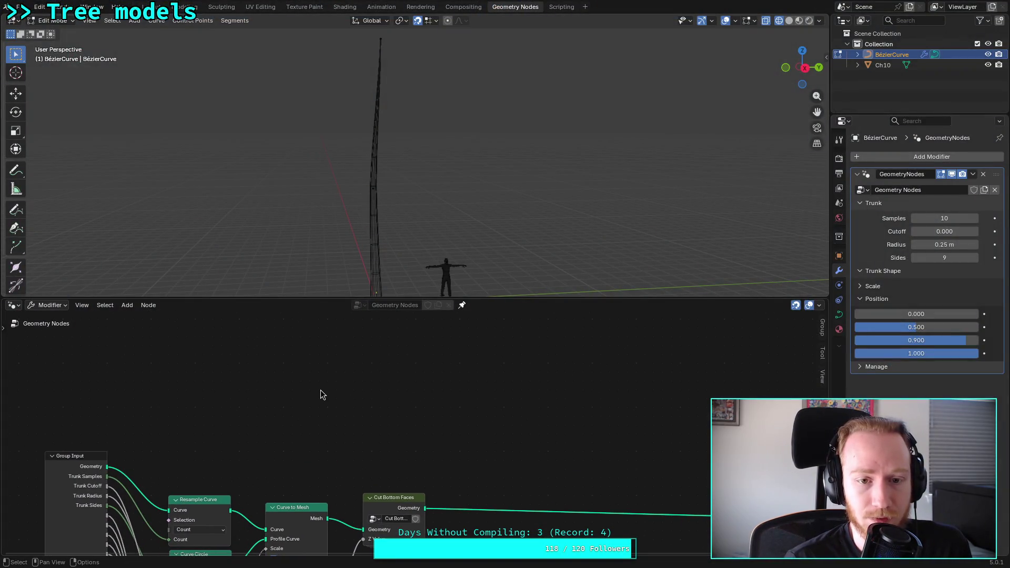
{"action": "scroll", "coordinate": [320, 391], "scroll_direction": "down", "scroll_amount": 2}
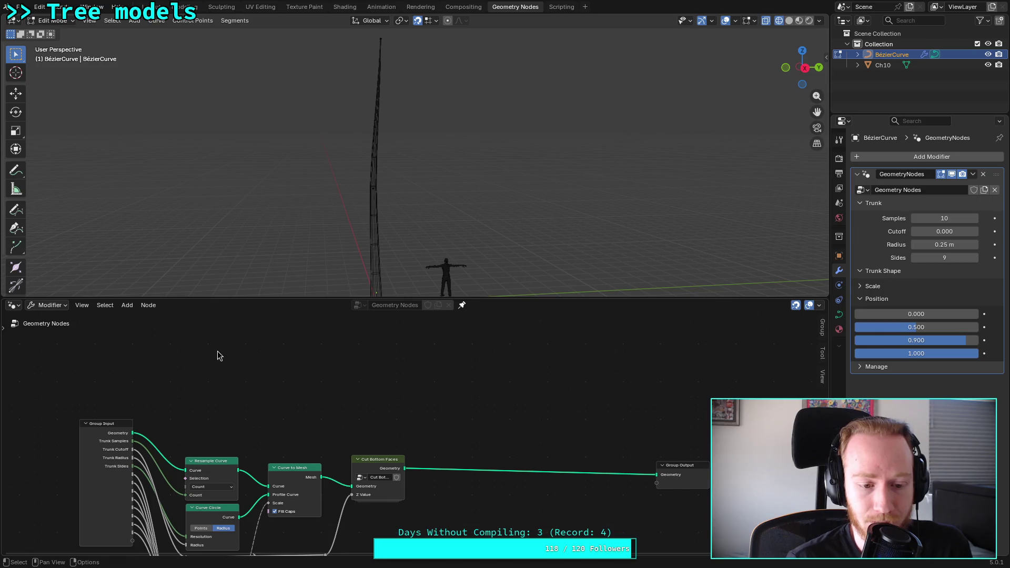
{"action": "middle_click_drag", "start_coordinate": [235, 368], "coordinate": [239, 401]}
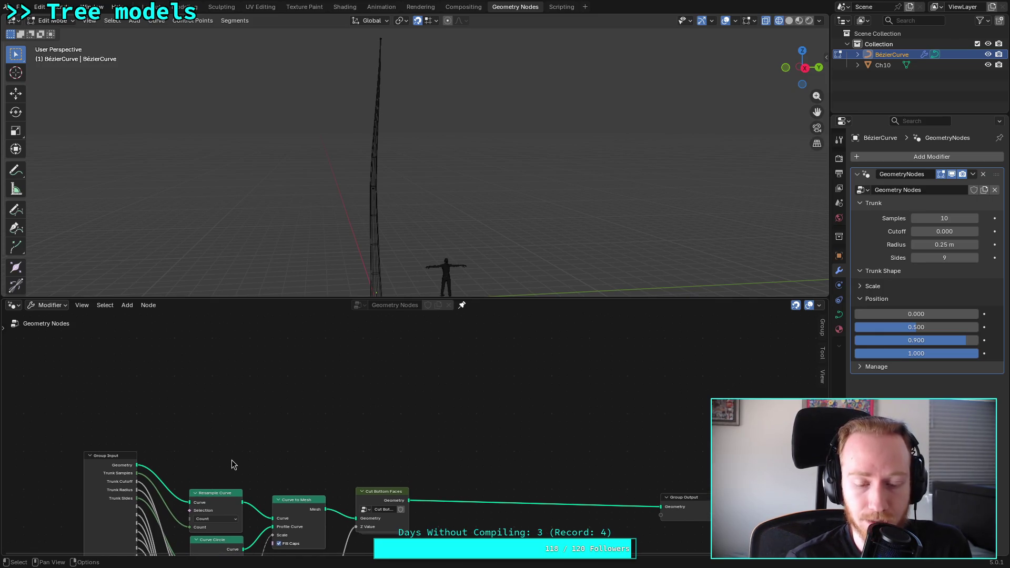
{"action": "right_click", "coordinate": [306, 348]}
{"action": "mouse_move", "coordinate": [303, 346]}
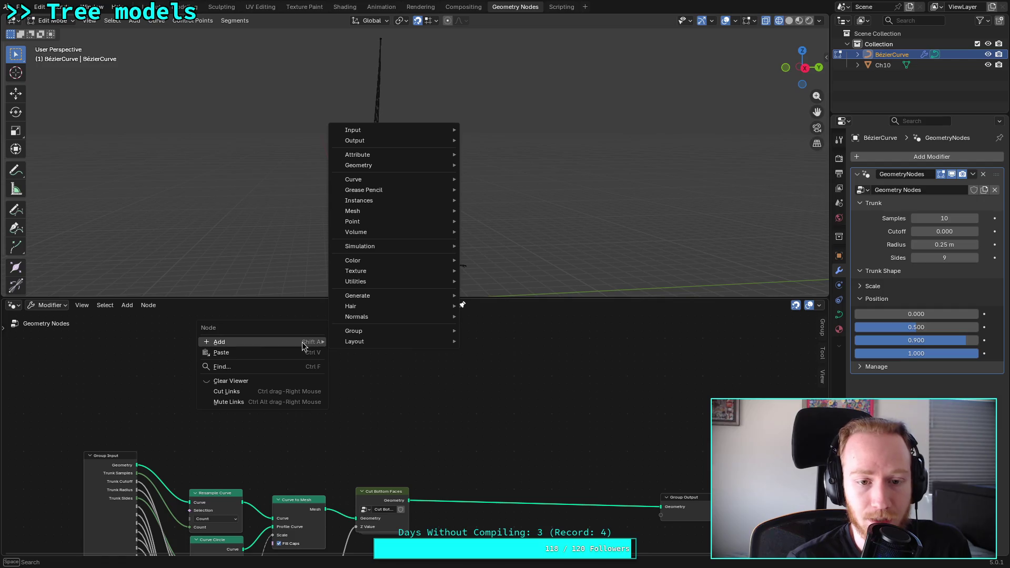
{"action": "mouse_move", "coordinate": [533, 236]}
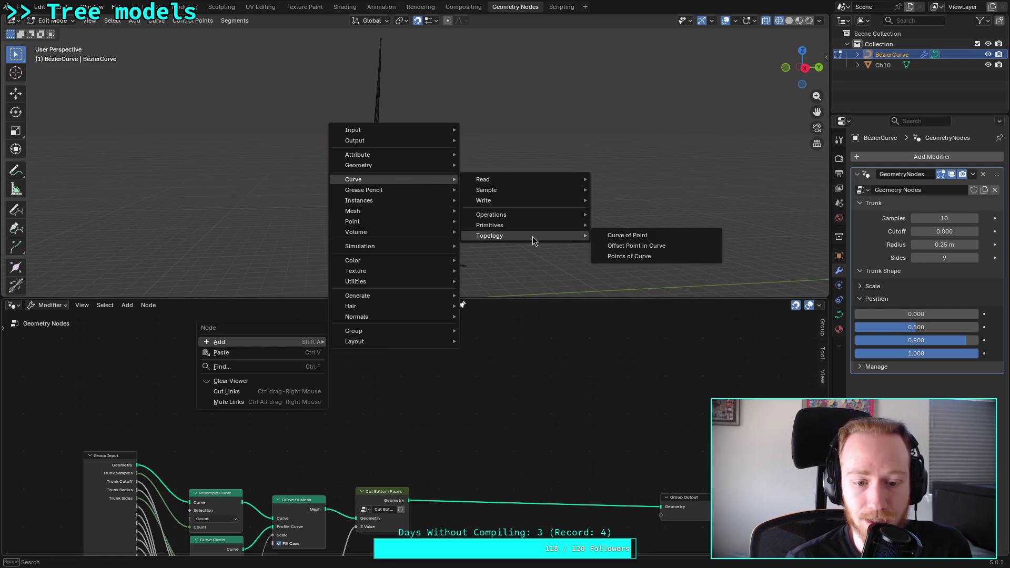
{"action": "mouse_move", "coordinate": [555, 213]}
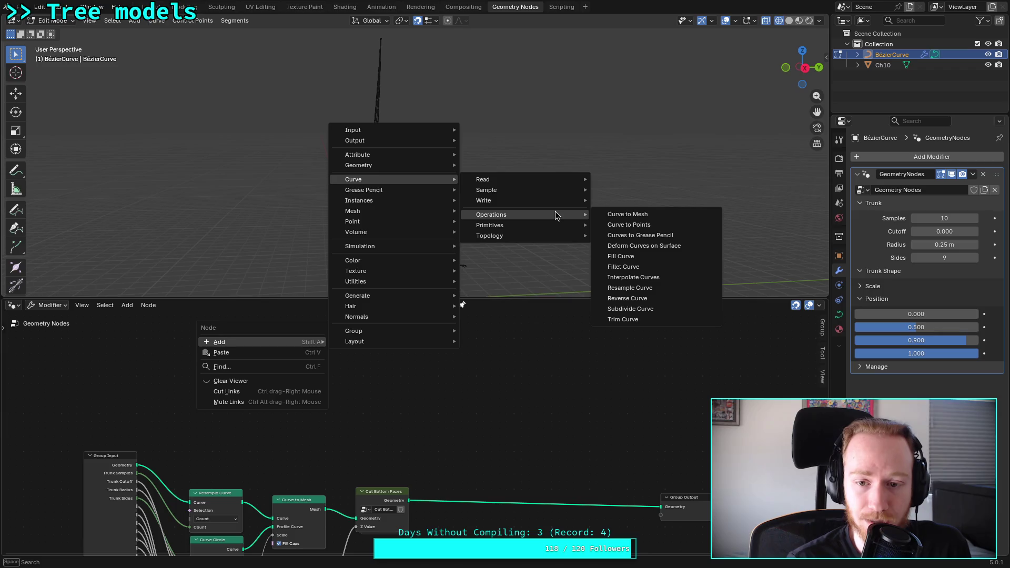
{"action": "left_click", "coordinate": [648, 278]}
{"action": "left_click", "coordinate": [448, 292]}
{"action": "scroll", "coordinate": [485, 361], "scroll_direction": "up", "scroll_amount": 1}
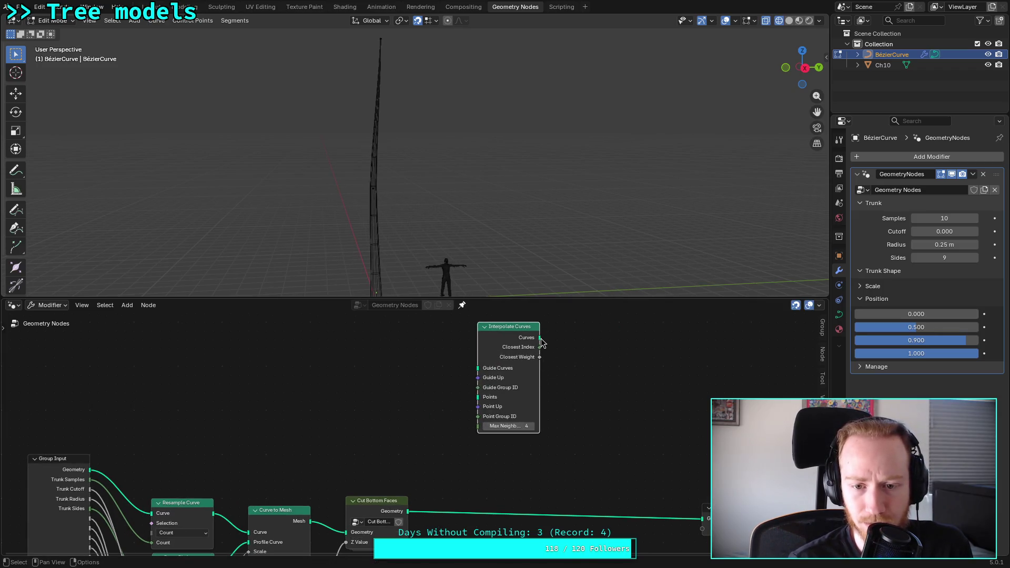
{"action": "scroll", "coordinate": [345, 352], "scroll_direction": "down", "scroll_amount": 1}
{"action": "scroll", "coordinate": [339, 357], "scroll_direction": "left", "scroll_amount": 1, "text": "ctrl"}
{"action": "scroll", "coordinate": [354, 354], "scroll_direction": "right", "scroll_amount": 1, "text": "ctrl"}
Step: Add a second Curve to Mesh via 'curve to' search, fed by Interpolate Curves and the circle profile
{"action": "mouse_move", "coordinate": [537, 355]}
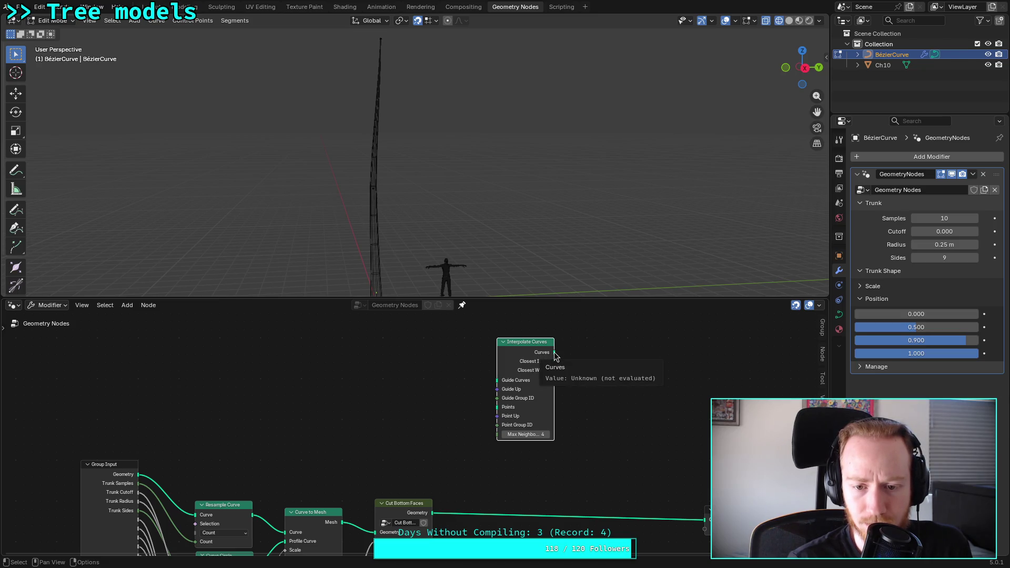
{"action": "right_click", "coordinate": [629, 344]}
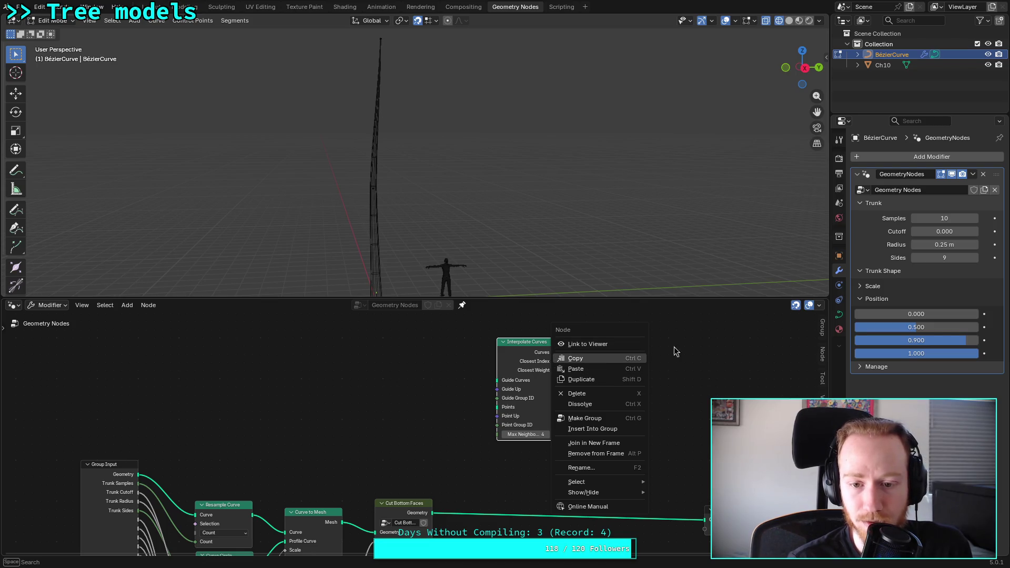
{"action": "key", "text": "Escape"}
{"action": "key", "text": "shift+a"}
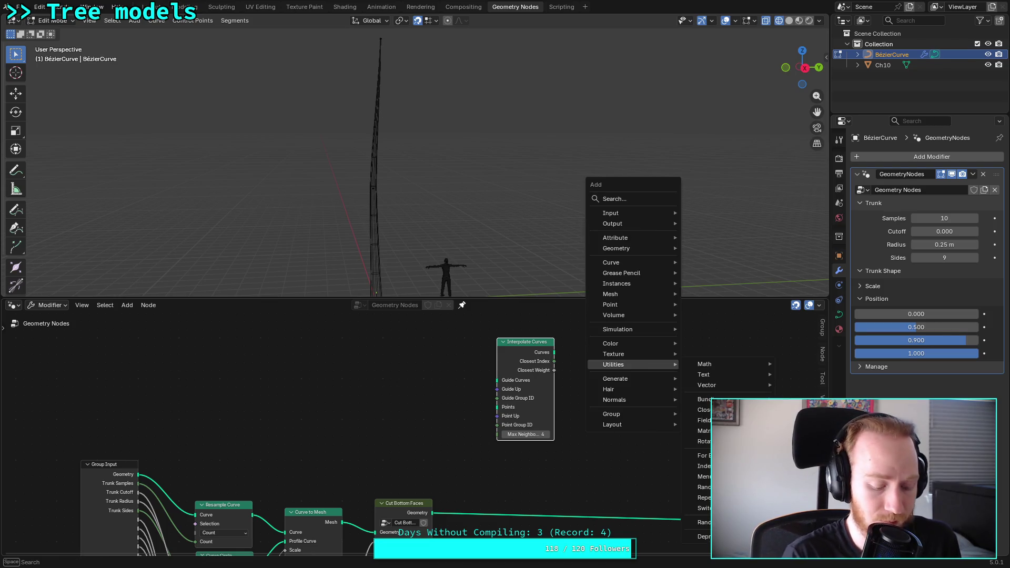
{"action": "type", "text": "cur"}
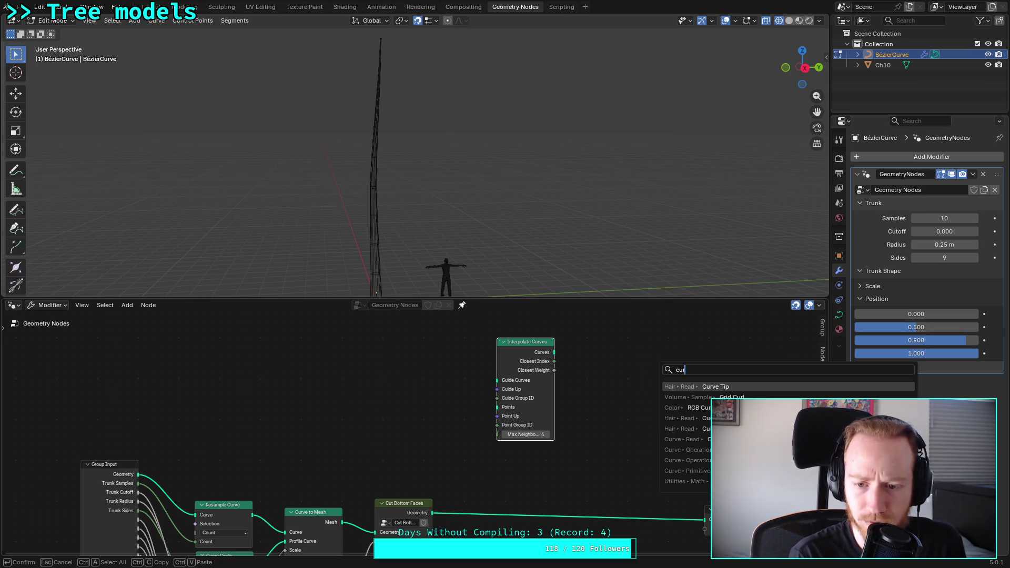
{"action": "type", "text": "ve to"}
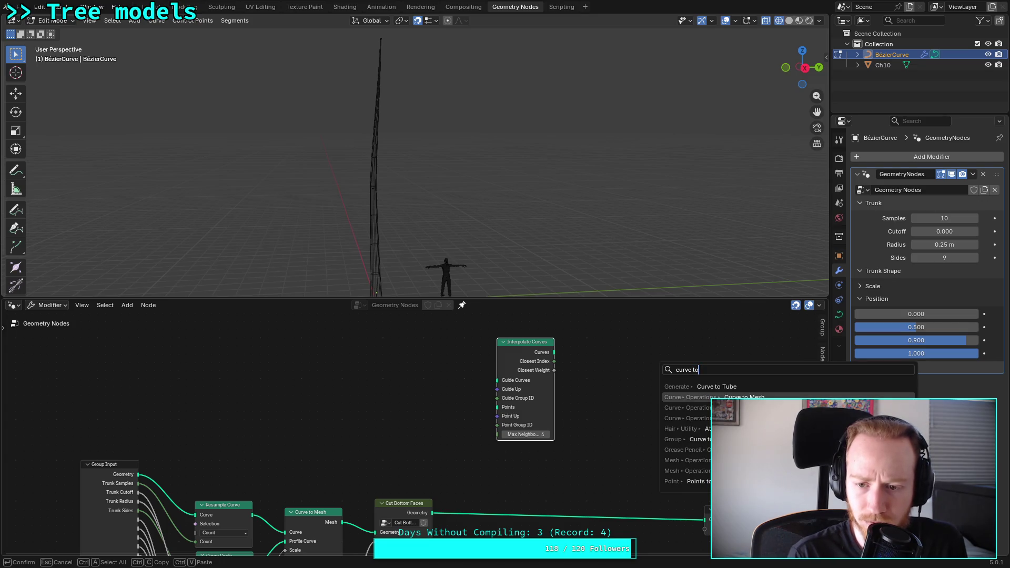
{"action": "key", "text": "Return"}
{"action": "left_click", "coordinate": [593, 369]}
{"action": "mouse_move", "coordinate": [554, 352]}
{"action": "left_mouse_down"}
{"action": "mouse_move", "coordinate": [621, 388]}
{"action": "mouse_move", "coordinate": [682, 447]}
{"action": "mouse_move", "coordinate": [692, 506]}
{"action": "mouse_move", "coordinate": [705, 521]}
{"action": "left_mouse_up"}
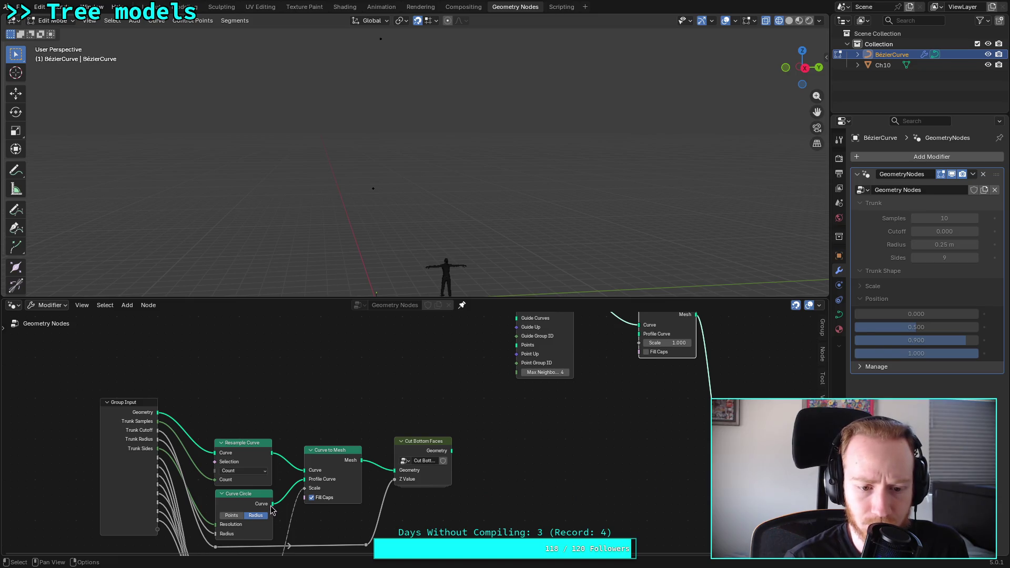
{"action": "mouse_move", "coordinate": [274, 510]}
{"action": "left_mouse_down"}
{"action": "mouse_move", "coordinate": [643, 322]}
{"action": "mouse_move", "coordinate": [639, 334]}
{"action": "left_mouse_up"}
Step: Connect Group Input Geometry to Interpolate Curves' Guide Curves and Points, moving the node closer
{"action": "middle_click_drag", "start_coordinate": [609, 412], "coordinate": [596, 491]}
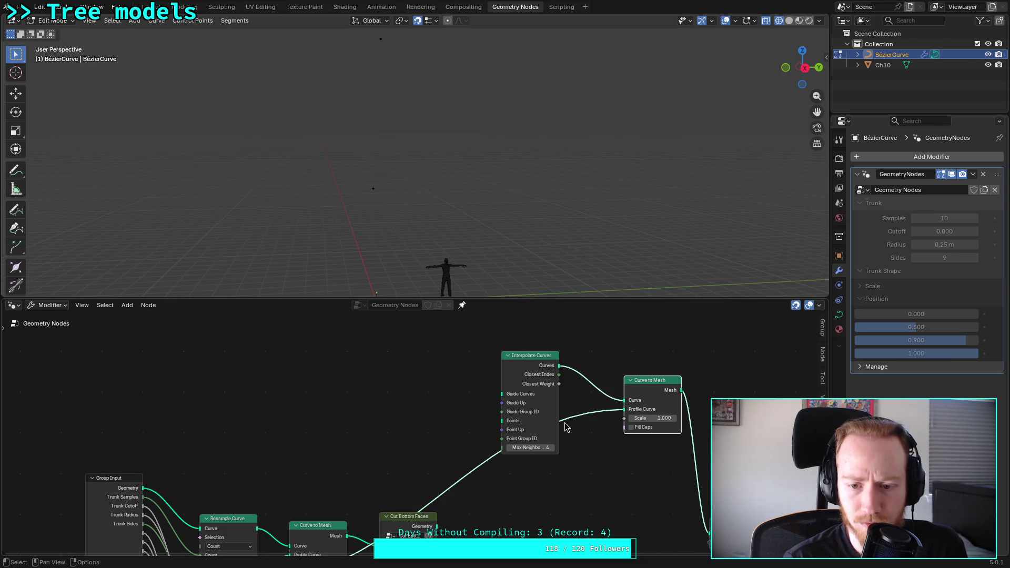
{"action": "scroll", "coordinate": [410, 419], "scroll_direction": "down", "scroll_amount": 5, "text": "shift"}
{"action": "middle_click_drag", "start_coordinate": [335, 366], "coordinate": [347, 454]}
{"action": "middle_click_drag", "start_coordinate": [200, 472], "coordinate": [210, 437]}
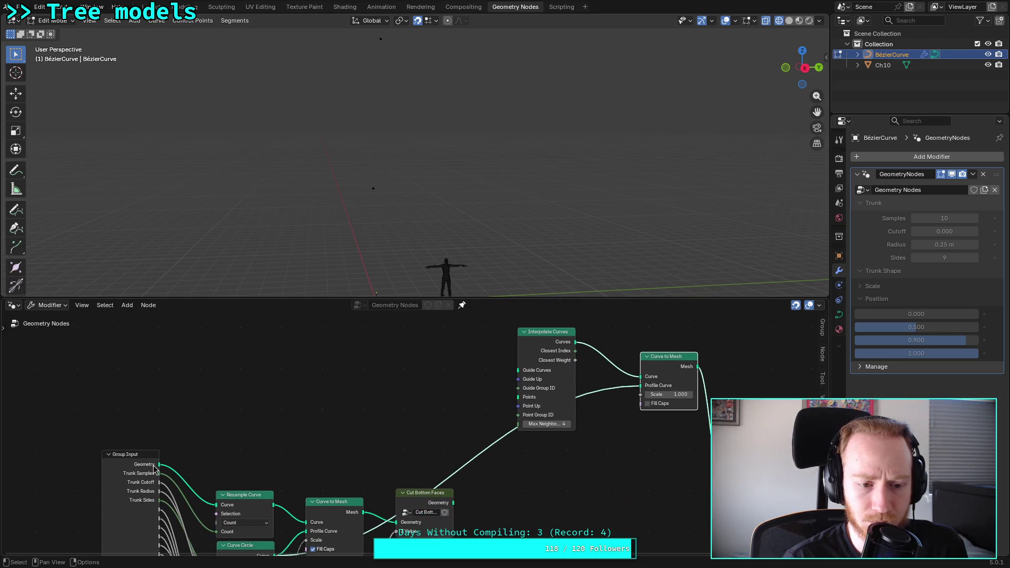
{"action": "left_click_drag", "start_coordinate": [160, 466], "coordinate": [512, 375]}
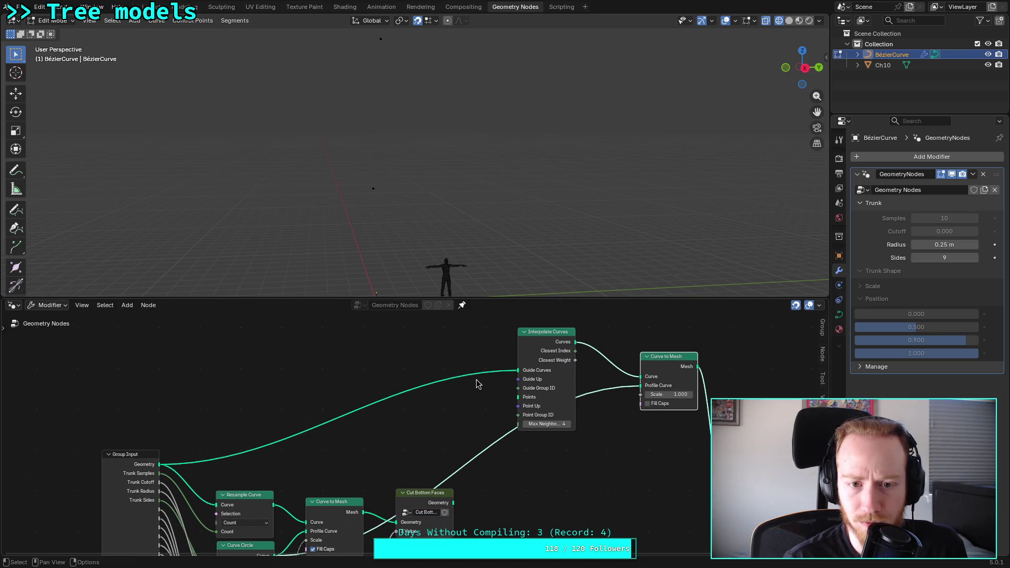
{"action": "mouse_move", "coordinate": [159, 465]}
{"action": "left_mouse_down"}
{"action": "mouse_move", "coordinate": [436, 445]}
{"action": "mouse_move", "coordinate": [518, 402]}
{"action": "left_mouse_up"}
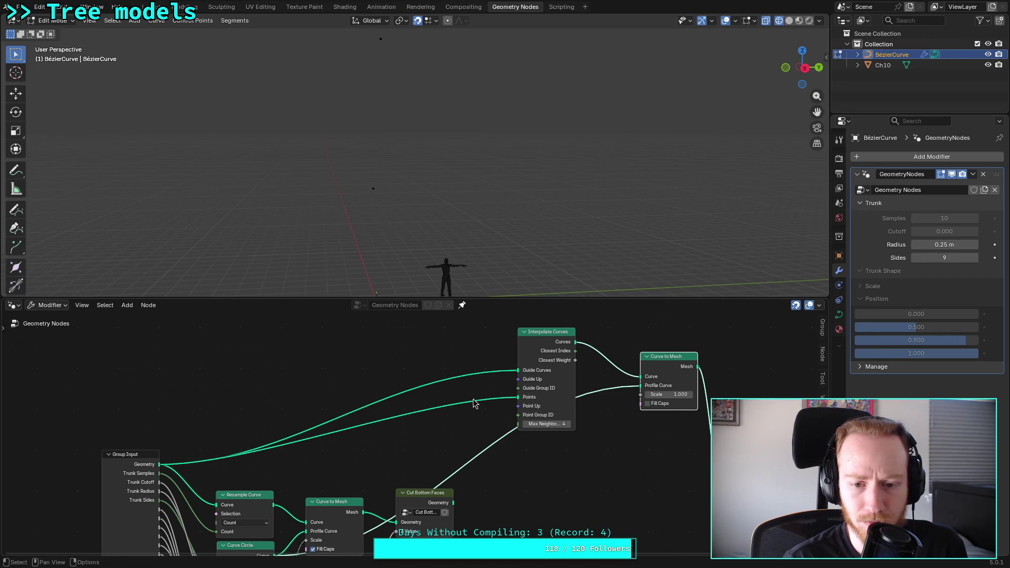
{"action": "middle_click_drag", "start_coordinate": [477, 404], "coordinate": [451, 446]}
{"action": "left_click_drag", "start_coordinate": [513, 374], "coordinate": [457, 354]}
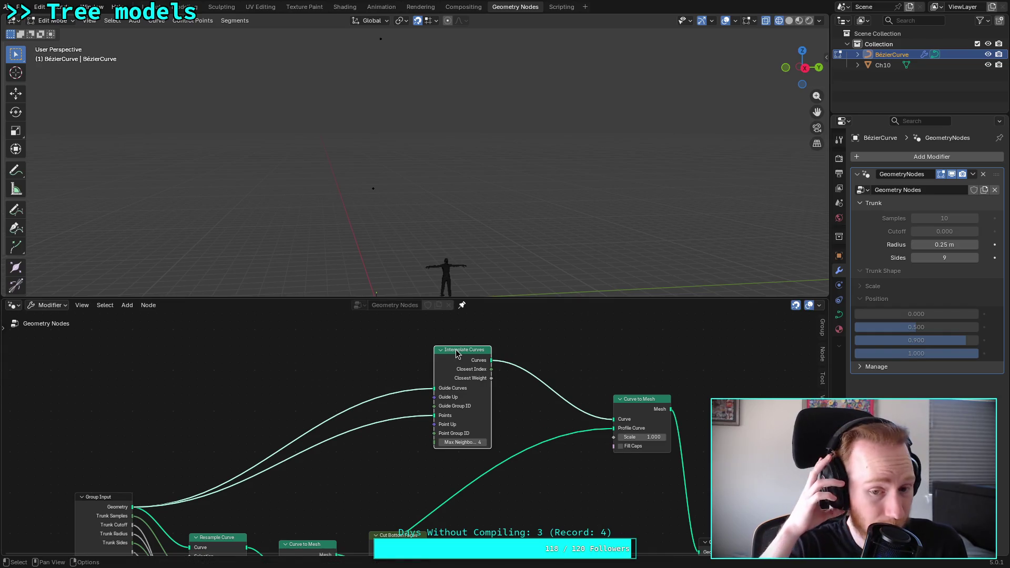
Step: Recentre the node tree view and switch back to the YouTube tutorial
{"action": "scroll", "coordinate": [400, 389], "scroll_direction": "up", "scroll_amount": 1}
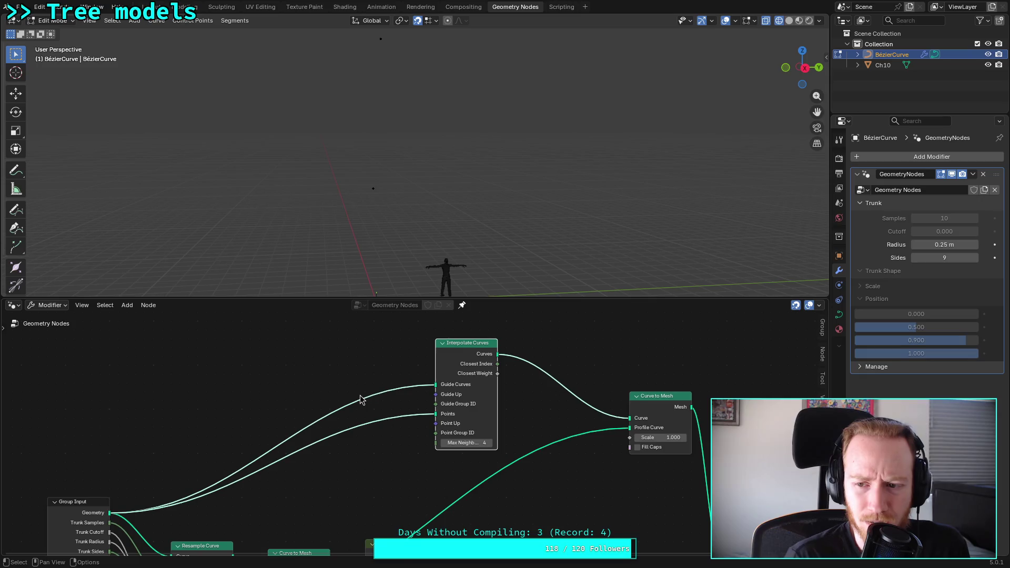
{"action": "mouse_move", "coordinate": [379, 481]}
{"action": "middle_mouse_down"}
{"action": "mouse_move", "coordinate": [261, 455]}
{"action": "mouse_move", "coordinate": [279, 480]}
{"action": "middle_mouse_up"}
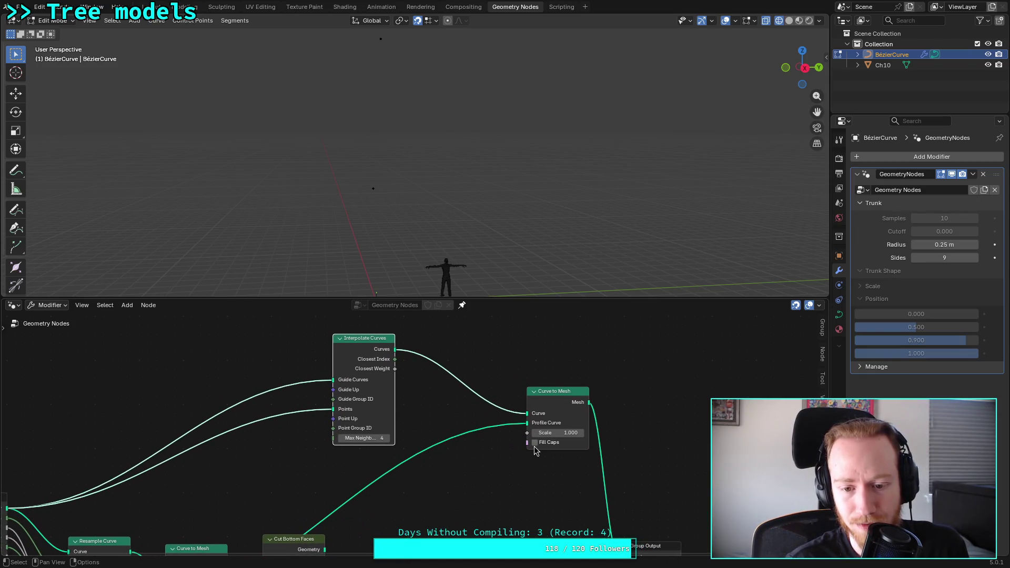
{"action": "middle_click_drag", "start_coordinate": [534, 448], "coordinate": [496, 391]}
{"action": "key", "text": "alt+Tab"}
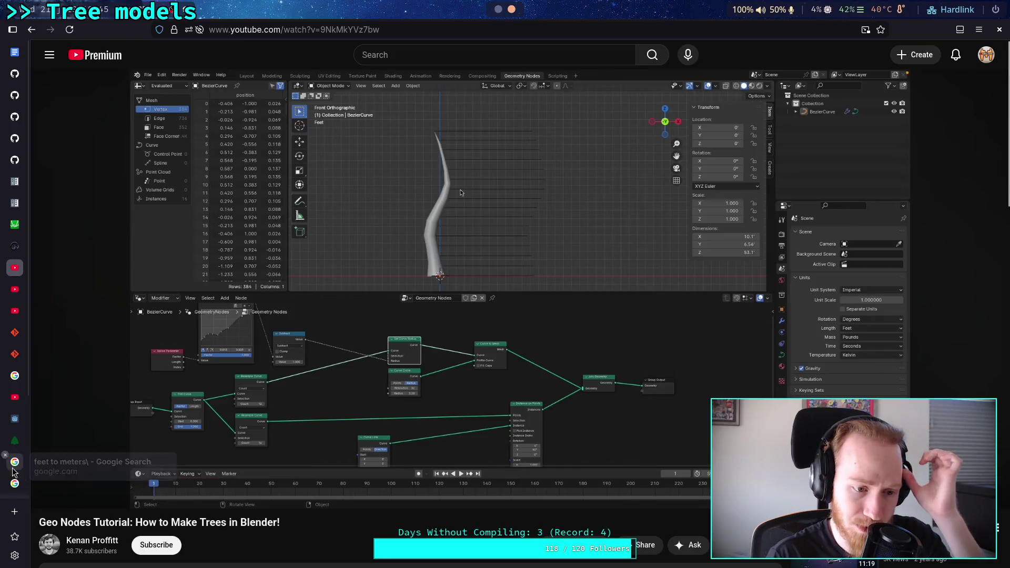
Step: Open the Blender Manual attributes page and scroll through it
{"action": "left_click", "coordinate": [15, 489]}
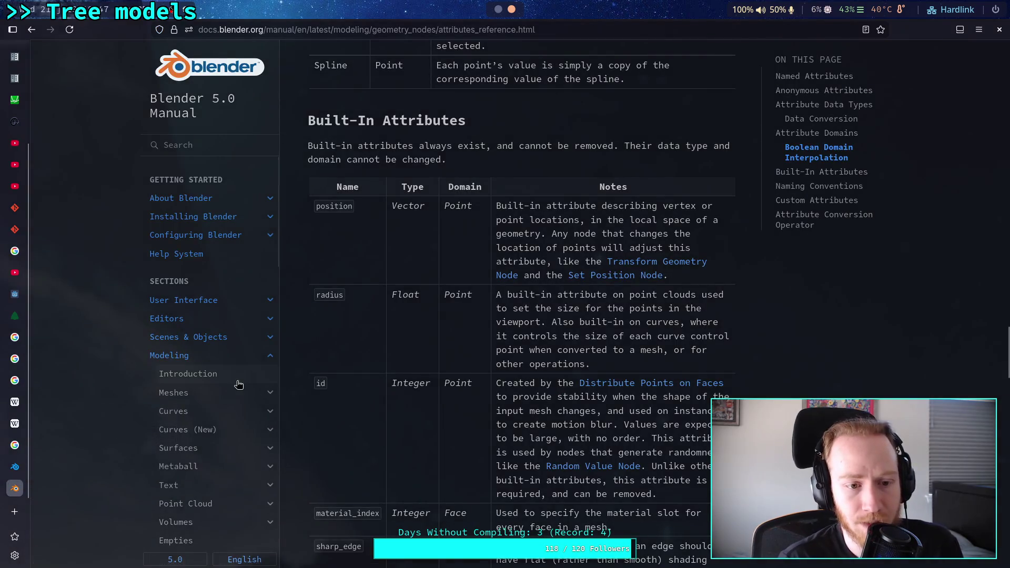
{"action": "scroll", "coordinate": [223, 388], "scroll_direction": "down", "scroll_amount": 10}
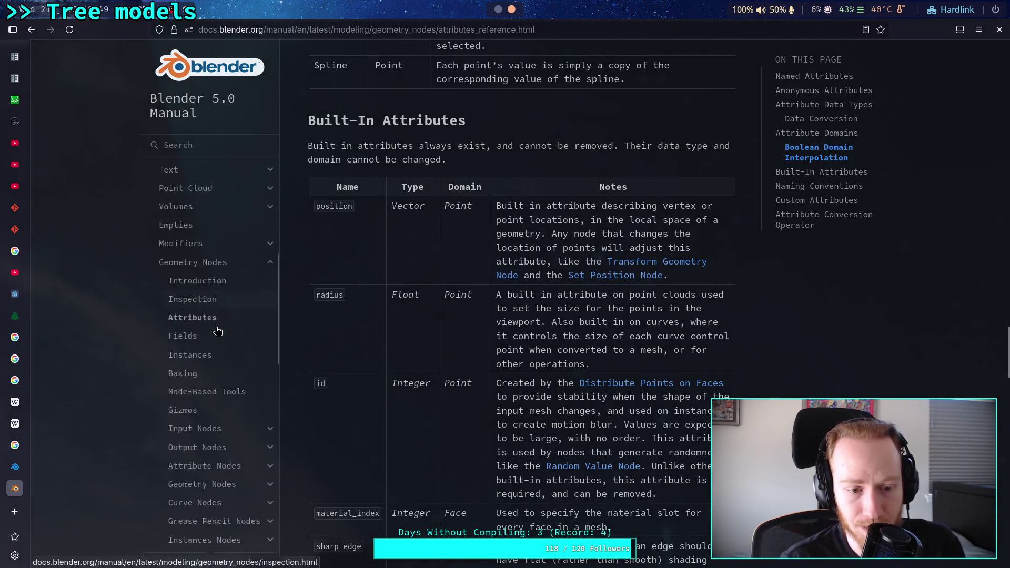
{"action": "scroll", "coordinate": [244, 295], "scroll_direction": "up", "scroll_amount": 3}
{"action": "scroll", "coordinate": [254, 283], "scroll_direction": "down", "scroll_amount": 2}
{"action": "scroll", "coordinate": [254, 283], "scroll_direction": "down", "scroll_amount": 4}
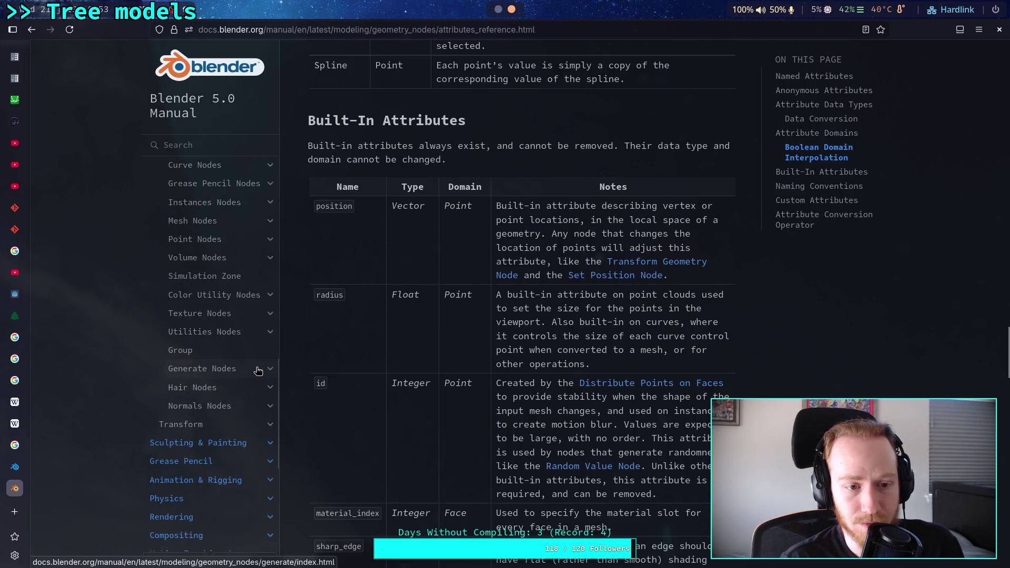
{"action": "scroll", "coordinate": [258, 370], "scroll_direction": "up", "scroll_amount": 5}
Step: Go through Curve Nodes > Operations to the Interpolate Curves Node page, then return to Blender
{"action": "left_click", "coordinate": [270, 310]}
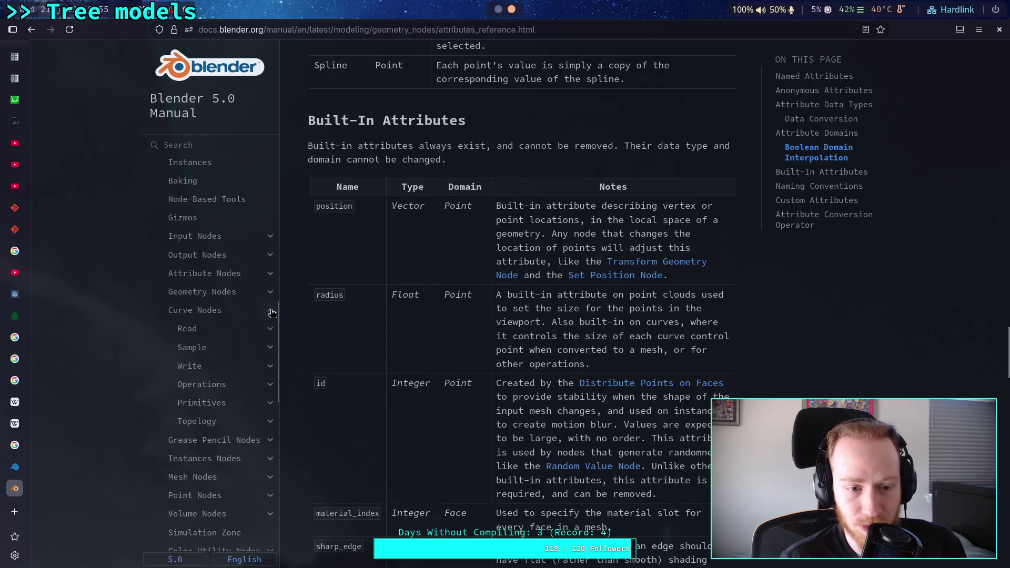
{"action": "left_click", "coordinate": [269, 384]}
{"action": "scroll", "coordinate": [253, 384], "scroll_direction": "down", "scroll_amount": 7}
{"action": "scroll", "coordinate": [253, 383], "scroll_direction": "up", "scroll_amount": 5}
{"action": "scroll", "coordinate": [252, 384], "scroll_direction": "down", "scroll_amount": 3}
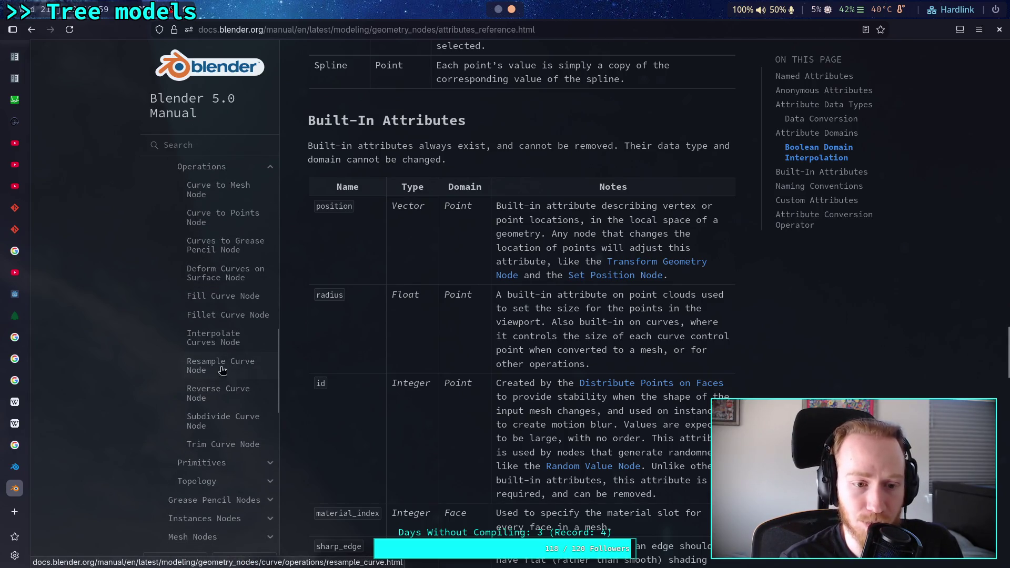
{"action": "left_click", "coordinate": [252, 339]}
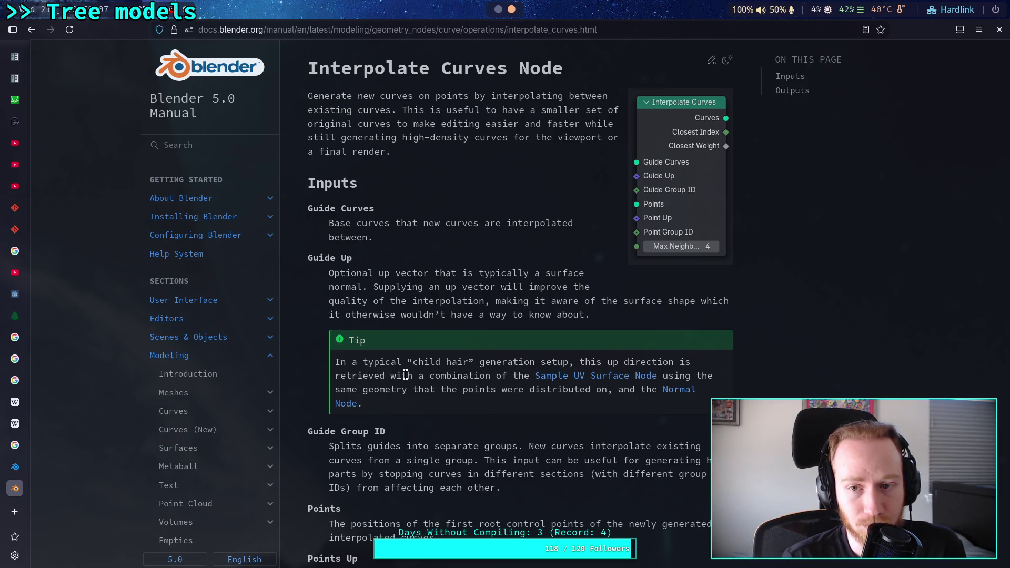
{"action": "key", "text": "alt+Tab"}
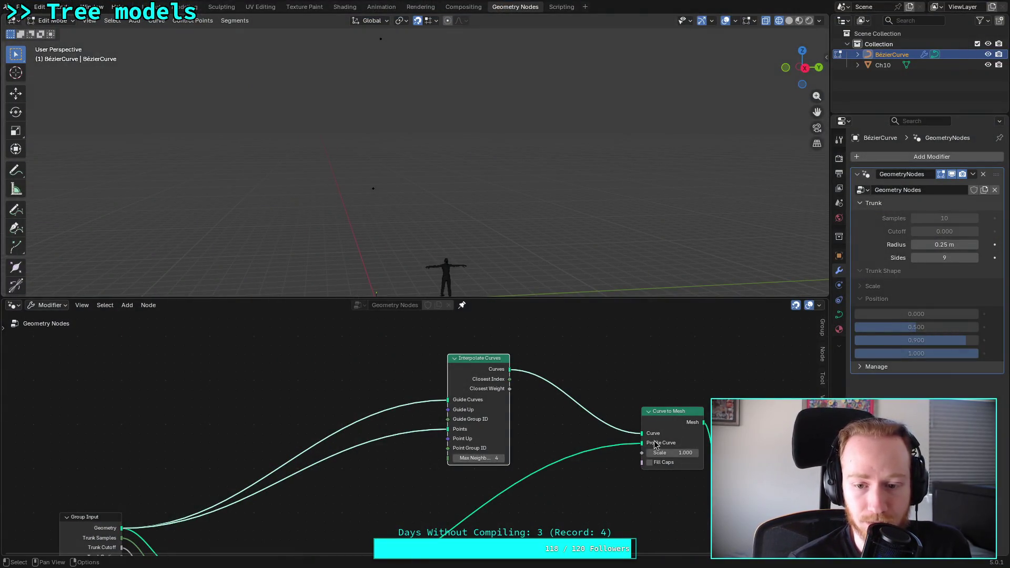
Step: Delete Interpolate Curves and link Group Input Geometry straight into Curve to Mesh's Curve input
{"action": "mouse_move", "coordinate": [643, 436]}
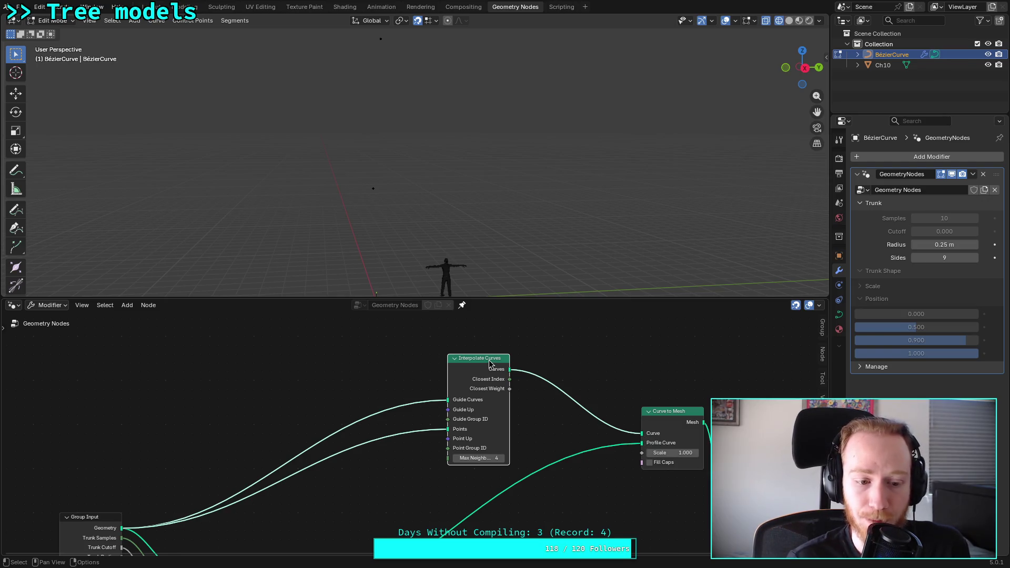
{"action": "key", "text": "x"}
{"action": "mouse_move", "coordinate": [122, 527]}
{"action": "left_mouse_down"}
{"action": "mouse_move", "coordinate": [454, 490]}
{"action": "mouse_move", "coordinate": [644, 433]}
{"action": "left_mouse_up"}
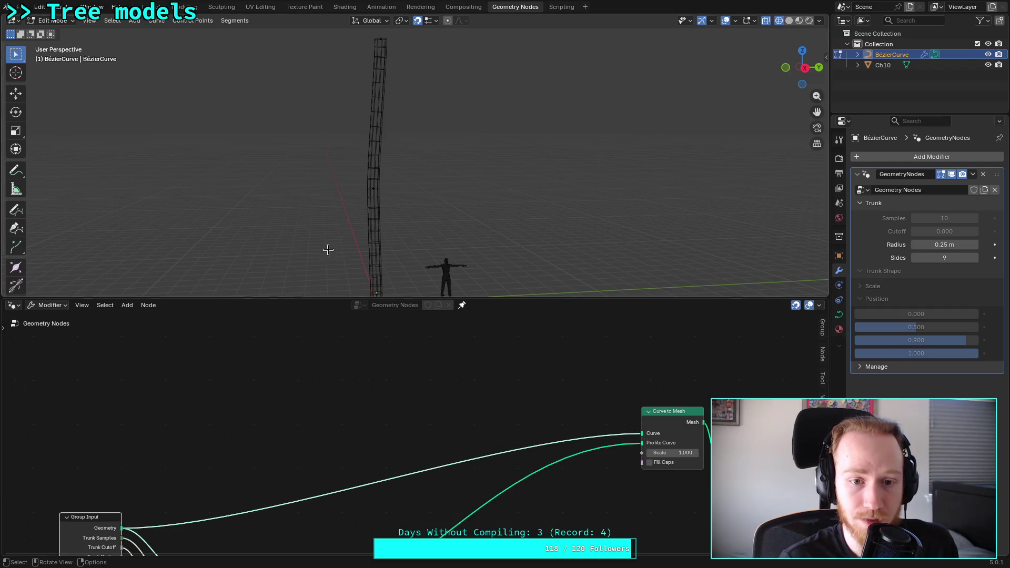
{"action": "left_click", "coordinate": [363, 377]}
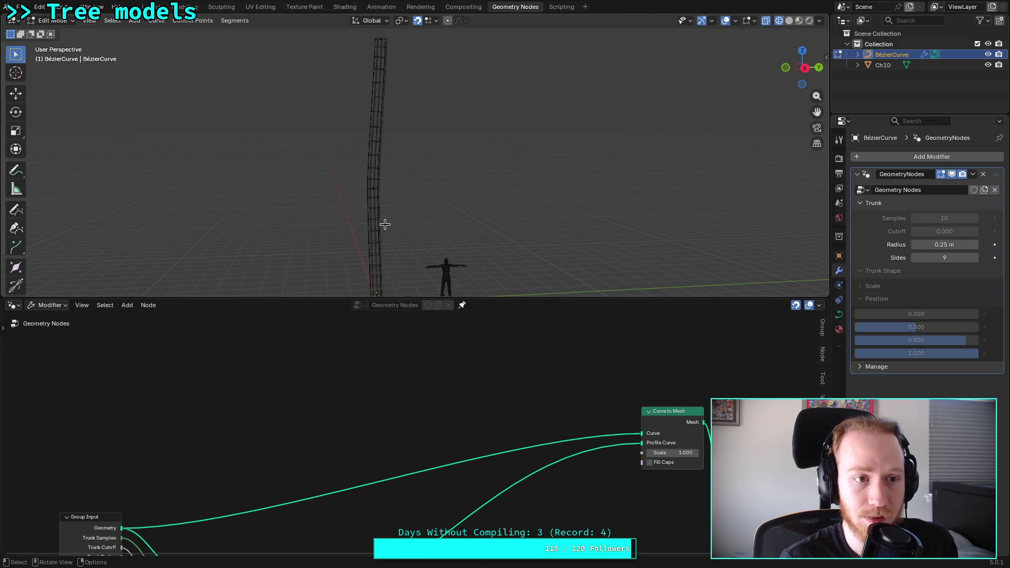
{"action": "key", "text": "a"}
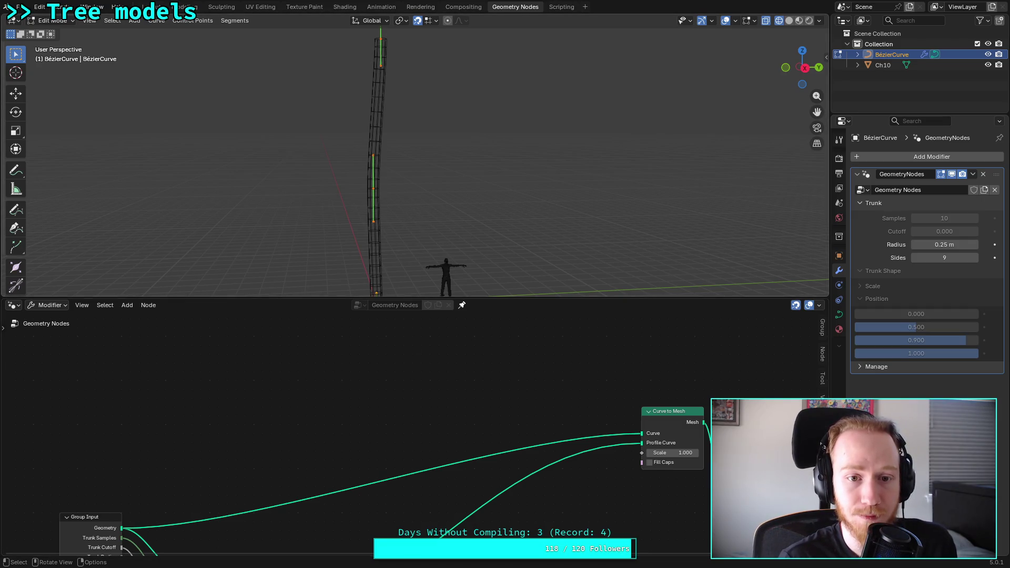
{"action": "key", "text": "shift+a"}
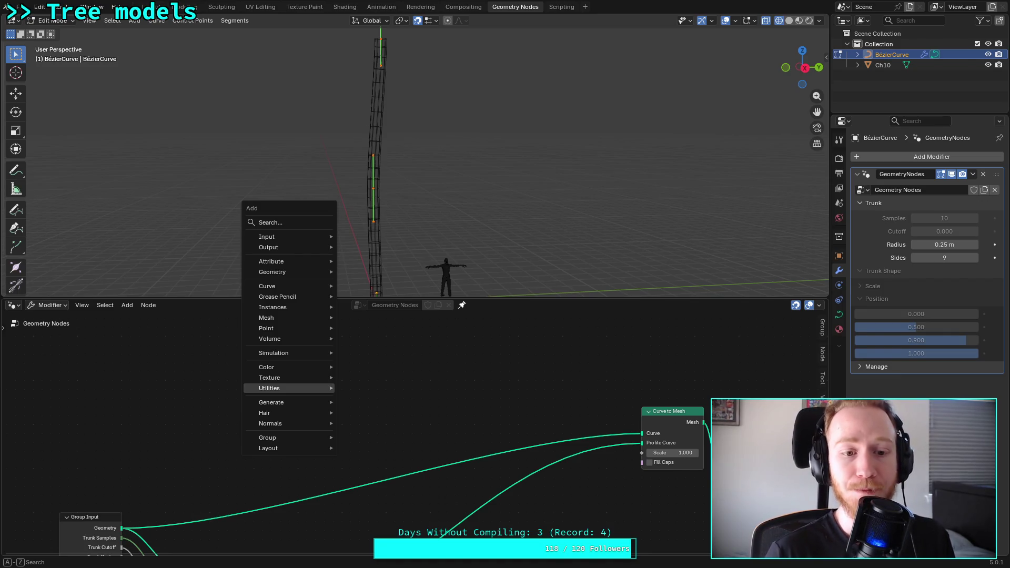
{"action": "mouse_move", "coordinate": [317, 389]}
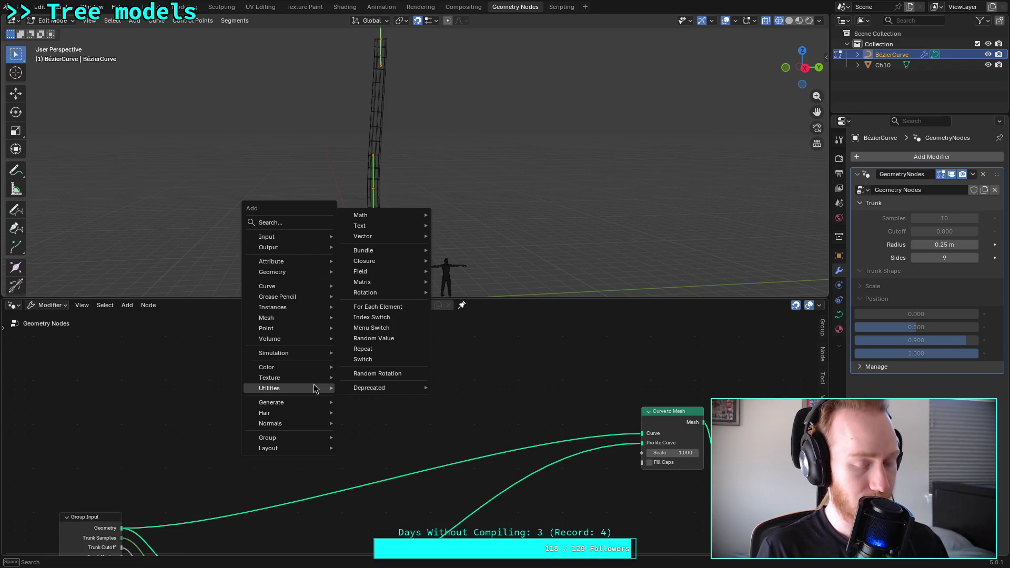
{"action": "mouse_move", "coordinate": [307, 320]}
{"action": "mouse_move", "coordinate": [399, 353]}
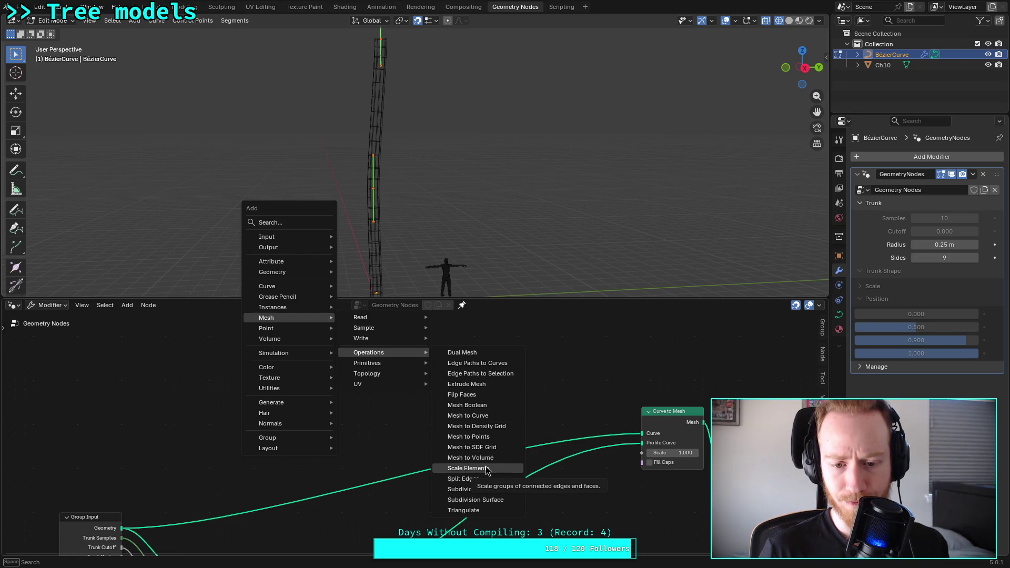
{"action": "mouse_move", "coordinate": [398, 375]}
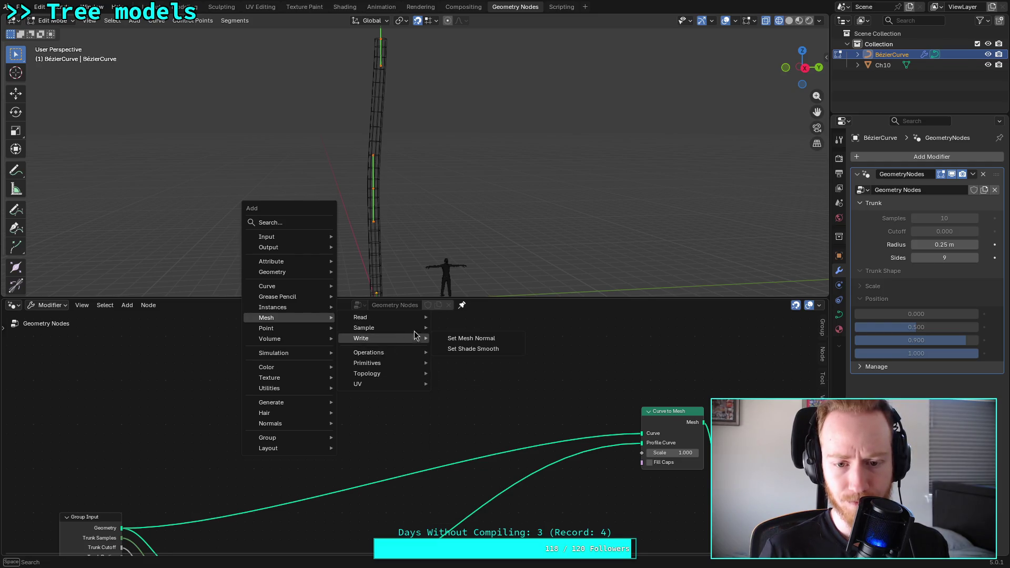
{"action": "mouse_move", "coordinate": [411, 318]}
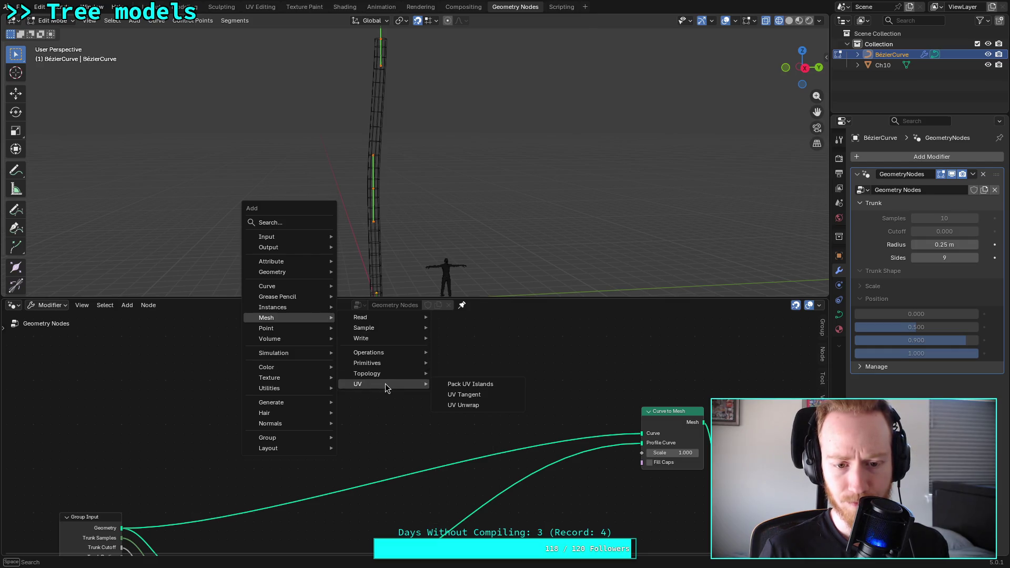
{"action": "mouse_move", "coordinate": [294, 404]}
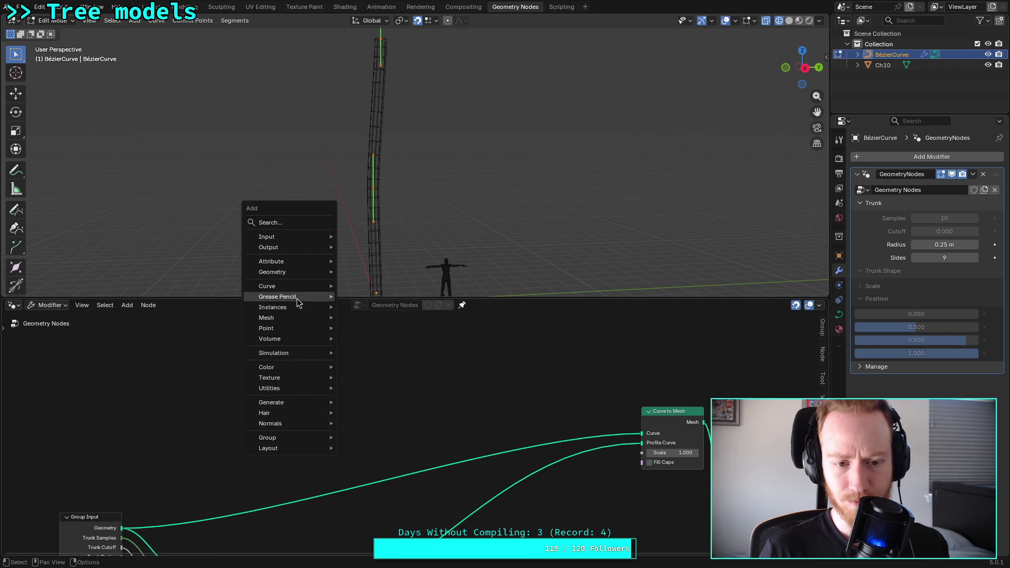
{"action": "mouse_move", "coordinate": [287, 272]}
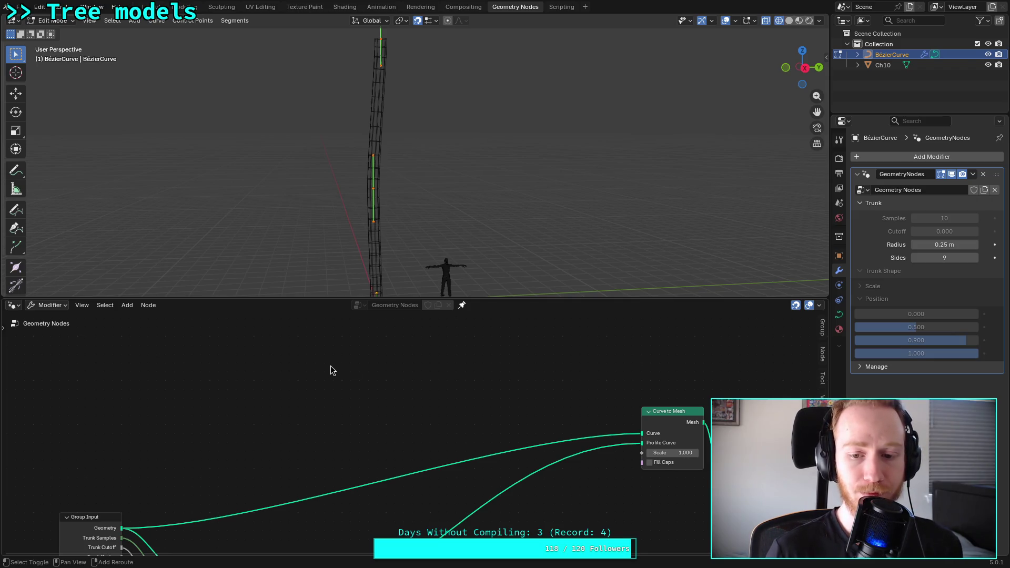
Step: Add a Trim Curve node via 'trim' search, routing Group Input Geometry through it into Curve to Mesh
{"action": "key", "text": "shift+a"}
{"action": "type", "text": "trim"}
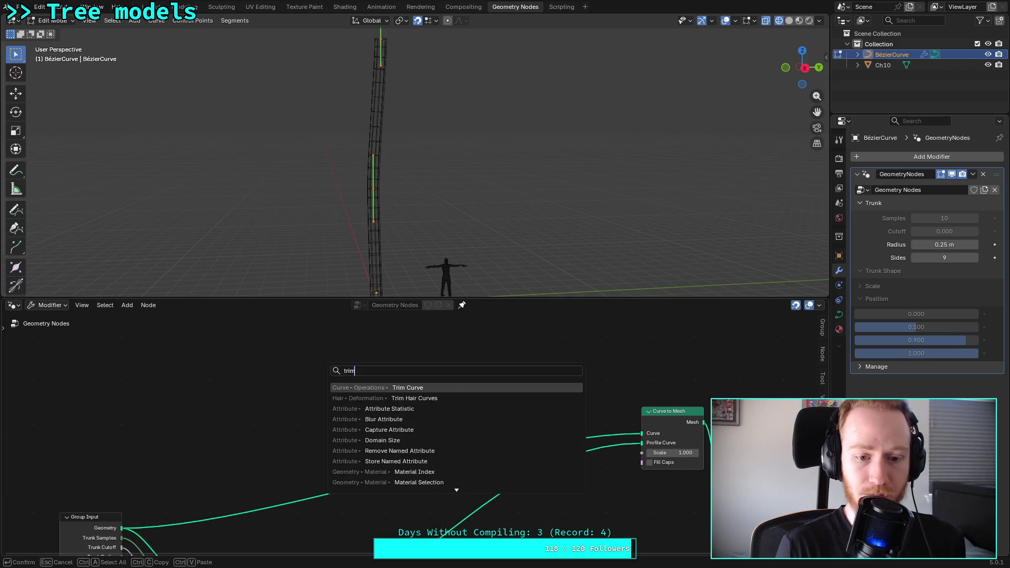
{"action": "key", "text": "Return"}
{"action": "left_click", "coordinate": [315, 371]}
{"action": "mouse_move", "coordinate": [122, 527]}
{"action": "left_mouse_down"}
{"action": "mouse_move", "coordinate": [221, 440]}
{"action": "mouse_move", "coordinate": [315, 392]}
{"action": "left_mouse_up"}
{"action": "left_click_drag", "start_coordinate": [377, 389], "coordinate": [641, 435]}
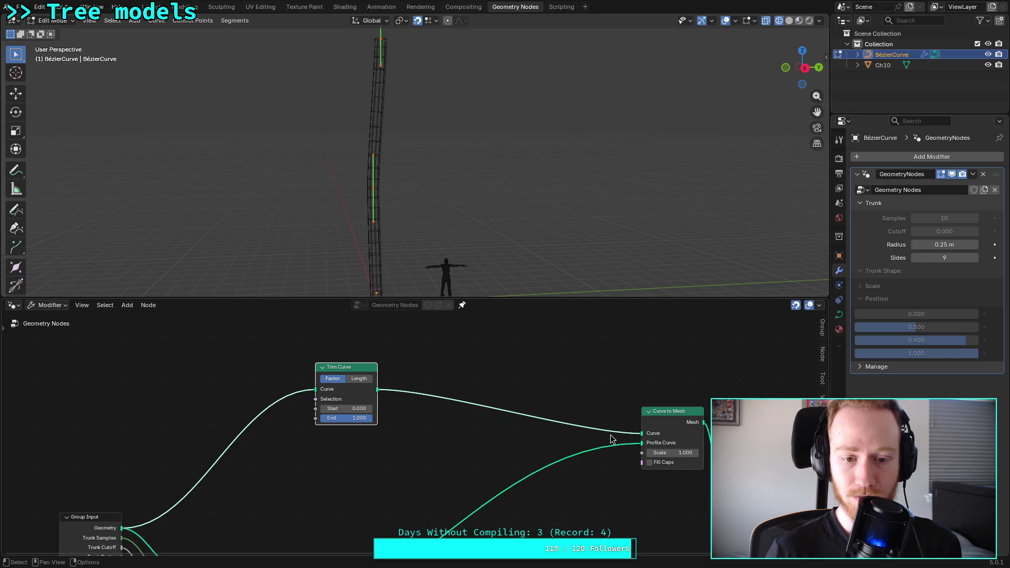
{"action": "left_click_drag", "start_coordinate": [361, 372], "coordinate": [337, 366]}
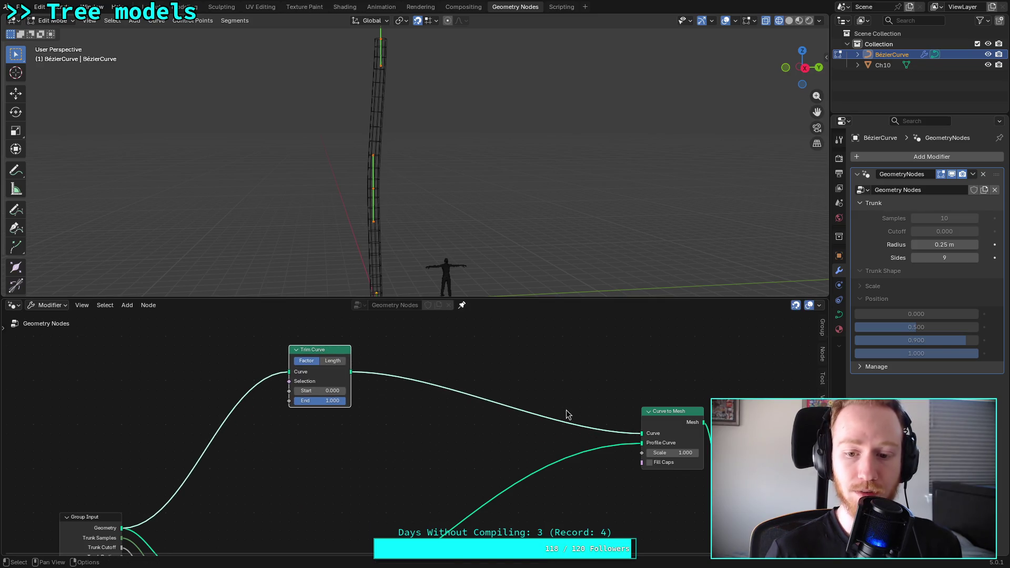
Step: Raise Trim Curve Start to 0.242 to shorten the trunk from the bottom
{"action": "left_click", "coordinate": [405, 439]}
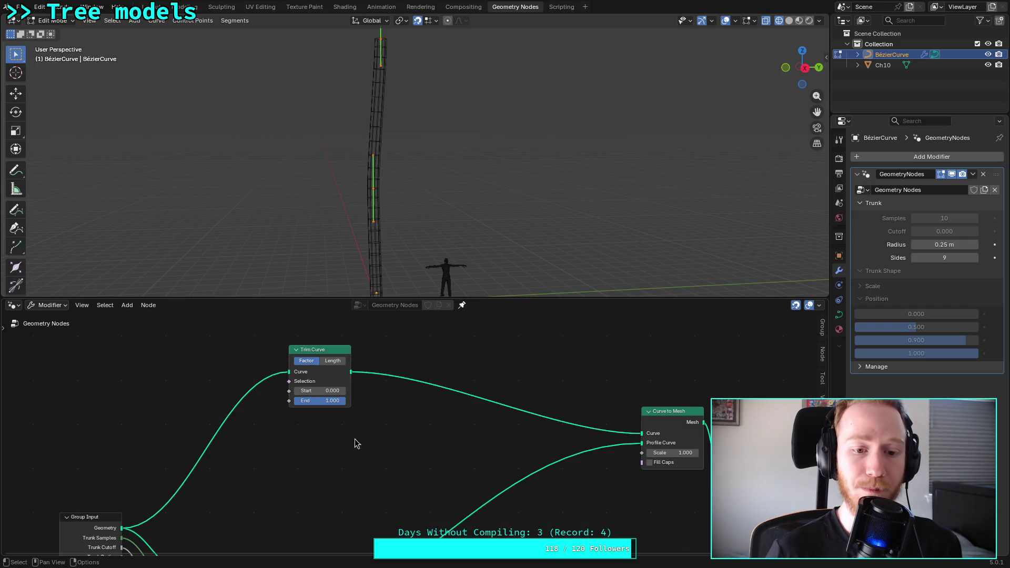
{"action": "mouse_move", "coordinate": [321, 392]}
{"action": "left_mouse_down"}
{"action": "mouse_move", "coordinate": [335, 392]}
{"action": "mouse_move", "coordinate": [319, 400]}
{"action": "left_mouse_up"}
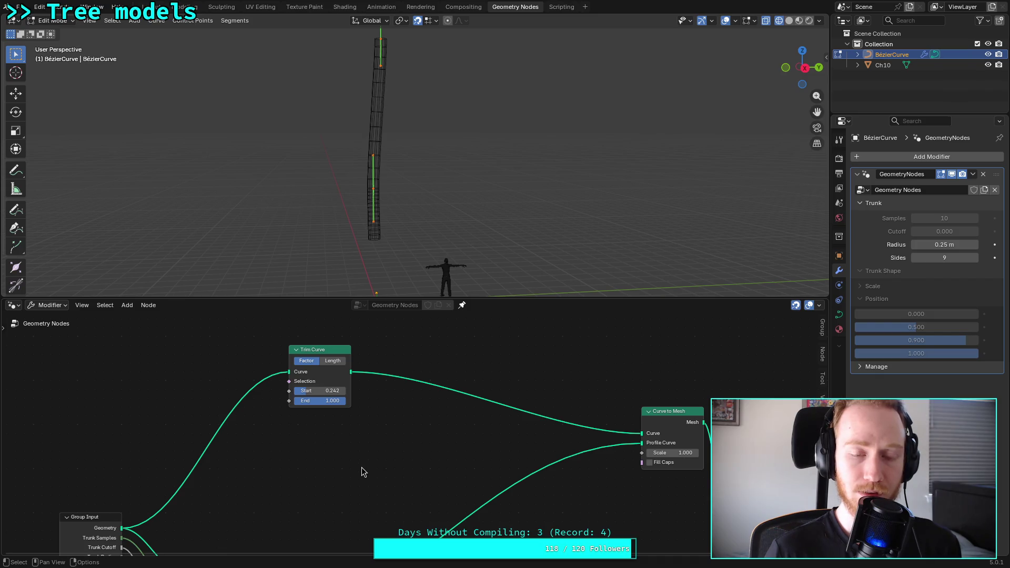
{"action": "mouse_move", "coordinate": [412, 477]}
{"action": "middle_mouse_down"}
{"action": "mouse_move", "coordinate": [267, 376]}
{"action": "mouse_move", "coordinate": [413, 473]}
{"action": "mouse_move", "coordinate": [387, 411]}
{"action": "mouse_move", "coordinate": [396, 425]}
{"action": "mouse_move", "coordinate": [394, 387]}
{"action": "mouse_move", "coordinate": [359, 424]}
{"action": "mouse_move", "coordinate": [317, 429]}
{"action": "middle_mouse_up"}
{"action": "key", "text": "shift+a"}
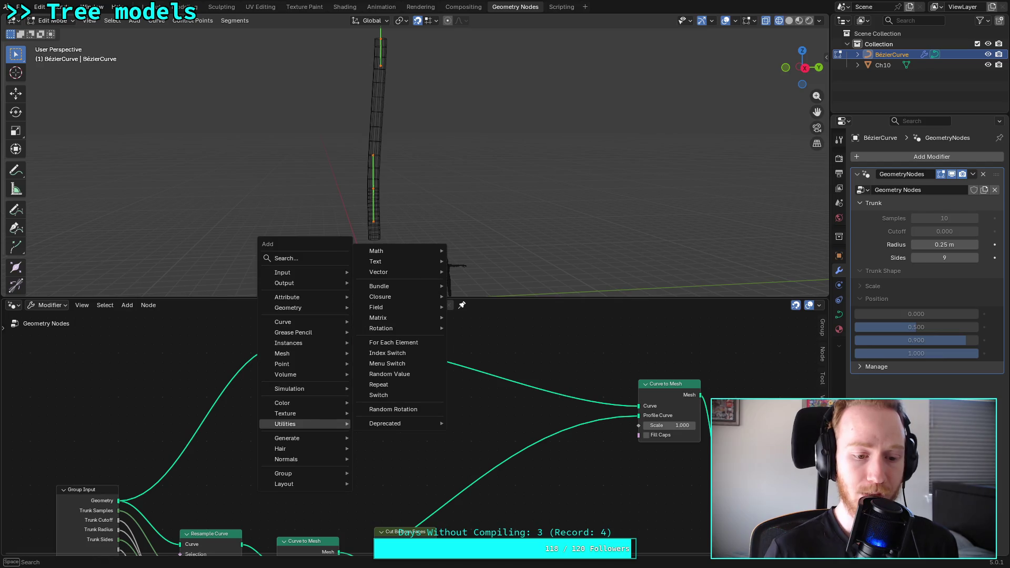
Step: Add a Resample Curve node fed by Group Input Geometry and try Count values of 2 and 10
{"action": "type", "text": "res"}
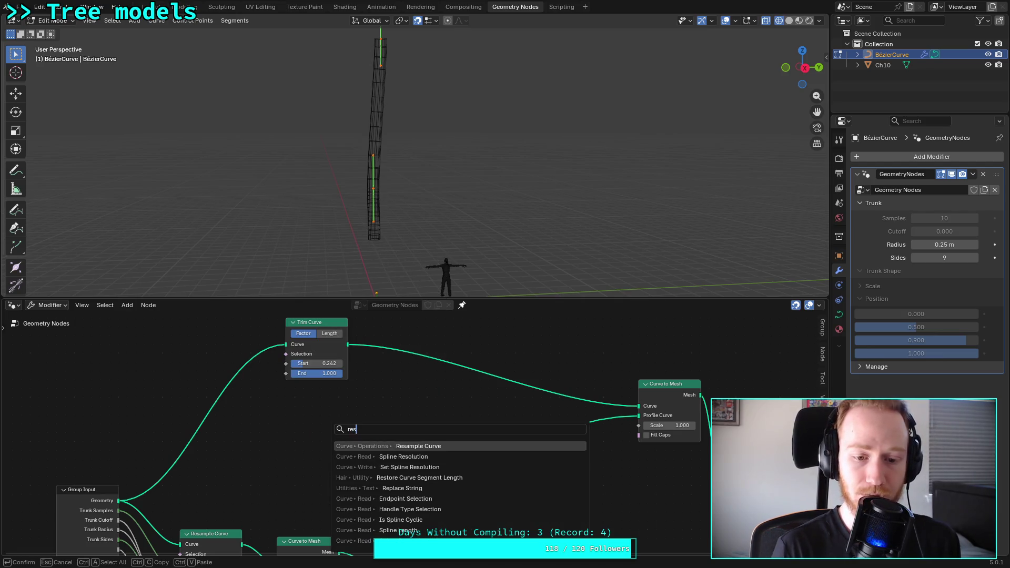
{"action": "key", "text": "Return"}
{"action": "left_click", "coordinate": [283, 410]}
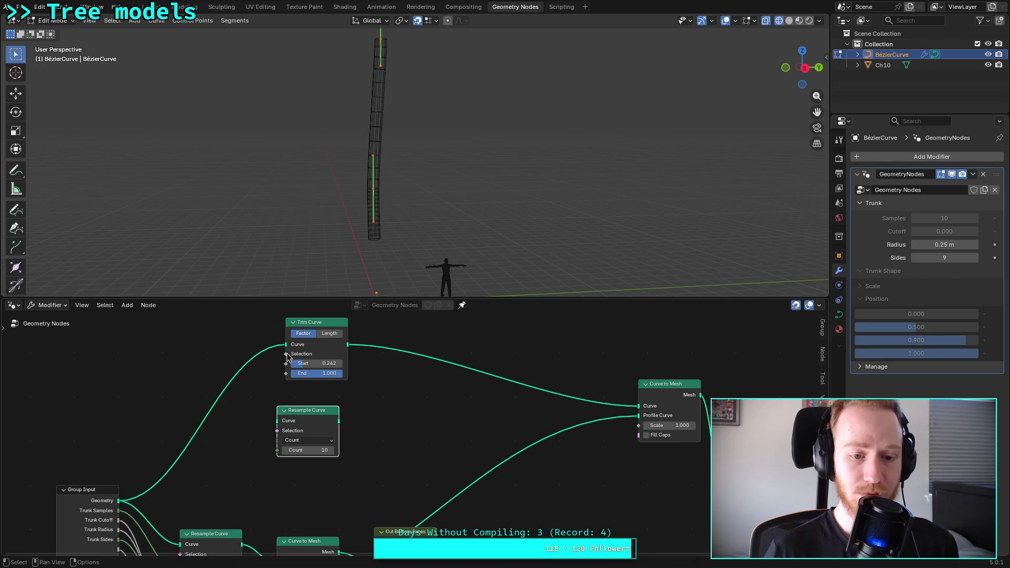
{"action": "mouse_move", "coordinate": [119, 500]}
{"action": "left_mouse_down"}
{"action": "mouse_move", "coordinate": [266, 437]}
{"action": "mouse_move", "coordinate": [317, 427]}
{"action": "mouse_move", "coordinate": [286, 345]}
{"action": "left_mouse_up"}
{"action": "mouse_move", "coordinate": [310, 414]}
{"action": "left_mouse_down"}
{"action": "mouse_move", "coordinate": [226, 392]}
{"action": "mouse_move", "coordinate": [213, 370]}
{"action": "left_mouse_up"}
{"action": "mouse_move", "coordinate": [315, 363]}
{"action": "left_mouse_down"}
{"action": "mouse_move", "coordinate": [348, 364]}
{"action": "mouse_move", "coordinate": [316, 364]}
{"action": "left_mouse_up"}
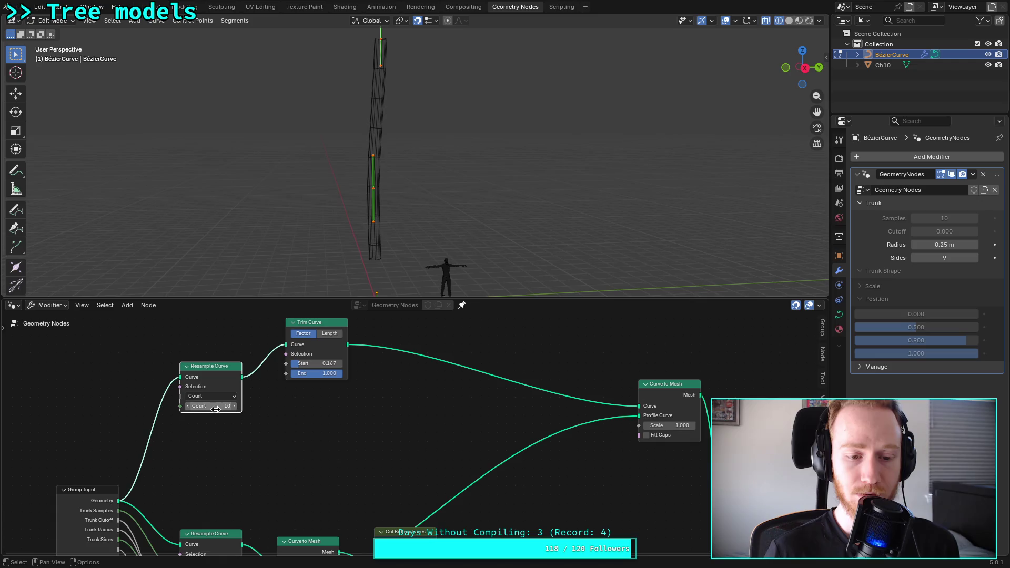
{"action": "left_click", "coordinate": [215, 407]}
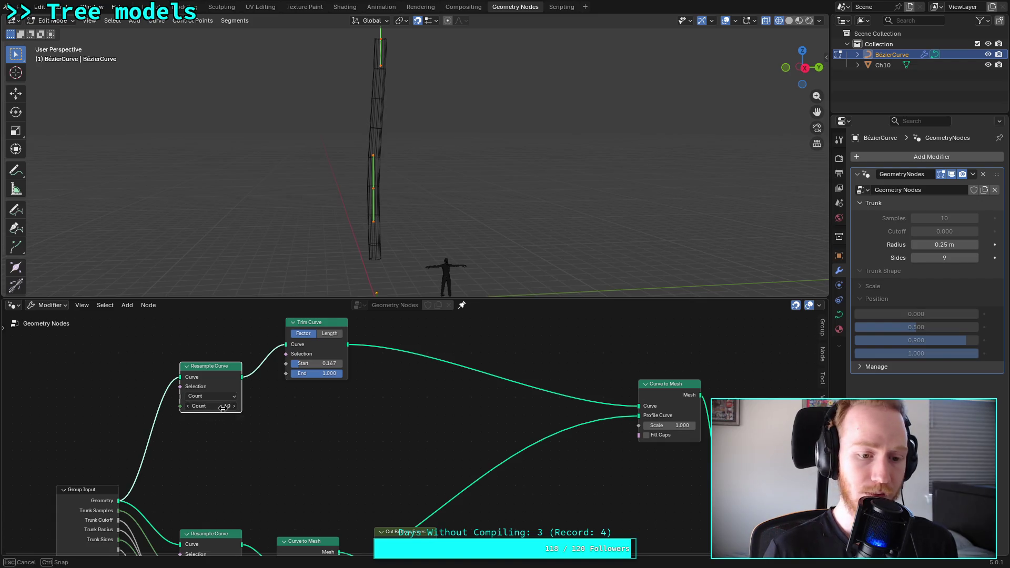
{"action": "type", "text": "2"}
{"action": "key", "text": "Return"}
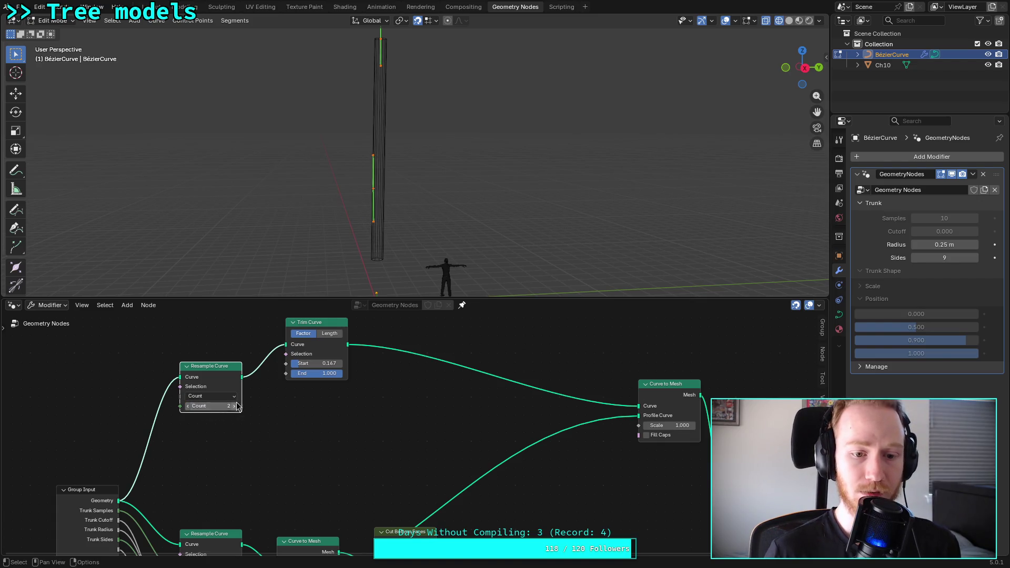
{"action": "mouse_move", "coordinate": [311, 364]}
{"action": "left_mouse_down"}
{"action": "mouse_move", "coordinate": [374, 363]}
{"action": "mouse_move", "coordinate": [286, 364]}
{"action": "mouse_move", "coordinate": [308, 363]}
{"action": "left_mouse_up"}
{"action": "left_click_drag", "start_coordinate": [209, 406], "coordinate": [208, 407]}
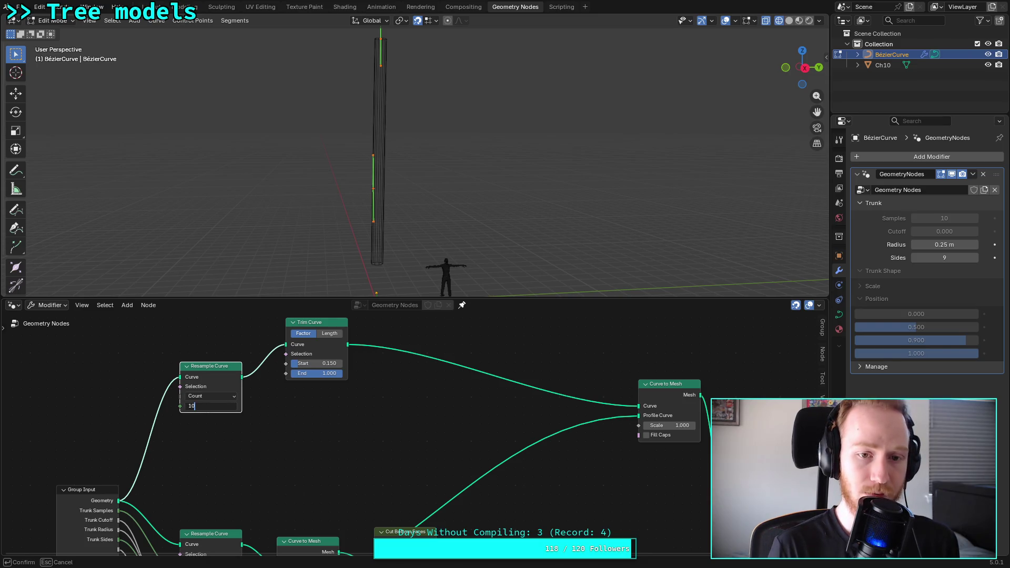
{"action": "key", "text": "Return"}
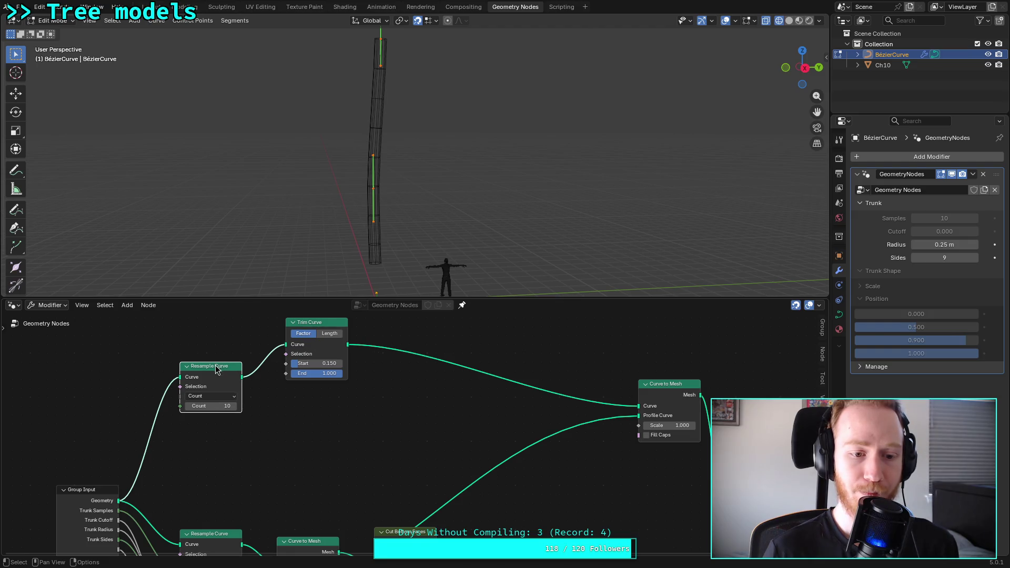
Step: Chain Trim Curve into Resample Curve (Count 2) and on into Curve to Mesh
{"action": "mouse_move", "coordinate": [210, 373]}
{"action": "left_mouse_down"}
{"action": "mouse_move", "coordinate": [337, 421]}
{"action": "mouse_move", "coordinate": [395, 408]}
{"action": "left_mouse_up"}
{"action": "left_click_drag", "start_coordinate": [348, 344], "coordinate": [363, 420]}
{"action": "left_click_drag", "start_coordinate": [120, 501], "coordinate": [294, 351]}
{"action": "left_click_drag", "start_coordinate": [427, 412], "coordinate": [639, 406]}
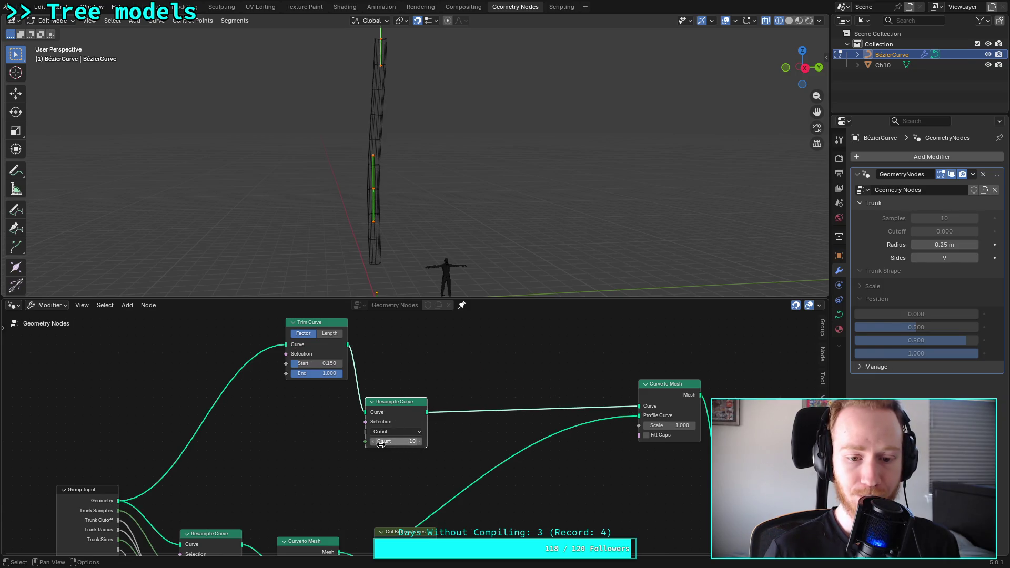
{"action": "left_click_drag", "start_coordinate": [395, 441], "coordinate": [371, 442]}
{"action": "mouse_move", "coordinate": [314, 363]}
{"action": "left_mouse_down"}
{"action": "mouse_move", "coordinate": [334, 363]}
{"action": "mouse_move", "coordinate": [305, 363]}
{"action": "mouse_move", "coordinate": [328, 363]}
{"action": "mouse_move", "coordinate": [319, 363]}
{"action": "left_mouse_up"}
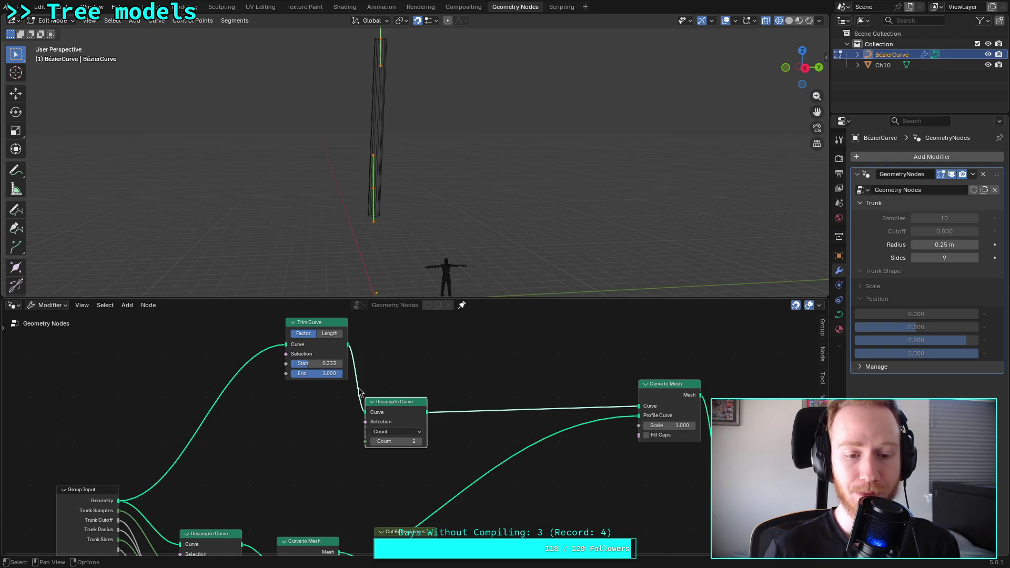
{"action": "left_click_drag", "start_coordinate": [393, 400], "coordinate": [428, 374]}
{"action": "left_click_drag", "start_coordinate": [332, 326], "coordinate": [314, 343]}
{"action": "middle_click_drag", "start_coordinate": [253, 443], "coordinate": [300, 365]}
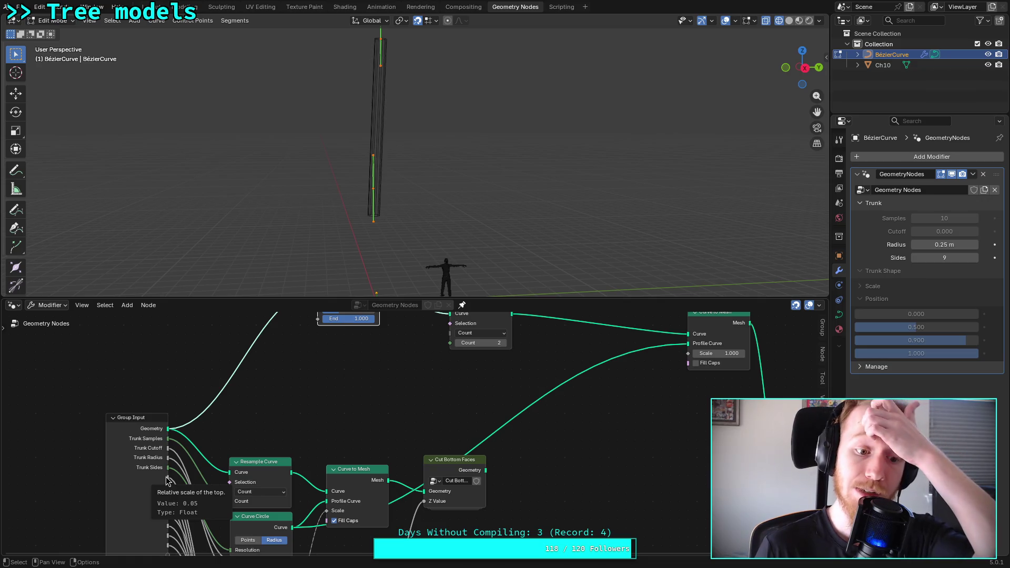
Step: Link a Group Input socket into Trim Curve's Start
{"action": "scroll", "coordinate": [214, 437], "scroll_direction": "down", "scroll_amount": 1}
{"action": "middle_click_drag", "start_coordinate": [214, 437], "coordinate": [207, 435]}
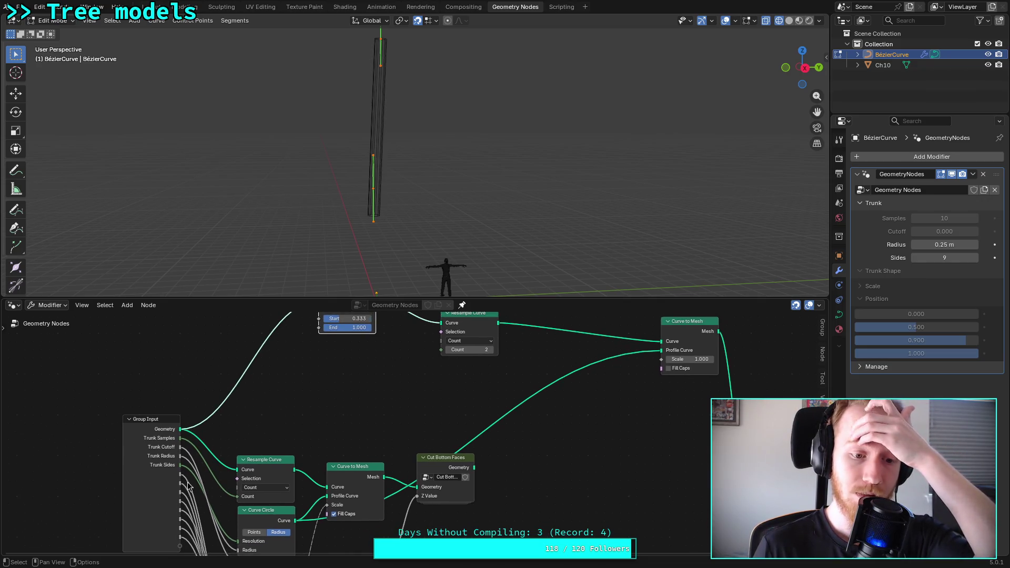
{"action": "mouse_move", "coordinate": [182, 513]}
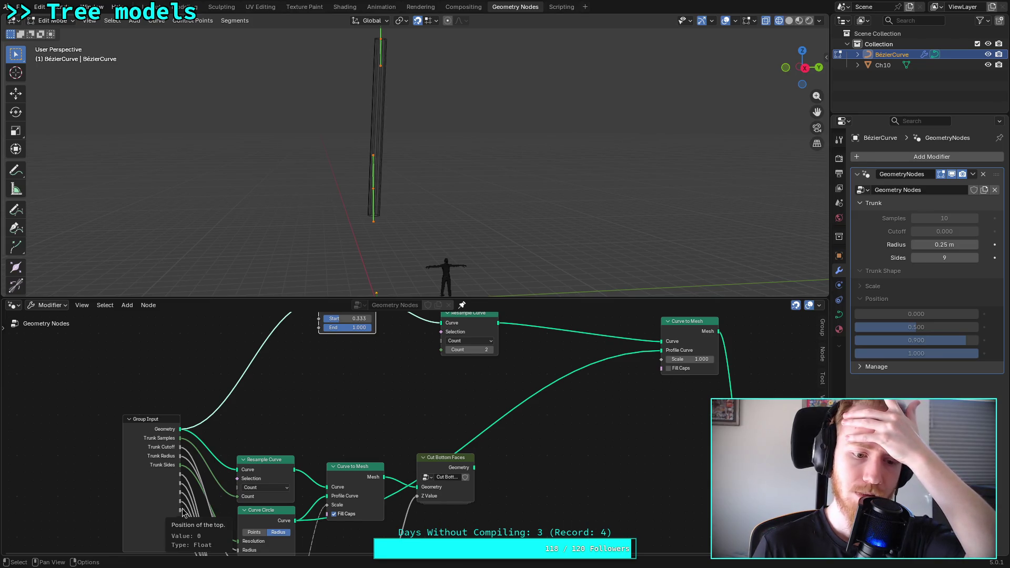
{"action": "scroll", "coordinate": [179, 521], "scroll_direction": "down", "scroll_amount": 1, "text": "shift"}
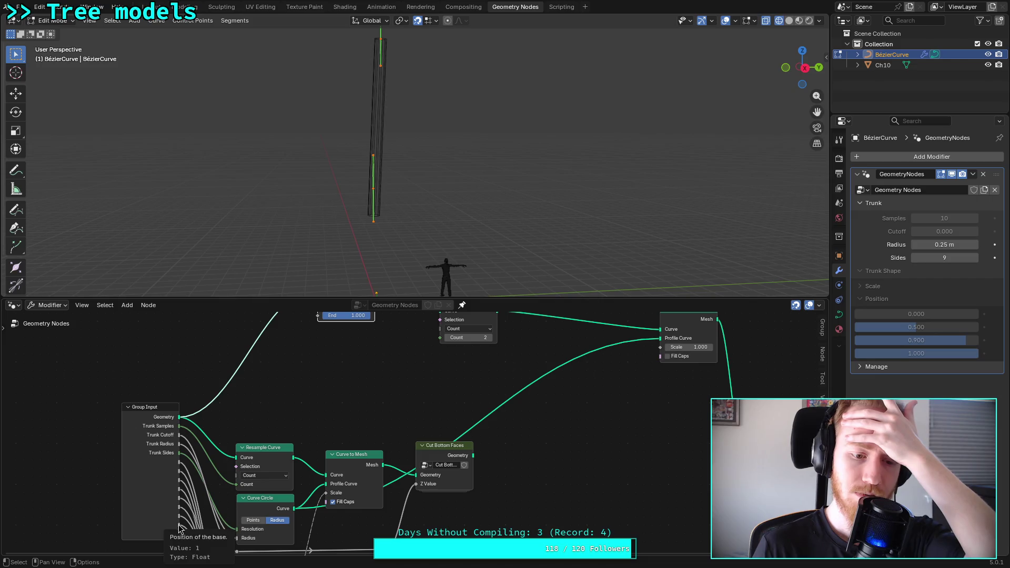
{"action": "mouse_move", "coordinate": [179, 527]}
{"action": "left_mouse_down"}
{"action": "mouse_move", "coordinate": [311, 322]}
{"action": "mouse_move", "coordinate": [317, 362]}
{"action": "left_mouse_up"}
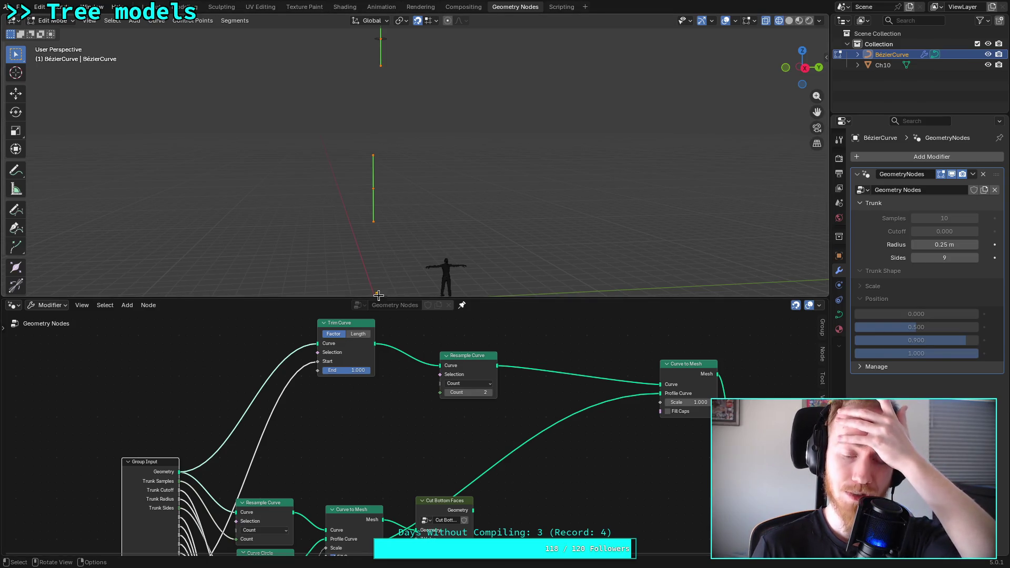
{"action": "right_click", "coordinate": [356, 408]}
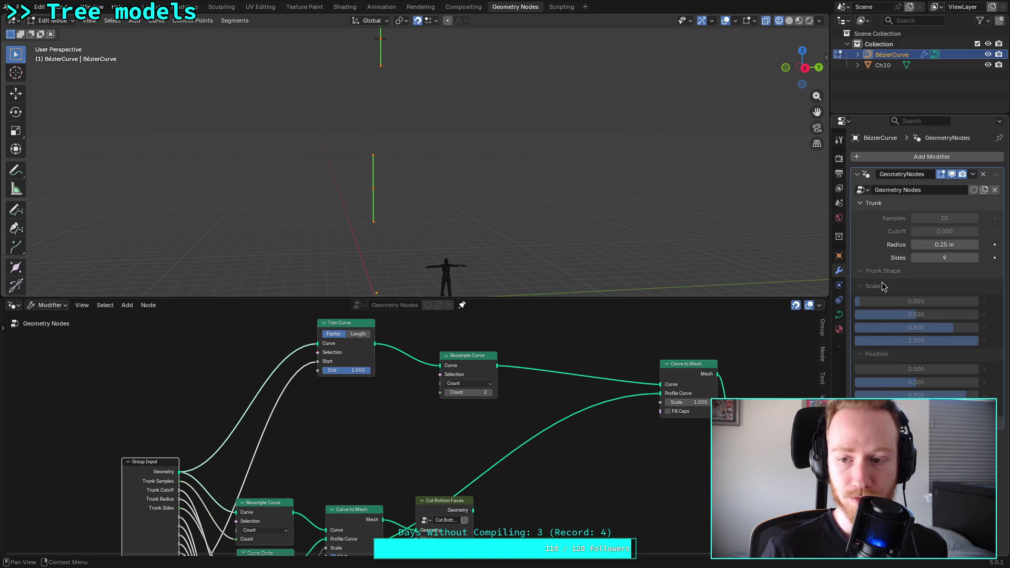
Step: Set the last Trunk Shape Position value to 0.000
{"action": "mouse_move", "coordinate": [322, 437]}
{"action": "middle_mouse_down"}
{"action": "mouse_move", "coordinate": [331, 395]}
{"action": "mouse_move", "coordinate": [297, 367]}
{"action": "mouse_move", "coordinate": [309, 424]}
{"action": "middle_mouse_up"}
{"action": "middle_click_drag", "start_coordinate": [395, 398], "coordinate": [412, 465]}
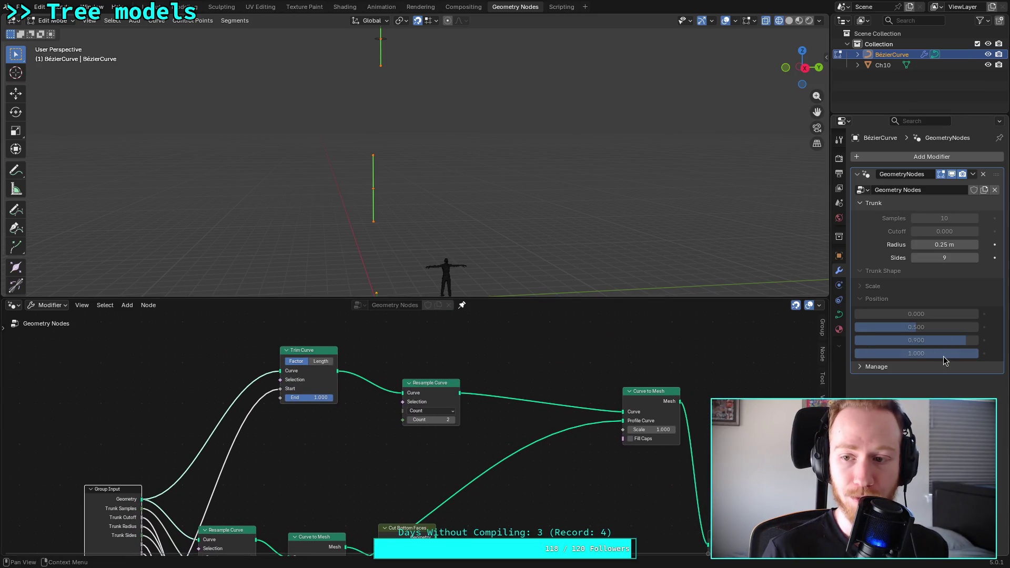
{"action": "mouse_move", "coordinate": [934, 357]}
{"action": "left_mouse_down"}
{"action": "mouse_move", "coordinate": [811, 356]}
{"action": "mouse_move", "coordinate": [868, 353]}
{"action": "mouse_move", "coordinate": [820, 353]}
{"action": "left_mouse_up"}
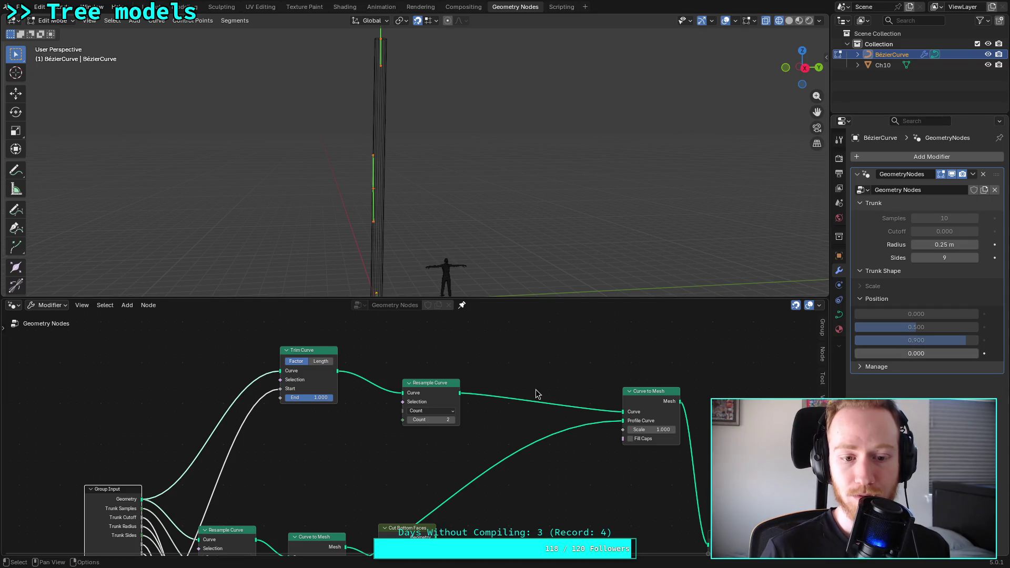
{"action": "scroll", "coordinate": [233, 413], "scroll_direction": "down", "scroll_amount": 5}
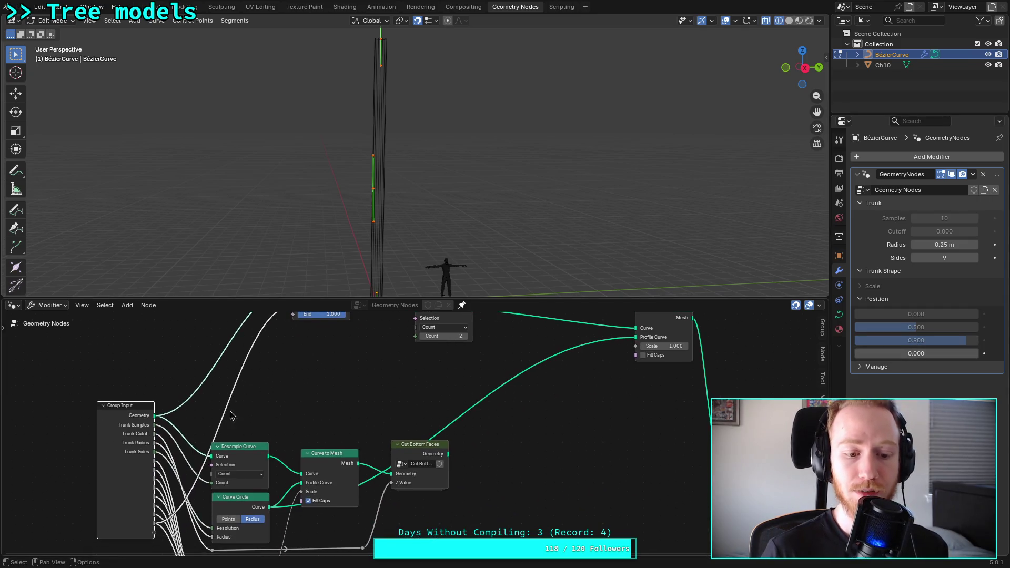
Step: Feed Trim Curve's End from Group Input, reset Start to 0.000, and set the last Position to 0.224
{"action": "mouse_move", "coordinate": [156, 529]}
{"action": "left_mouse_down"}
{"action": "mouse_move", "coordinate": [292, 321]}
{"action": "mouse_move", "coordinate": [293, 351]}
{"action": "left_mouse_up"}
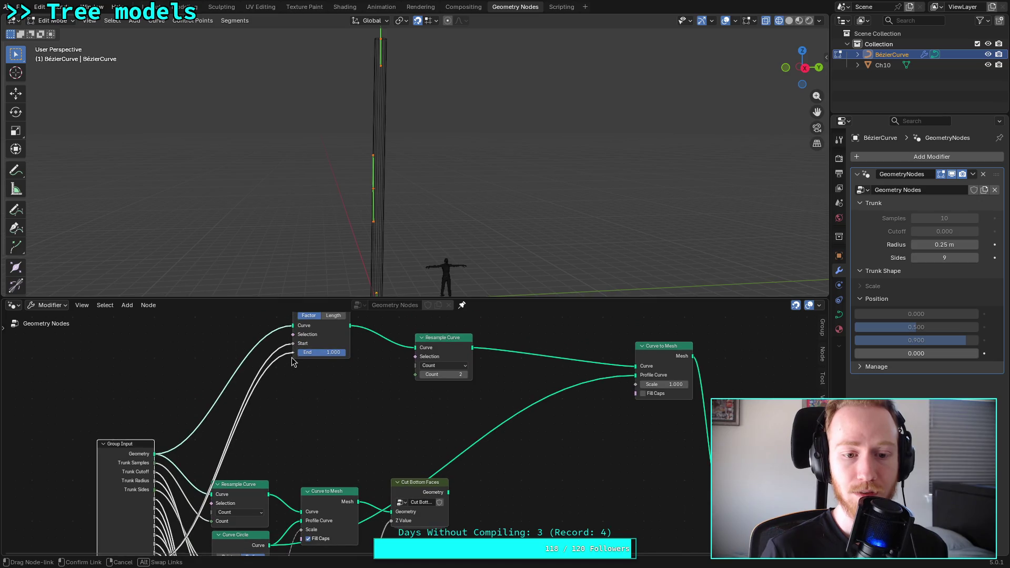
{"action": "middle_click_drag", "start_coordinate": [340, 378], "coordinate": [343, 389]}
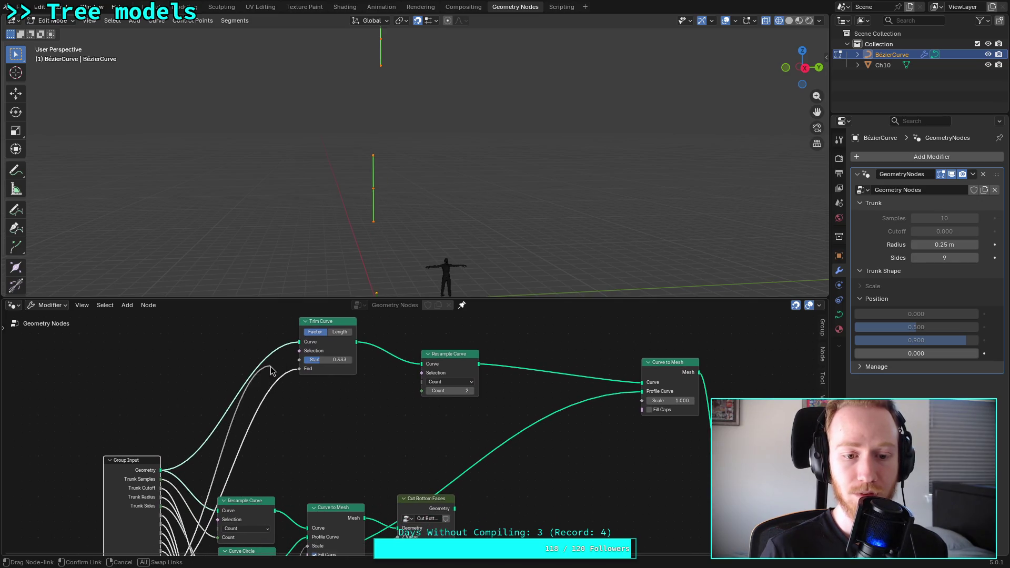
{"action": "key", "text": "BackSpace"}
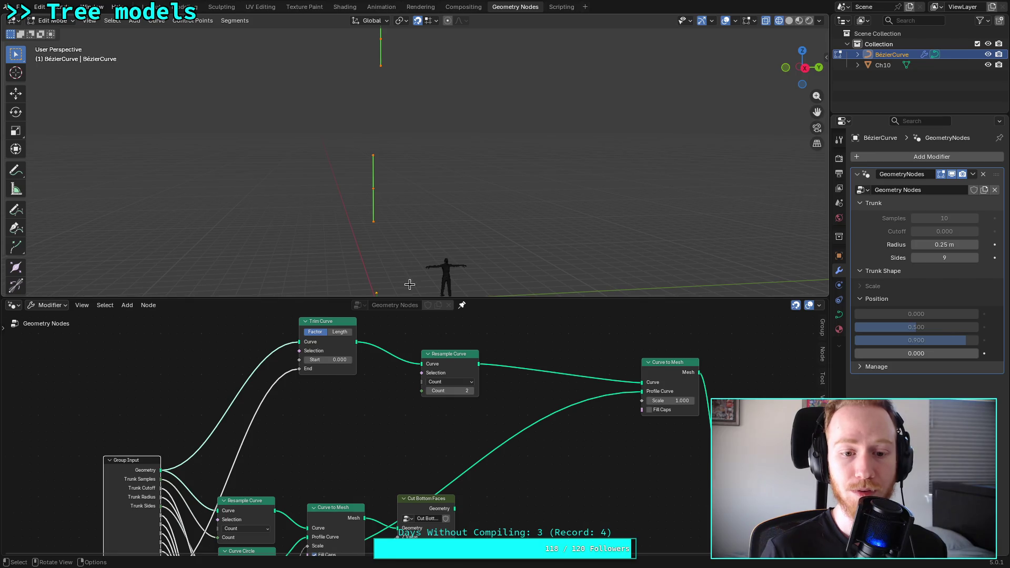
{"action": "mouse_move", "coordinate": [399, 278]}
{"action": "middle_mouse_down"}
{"action": "mouse_move", "coordinate": [393, 239]}
{"action": "mouse_move", "coordinate": [374, 226]}
{"action": "mouse_move", "coordinate": [356, 257]}
{"action": "mouse_move", "coordinate": [377, 266]}
{"action": "middle_mouse_up"}
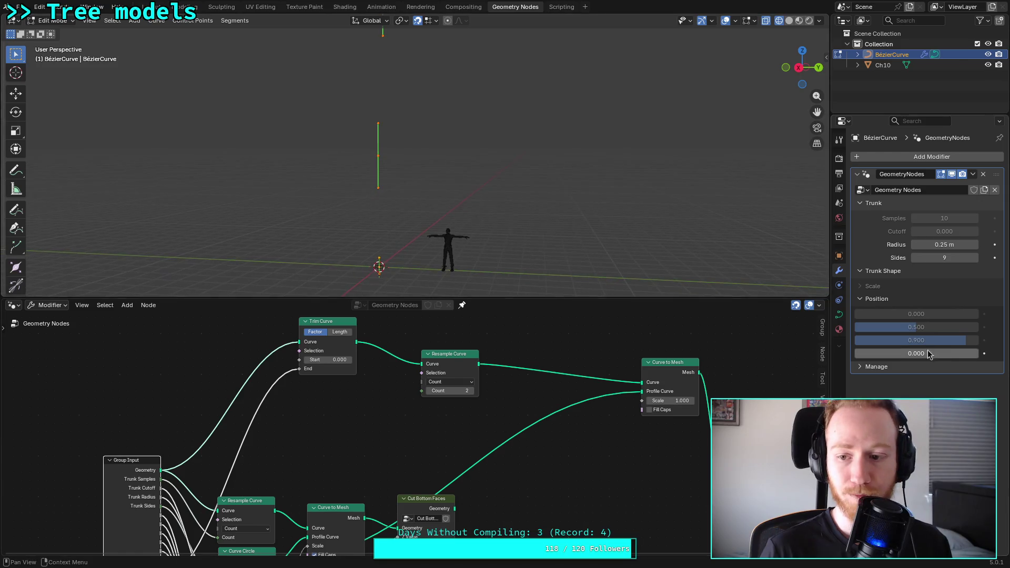
{"action": "mouse_move", "coordinate": [891, 354]}
{"action": "left_mouse_down"}
{"action": "mouse_move", "coordinate": [903, 354]}
{"action": "mouse_move", "coordinate": [866, 354]}
{"action": "mouse_move", "coordinate": [927, 353]}
{"action": "mouse_move", "coordinate": [881, 353]}
{"action": "left_mouse_up"}
Step: Move the Resample Curve node up next to Trim Curve
{"action": "middle_click_drag", "start_coordinate": [362, 409], "coordinate": [383, 435]}
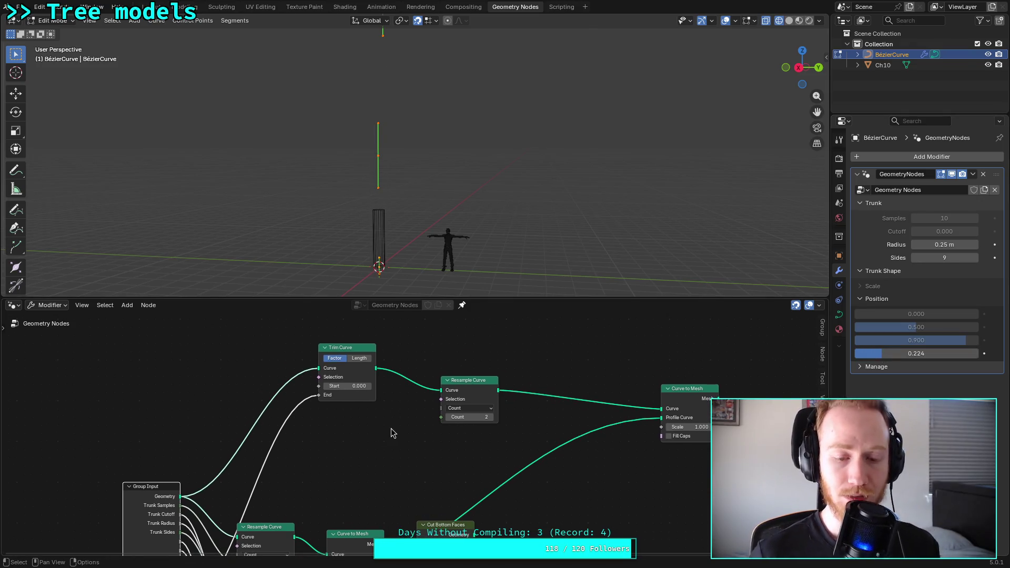
{"action": "scroll", "coordinate": [416, 432], "scroll_direction": "up", "scroll_amount": 1}
{"action": "middle_click_drag", "start_coordinate": [416, 392], "coordinate": [306, 420]}
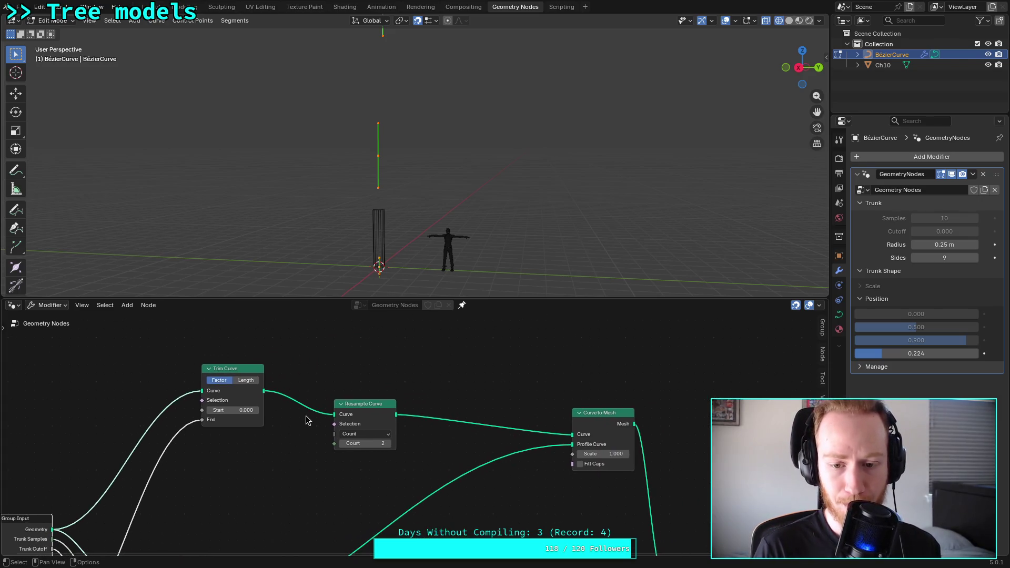
{"action": "middle_click_drag", "start_coordinate": [400, 392], "coordinate": [452, 368]}
{"action": "left_click_drag", "start_coordinate": [287, 351], "coordinate": [286, 342]}
{"action": "mouse_move", "coordinate": [421, 382]}
{"action": "left_mouse_down"}
{"action": "mouse_move", "coordinate": [404, 348]}
{"action": "mouse_move", "coordinate": [386, 340]}
{"action": "left_mouse_up"}
{"action": "left_click", "coordinate": [334, 429]}
{"action": "middle_click_drag", "start_coordinate": [340, 427], "coordinate": [334, 435]}
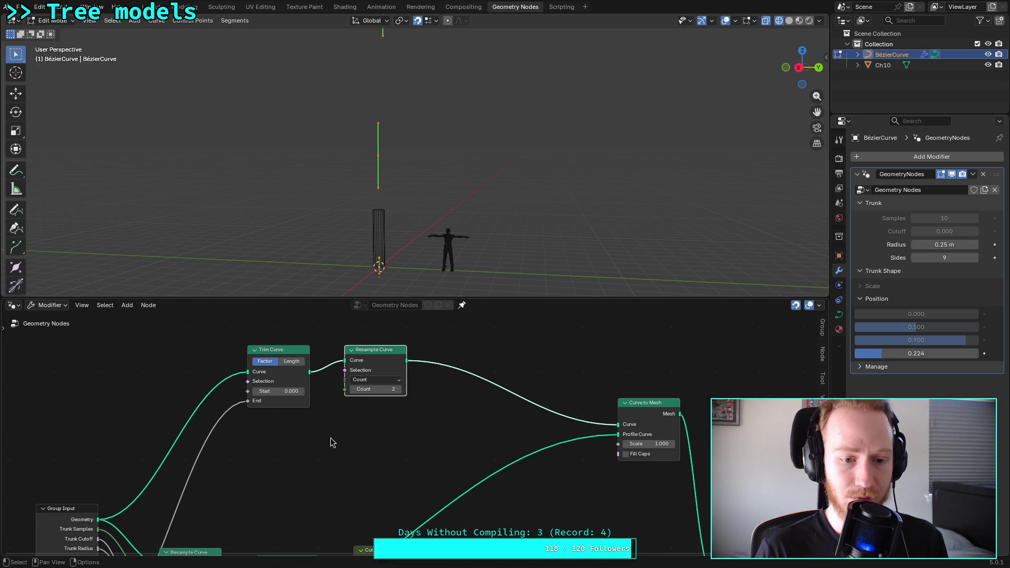
Step: Add a second Trim Curve below the first, fed by the Group Input Geometry
{"action": "key", "text": "shift+a"}
{"action": "type", "text": "tr"}
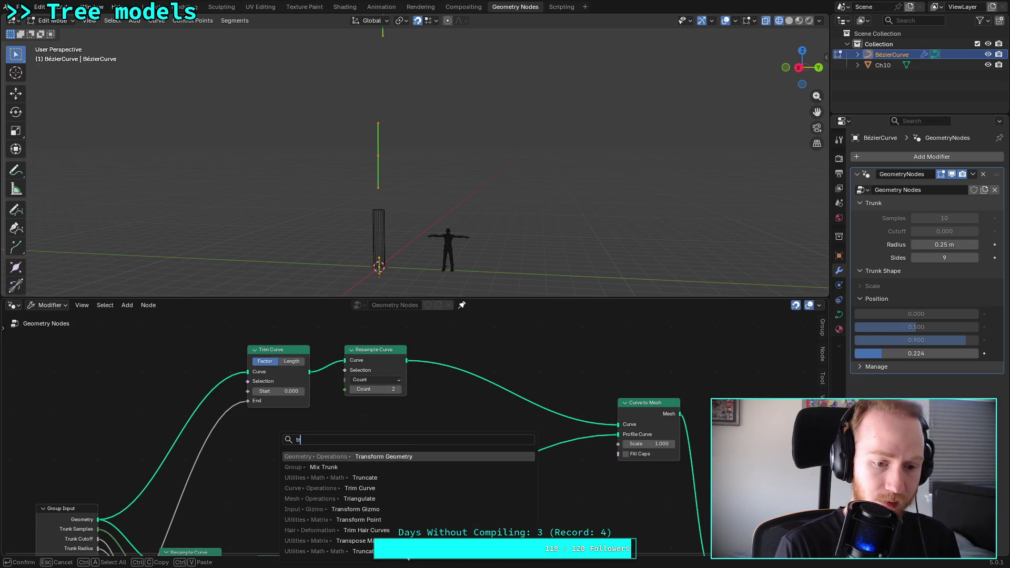
{"action": "type", "text": "im"}
{"action": "key", "text": "Return"}
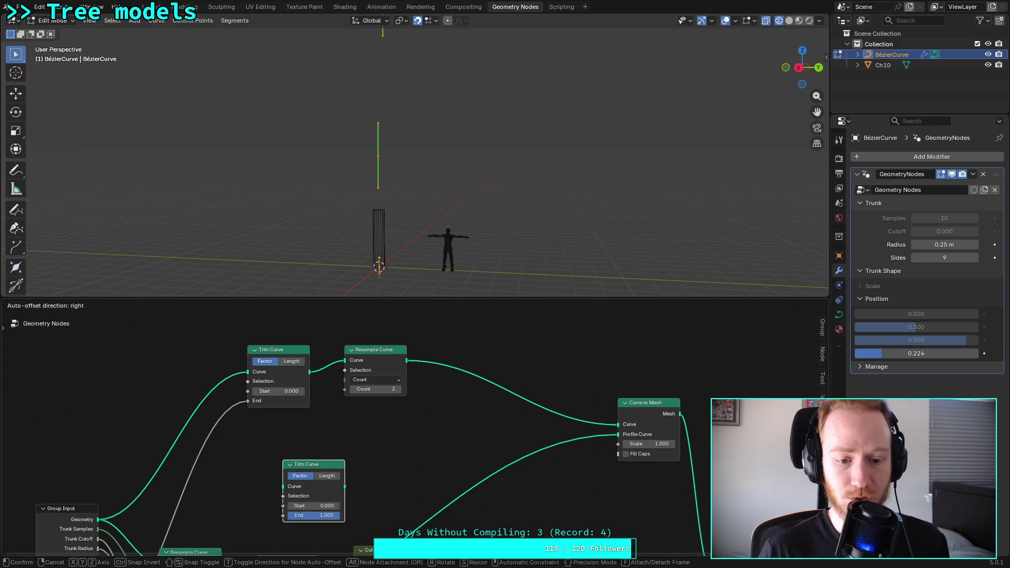
{"action": "left_click", "coordinate": [261, 454]}
{"action": "left_click_drag", "start_coordinate": [98, 519], "coordinate": [257, 477]}
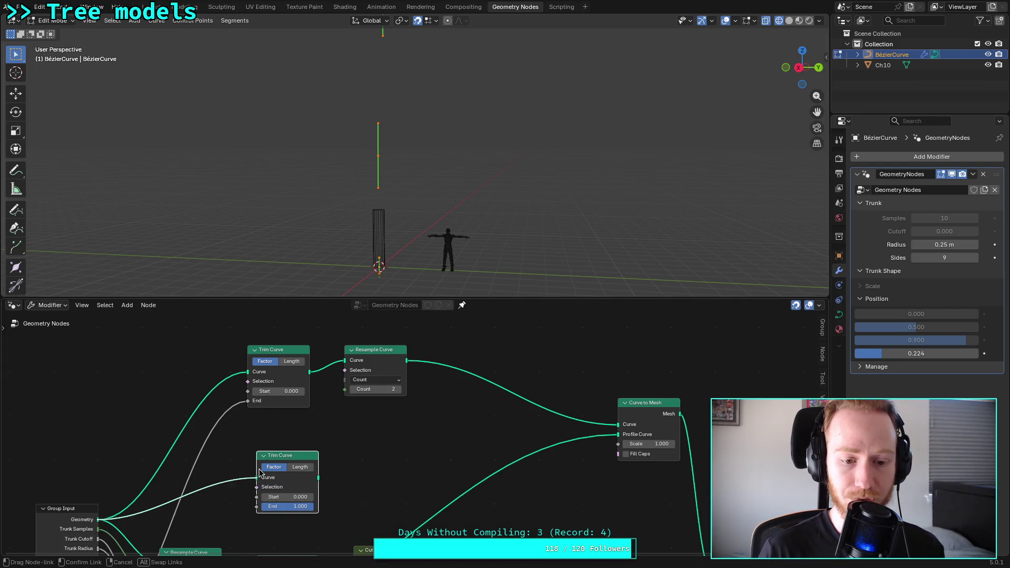
{"action": "left_click", "coordinate": [381, 351]}
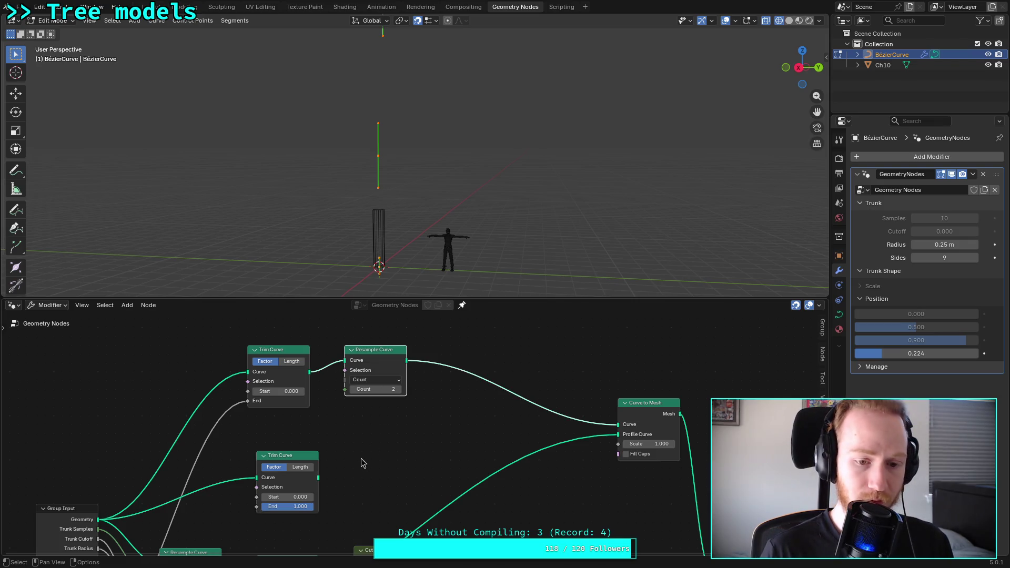
{"action": "left_click_drag", "start_coordinate": [320, 482], "coordinate": [346, 360]}
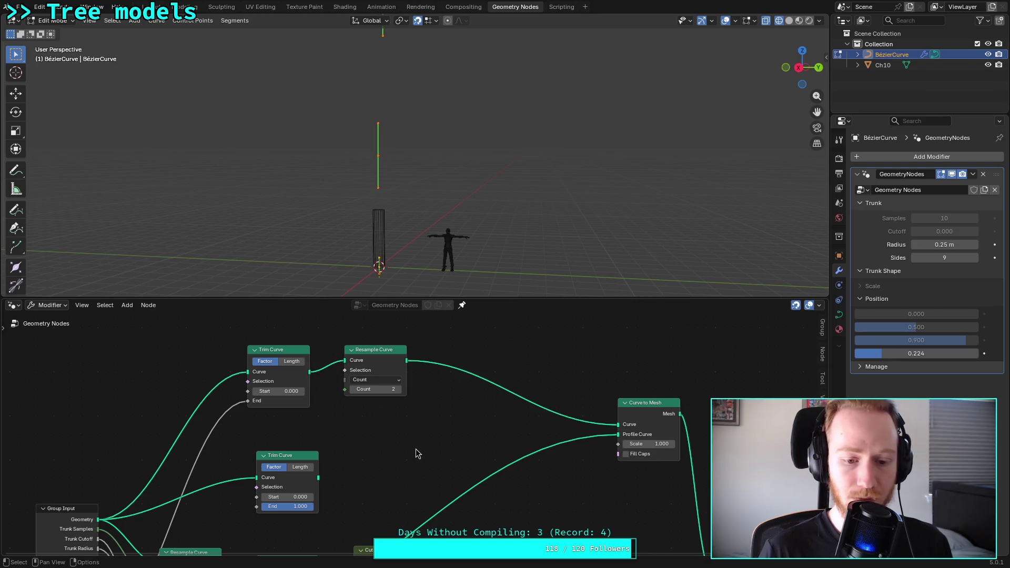
Step: Add a Join Geometry node and route the upper Resample Curve's output into it
{"action": "key", "text": "shift+a"}
{"action": "type", "text": "jo"}
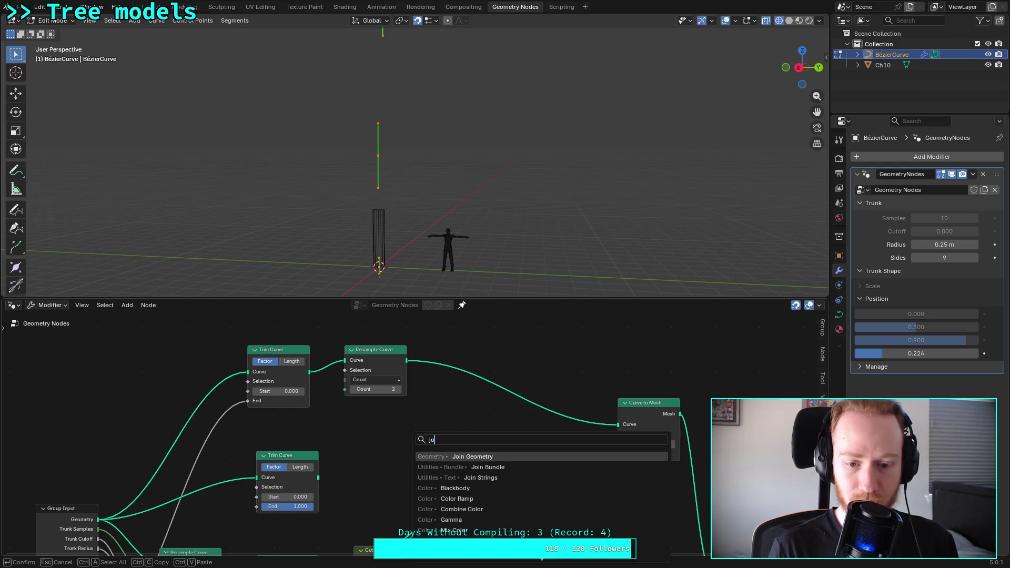
{"action": "key", "text": "Return"}
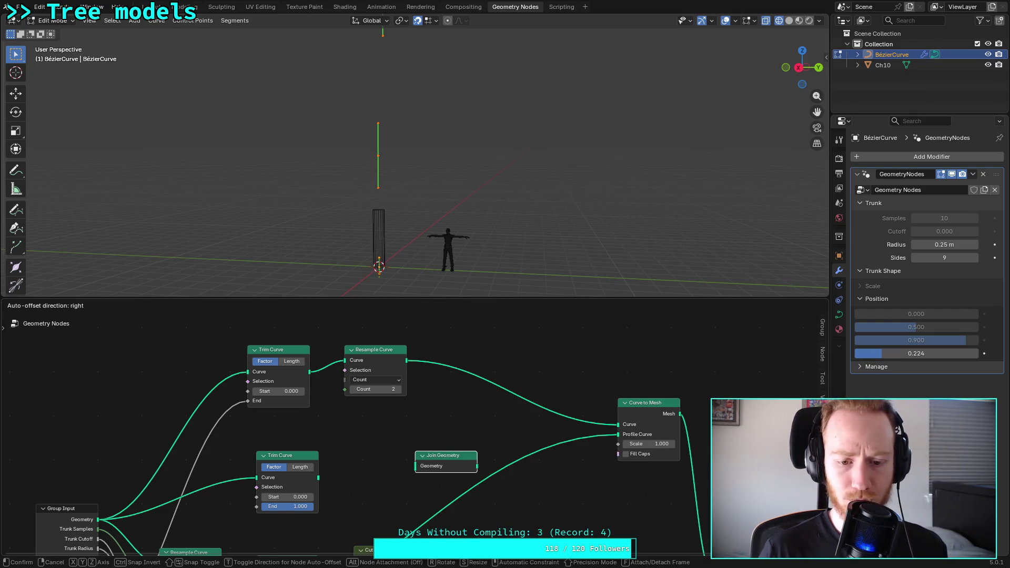
{"action": "left_click", "coordinate": [399, 437]}
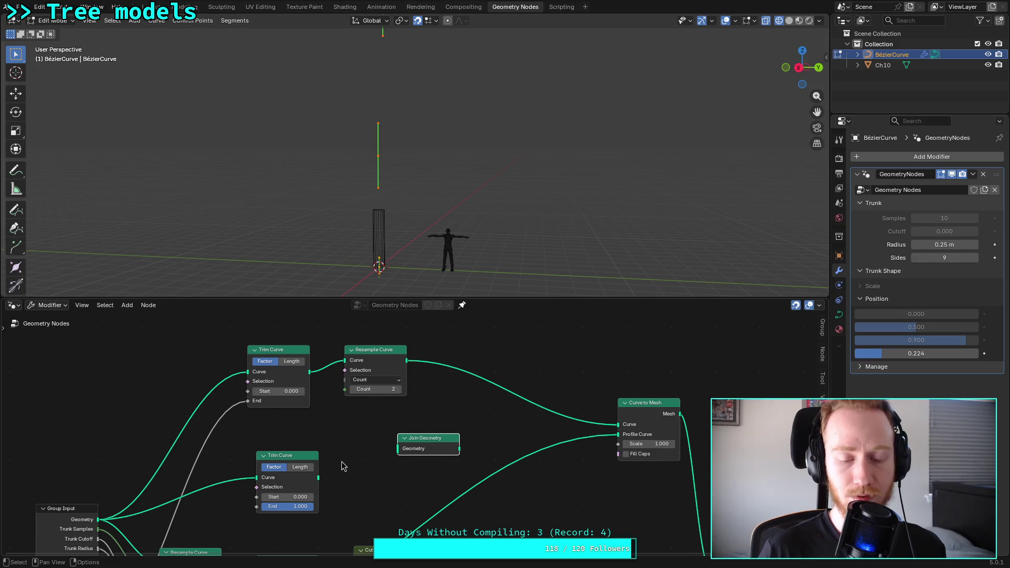
{"action": "mouse_move", "coordinate": [406, 361]}
{"action": "left_mouse_down"}
{"action": "mouse_move", "coordinate": [399, 448]}
{"action": "mouse_move", "coordinate": [497, 413]}
{"action": "mouse_move", "coordinate": [621, 425]}
{"action": "left_mouse_up"}
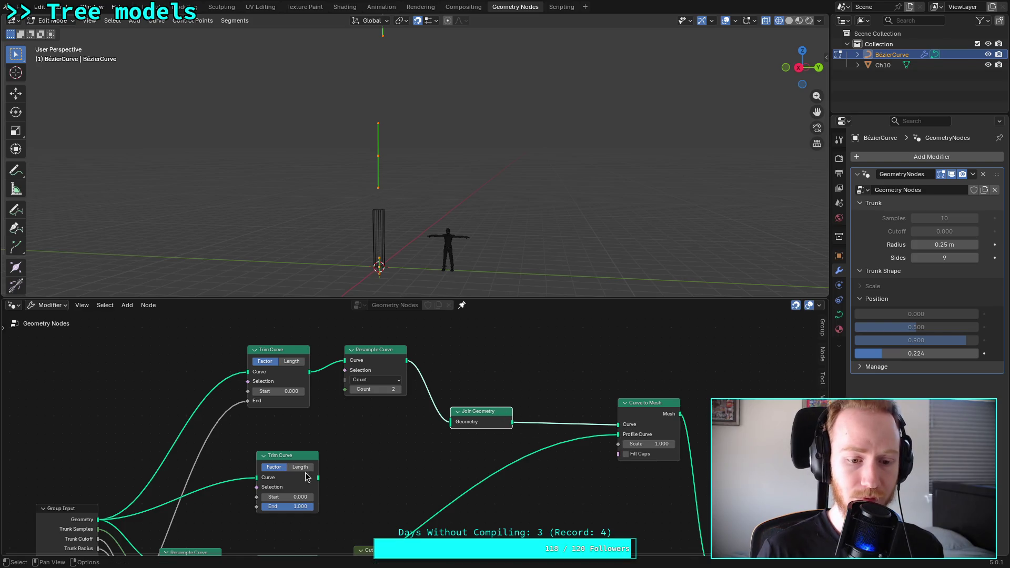
Step: Duplicate Resample Curve beside the lower Trim Curve and link the two
{"action": "left_click", "coordinate": [382, 359]}
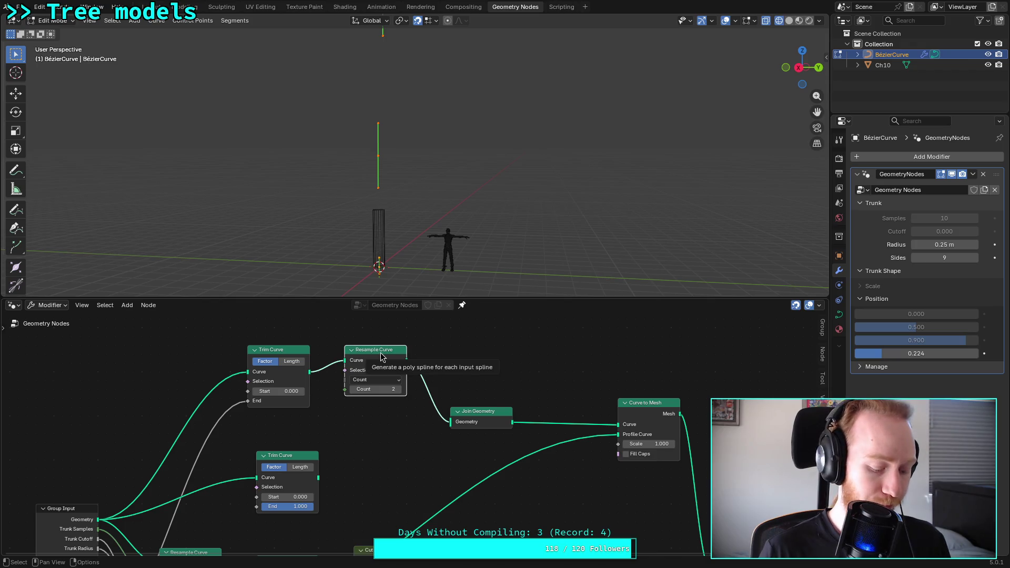
{"action": "key", "text": "shift+d"}
{"action": "left_click", "coordinate": [360, 476]}
{"action": "left_click_drag", "start_coordinate": [318, 478], "coordinate": [618, 425]}
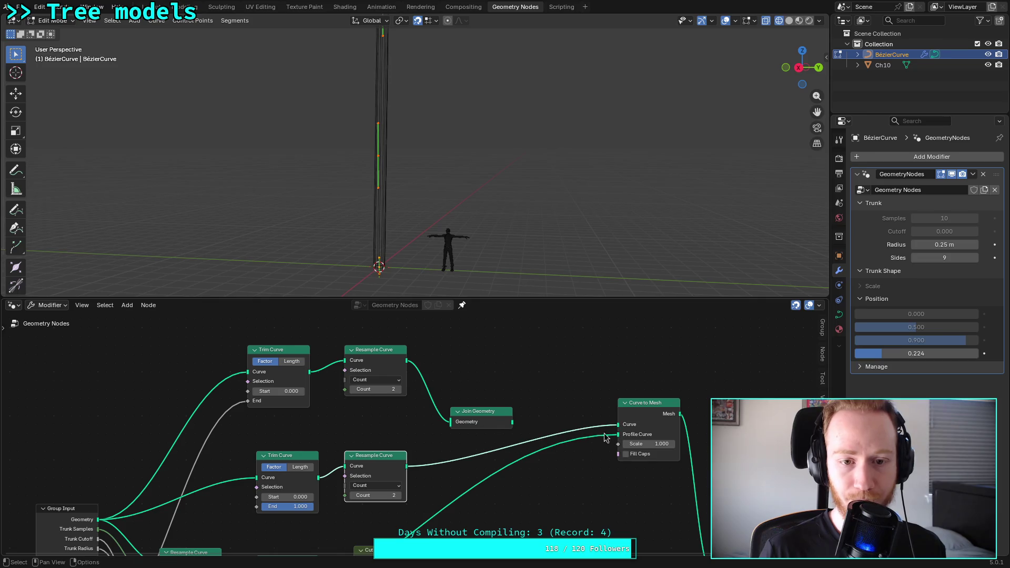
Step: Link Group Input values into the second Trim Curve's Start and End
{"action": "mouse_move", "coordinate": [209, 512]}
{"action": "middle_mouse_down"}
{"action": "mouse_move", "coordinate": [293, 367]}
{"action": "mouse_move", "coordinate": [266, 442]}
{"action": "mouse_move", "coordinate": [278, 399]}
{"action": "middle_mouse_up"}
{"action": "left_click_drag", "start_coordinate": [165, 532], "coordinate": [324, 393]}
{"action": "mouse_move", "coordinate": [165, 537]}
{"action": "left_mouse_down"}
{"action": "mouse_move", "coordinate": [329, 415]}
{"action": "mouse_move", "coordinate": [323, 403]}
{"action": "left_mouse_up"}
{"action": "middle_click_drag", "start_coordinate": [330, 430], "coordinate": [312, 508]}
Step: Lower the Trunk Shape Position values, entering 0.050 for the fourth
{"action": "mouse_move", "coordinate": [954, 344]}
{"action": "left_mouse_down"}
{"action": "mouse_move", "coordinate": [900, 341]}
{"action": "mouse_move", "coordinate": [889, 354]}
{"action": "left_mouse_up"}
{"action": "left_click", "coordinate": [889, 353]}
{"action": "type", "text": ".05"}
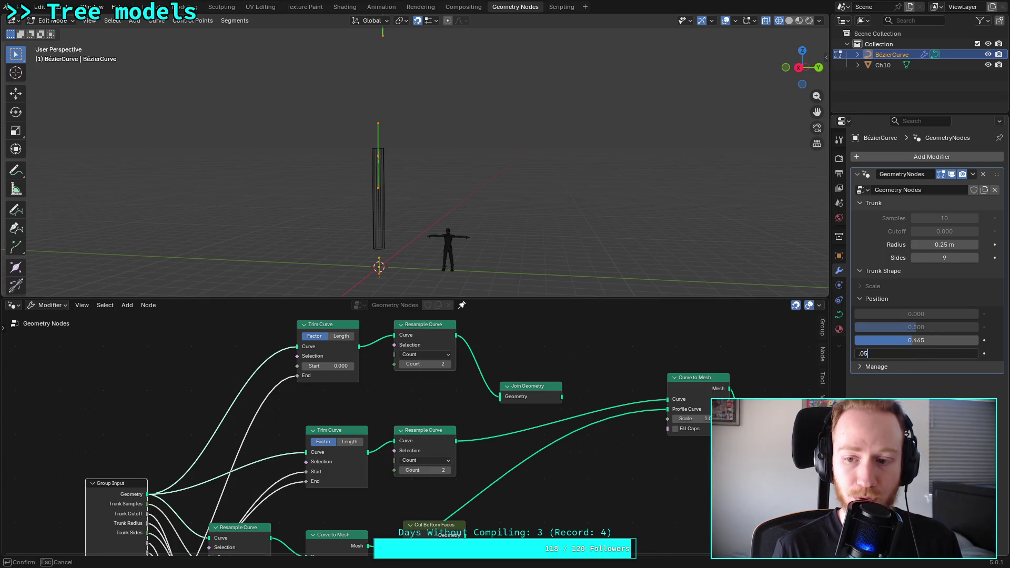
{"action": "key", "text": "Return"}
{"action": "left_click_drag", "start_coordinate": [916, 340], "coordinate": [904, 340]}
{"action": "left_click_drag", "start_coordinate": [456, 441], "coordinate": [497, 399]}
Step: Feed Join Geometry into Curve to Mesh's Curve input and tune Positions to 0.409 and 0.168
{"action": "left_click_drag", "start_coordinate": [562, 398], "coordinate": [666, 399]}
{"action": "mouse_move", "coordinate": [915, 353]}
{"action": "left_mouse_down"}
{"action": "mouse_move", "coordinate": [932, 353]}
{"action": "mouse_move", "coordinate": [888, 353]}
{"action": "left_mouse_up"}
{"action": "mouse_move", "coordinate": [888, 340]}
{"action": "left_mouse_down"}
{"action": "mouse_move", "coordinate": [937, 340]}
{"action": "mouse_move", "coordinate": [918, 356]}
{"action": "mouse_move", "coordinate": [894, 354]}
{"action": "left_mouse_up"}
{"action": "left_click_drag", "start_coordinate": [937, 340], "coordinate": [978, 340]}
{"action": "mouse_move", "coordinate": [523, 198]}
{"action": "middle_mouse_down"}
{"action": "mouse_move", "coordinate": [534, 210]}
{"action": "mouse_move", "coordinate": [520, 192]}
{"action": "middle_mouse_up"}
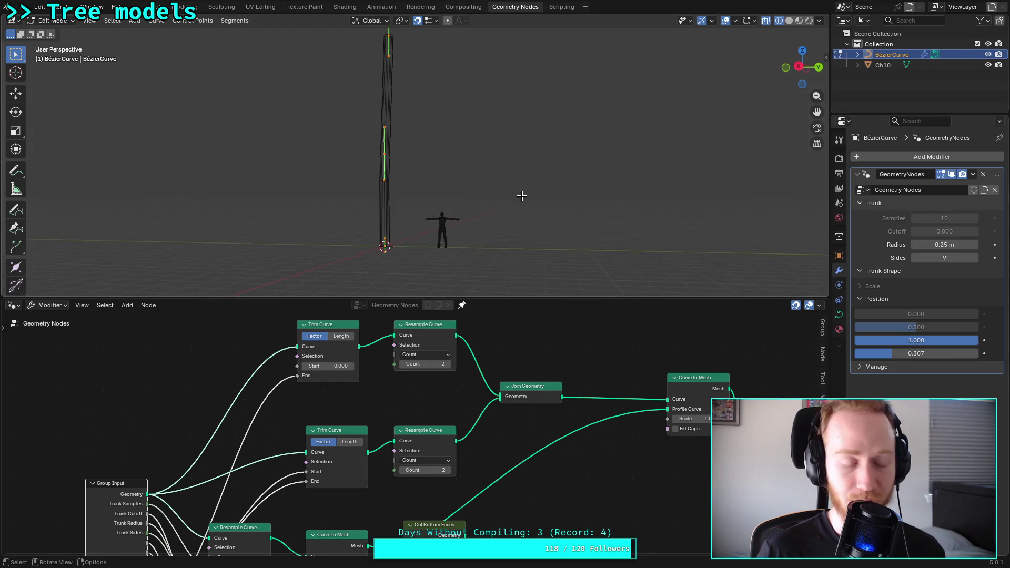
{"action": "middle_click_drag", "start_coordinate": [444, 147], "coordinate": [429, 136]}
{"action": "left_click_drag", "start_coordinate": [946, 340], "coordinate": [918, 341]}
{"action": "mouse_move", "coordinate": [915, 354]}
{"action": "left_mouse_down"}
{"action": "mouse_move", "coordinate": [928, 354]}
{"action": "mouse_move", "coordinate": [894, 354]}
{"action": "mouse_move", "coordinate": [916, 340]}
{"action": "mouse_move", "coordinate": [877, 344]}
{"action": "mouse_move", "coordinate": [906, 345]}
{"action": "left_mouse_up"}
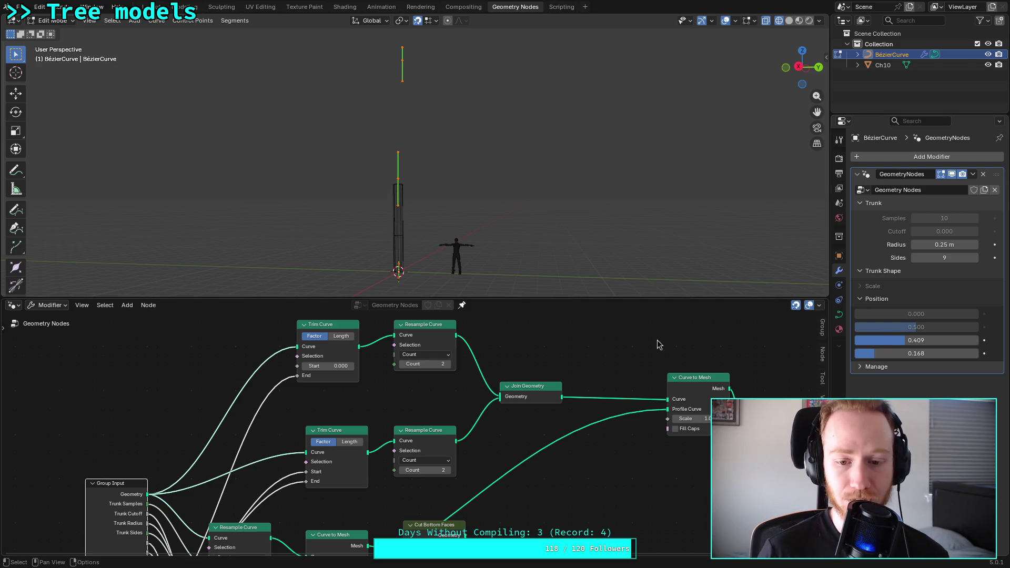
Step: Move the third Trunk Shape Position from 0.409 to 0.435, keeping the fourth at 0.168
{"action": "scroll", "coordinate": [476, 418], "scroll_direction": "down", "scroll_amount": 1}
{"action": "scroll", "coordinate": [373, 227], "scroll_direction": "up", "scroll_amount": 4}
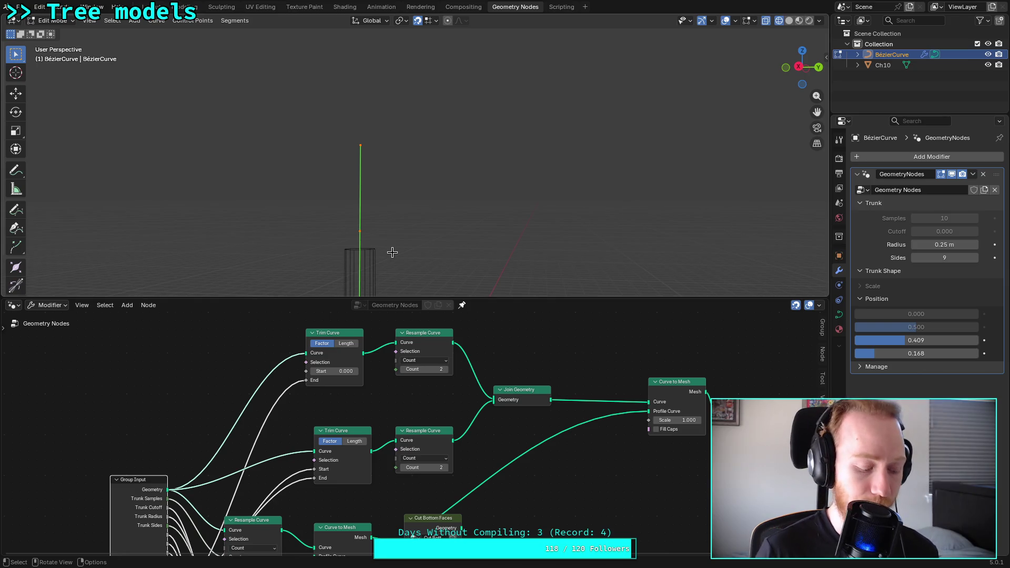
{"action": "mouse_move", "coordinate": [373, 227]}
{"action": "middle_mouse_down"}
{"action": "mouse_move", "coordinate": [399, 112]}
{"action": "mouse_move", "coordinate": [390, 144]}
{"action": "middle_mouse_up"}
{"action": "mouse_move", "coordinate": [339, 210]}
{"action": "middle_mouse_down"}
{"action": "mouse_move", "coordinate": [339, 160]}
{"action": "mouse_move", "coordinate": [327, 207]}
{"action": "mouse_move", "coordinate": [340, 235]}
{"action": "mouse_move", "coordinate": [407, 185]}
{"action": "middle_mouse_up"}
{"action": "scroll", "coordinate": [408, 186], "scroll_direction": "up", "scroll_amount": 3}
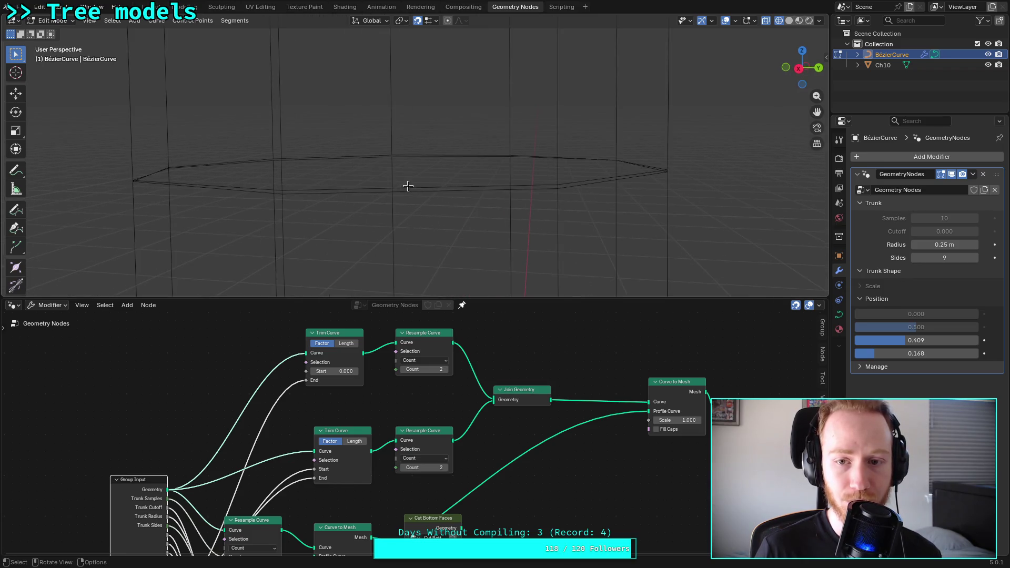
{"action": "mouse_move", "coordinate": [947, 341]}
{"action": "left_mouse_down"}
{"action": "mouse_move", "coordinate": [903, 341]}
{"action": "mouse_move", "coordinate": [956, 340]}
{"action": "mouse_move", "coordinate": [917, 353]}
{"action": "left_mouse_up"}
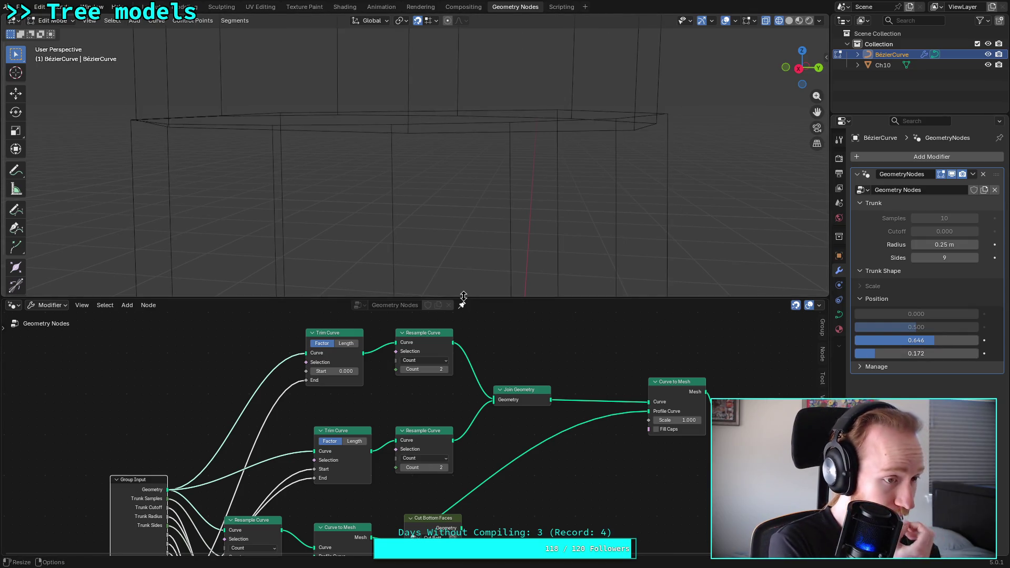
{"action": "middle_click_drag", "start_coordinate": [471, 381], "coordinate": [358, 408]}
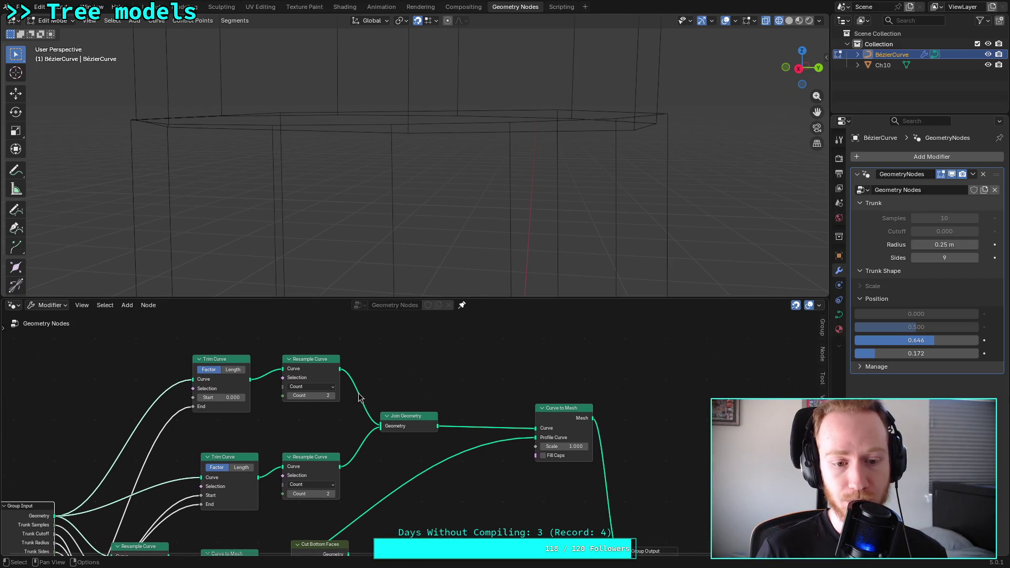
{"action": "scroll", "coordinate": [359, 397], "scroll_direction": "down", "scroll_amount": 4}
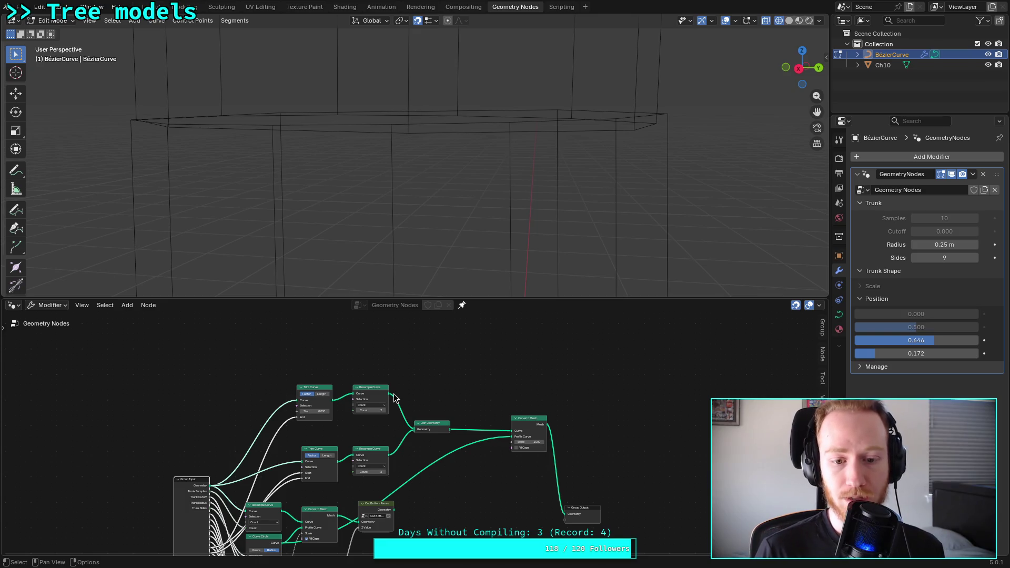
{"action": "scroll", "coordinate": [395, 398], "scroll_direction": "up", "scroll_amount": 3}
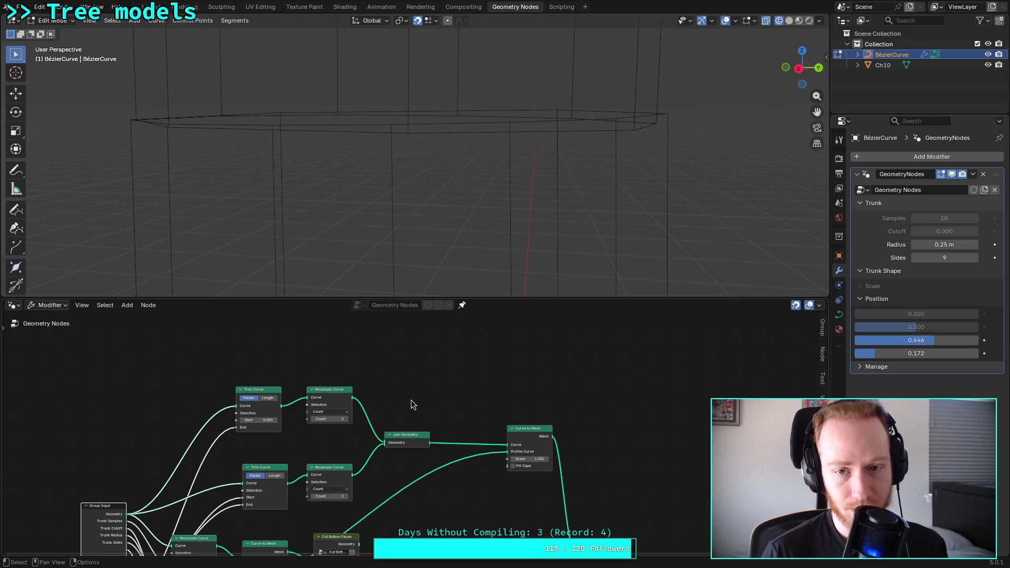
{"action": "mouse_move", "coordinate": [934, 340]}
{"action": "left_mouse_down"}
{"action": "mouse_move", "coordinate": [889, 341]}
{"action": "mouse_move", "coordinate": [907, 340]}
{"action": "mouse_move", "coordinate": [889, 353]}
{"action": "mouse_move", "coordinate": [911, 354]}
{"action": "left_mouse_up"}
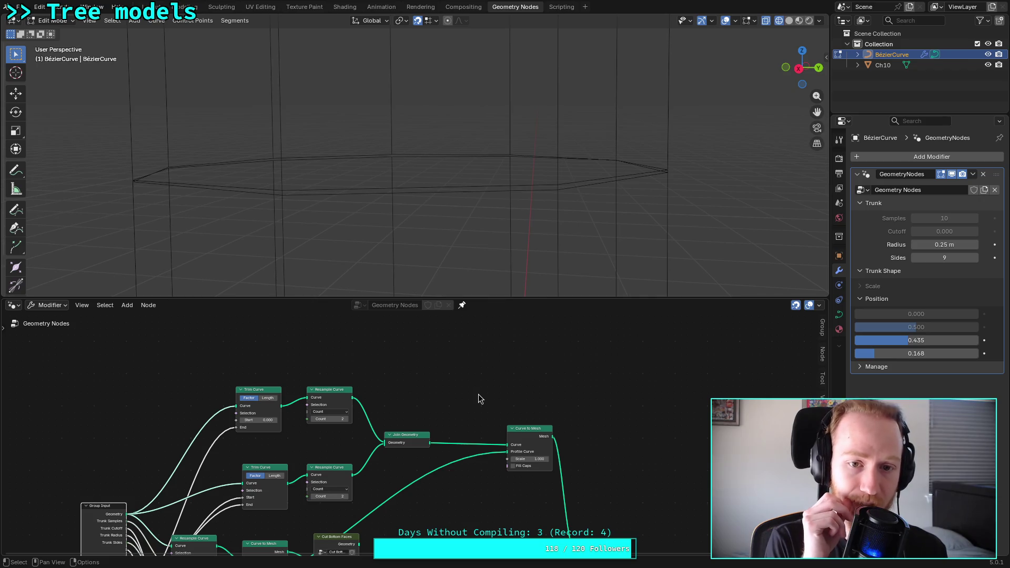
{"action": "scroll", "coordinate": [478, 394], "scroll_direction": "up", "scroll_amount": 3}
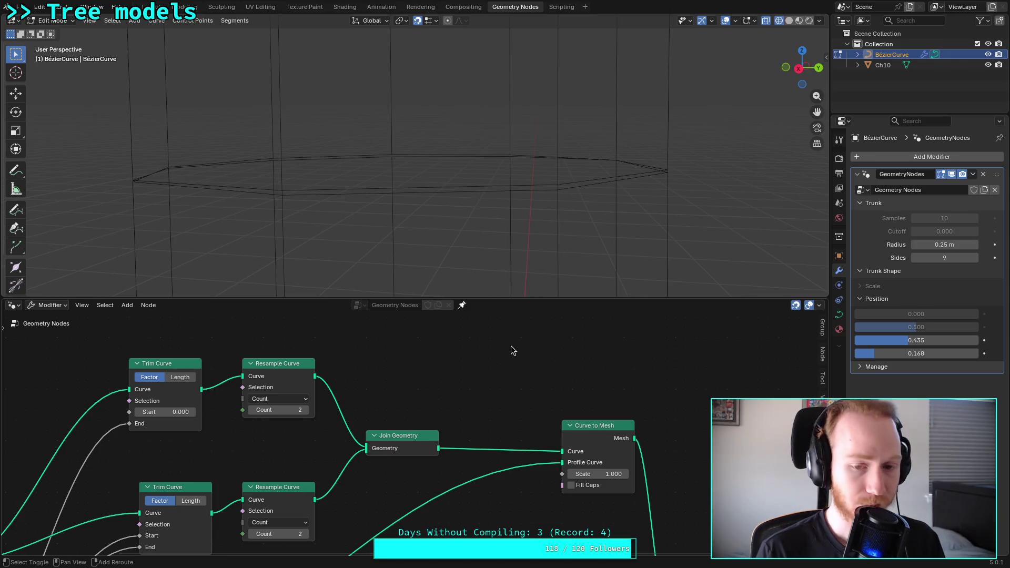
{"action": "key", "text": "shift+a"}
{"action": "mouse_move", "coordinate": [515, 229]}
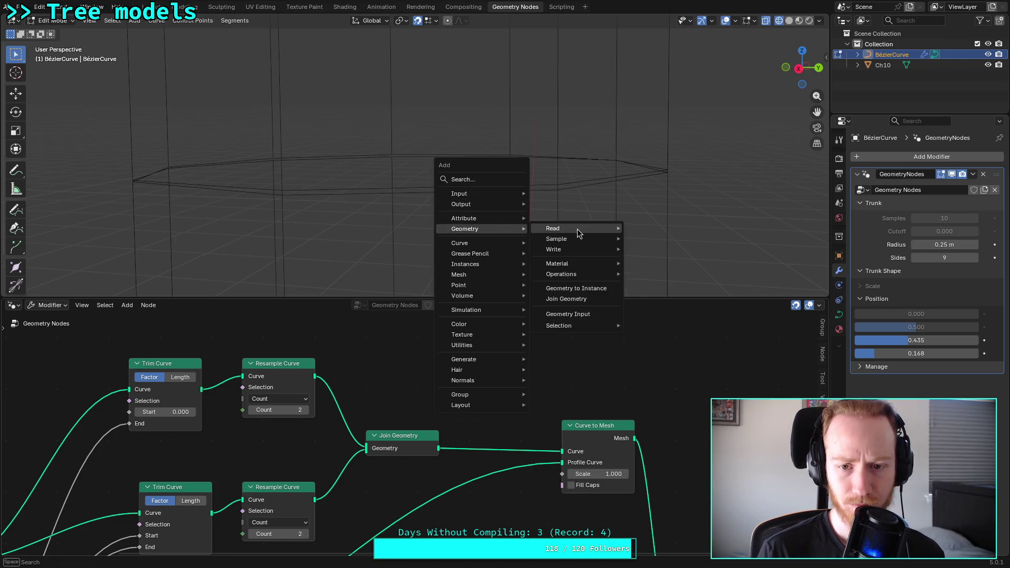
{"action": "mouse_move", "coordinate": [598, 274]}
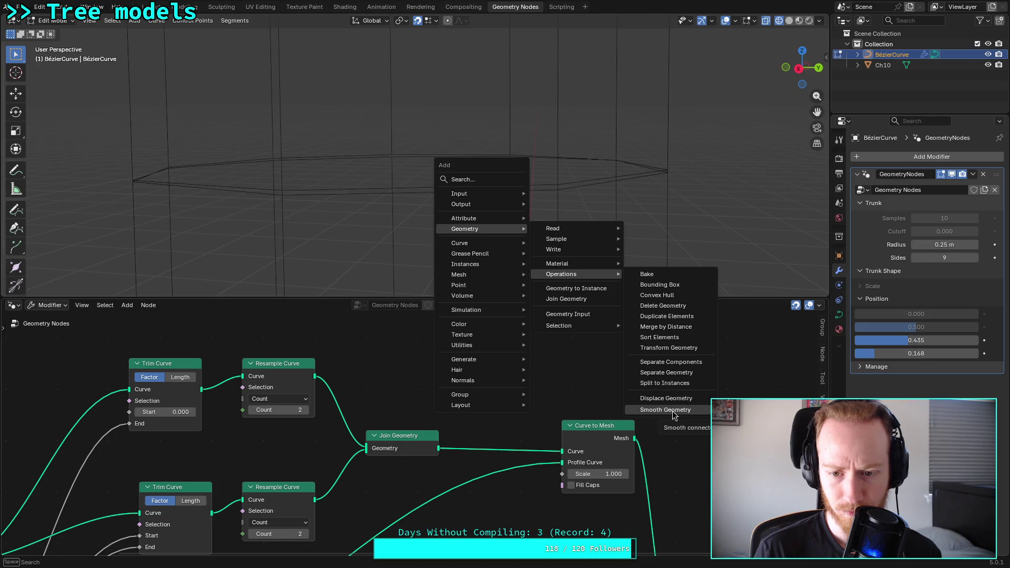
{"action": "left_click", "coordinate": [683, 329]}
{"action": "left_click", "coordinate": [471, 382]}
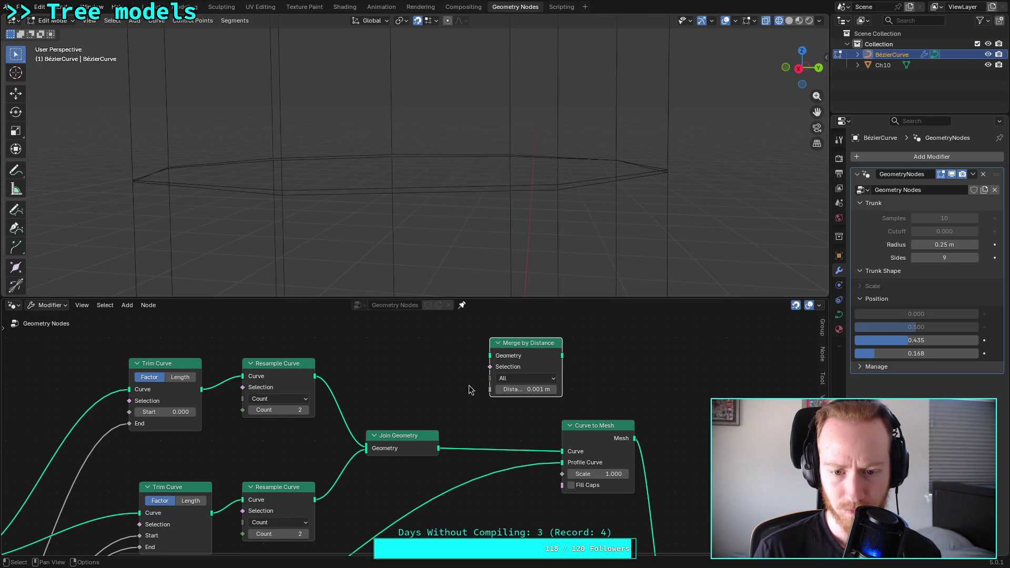
{"action": "left_click_drag", "start_coordinate": [438, 448], "coordinate": [490, 356]}
{"action": "left_click_drag", "start_coordinate": [561, 356], "coordinate": [563, 452]}
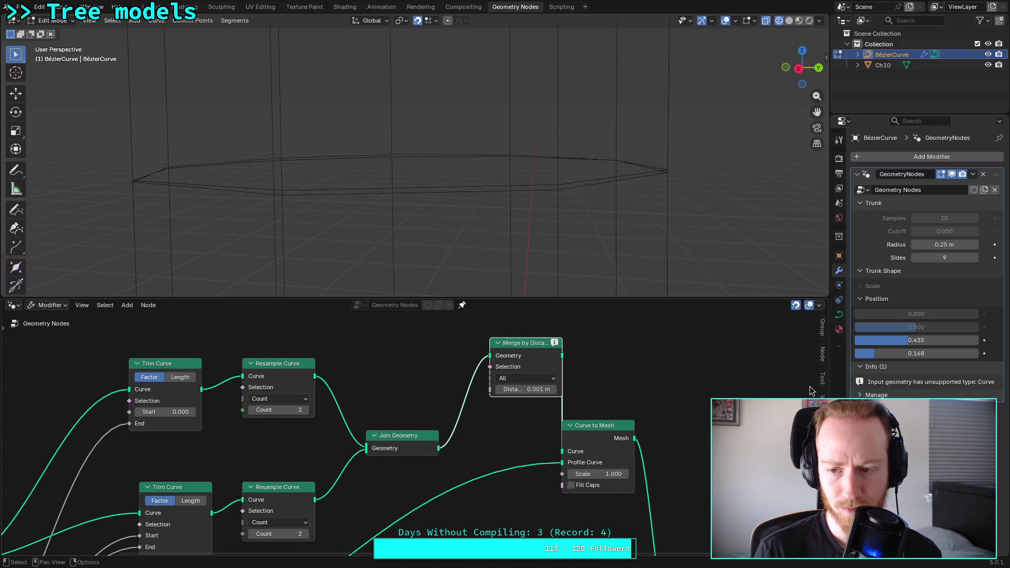
{"action": "left_click", "coordinate": [550, 379]}
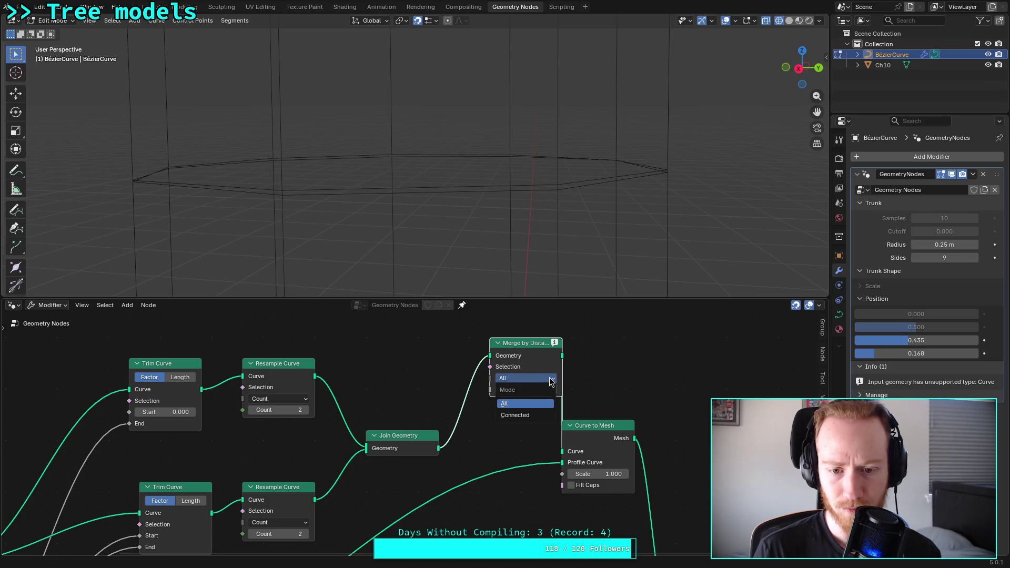
{"action": "left_click", "coordinate": [551, 381]}
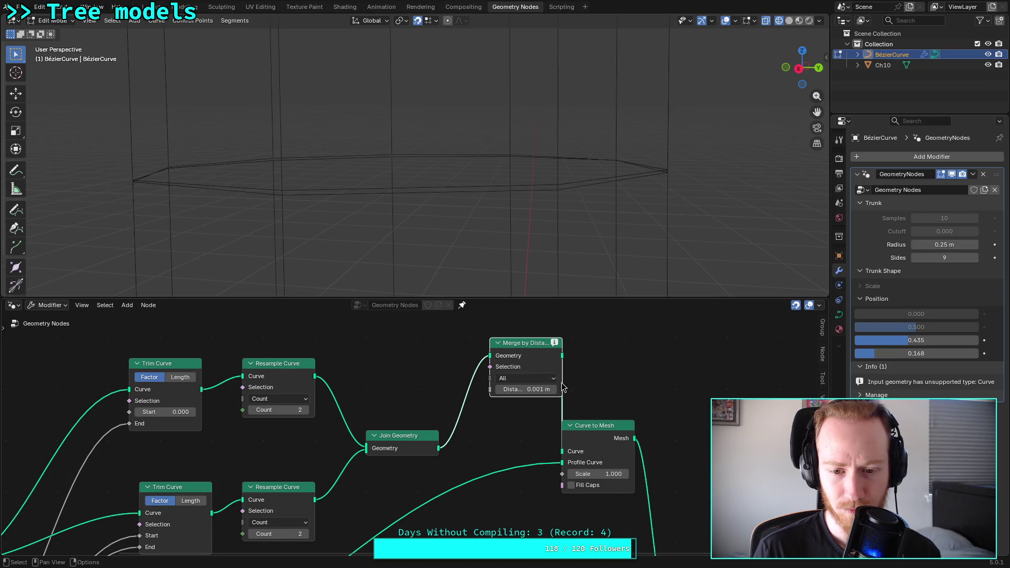
{"action": "left_click", "coordinate": [553, 389]}
{"action": "left_click", "coordinate": [554, 390]}
{"action": "left_click", "coordinate": [553, 389]}
{"action": "left_click", "coordinate": [553, 389]}
{"action": "left_click", "coordinate": [554, 389]}
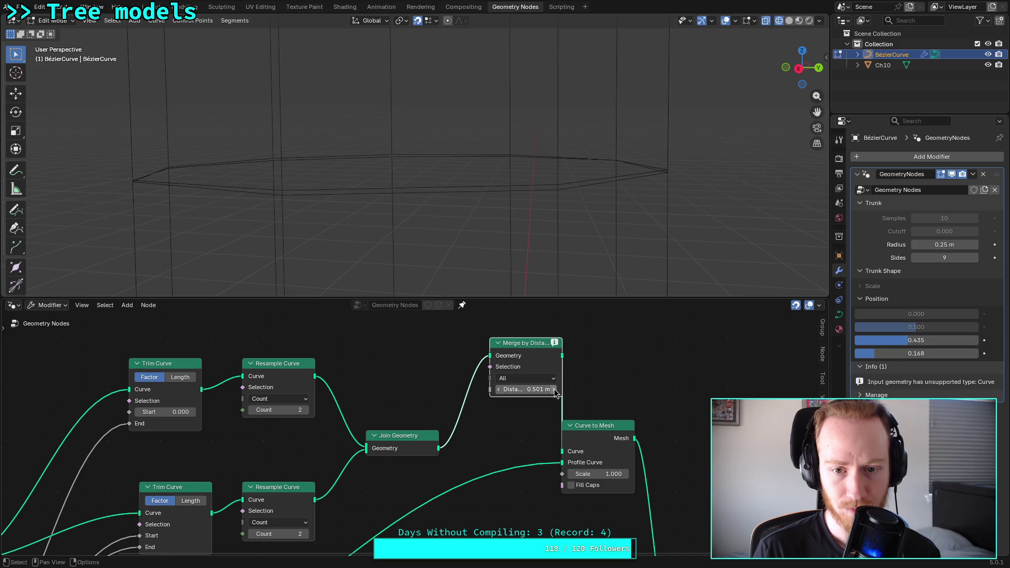
{"action": "left_click_drag", "start_coordinate": [538, 360], "coordinate": [518, 380]}
{"action": "mouse_move", "coordinate": [502, 377]}
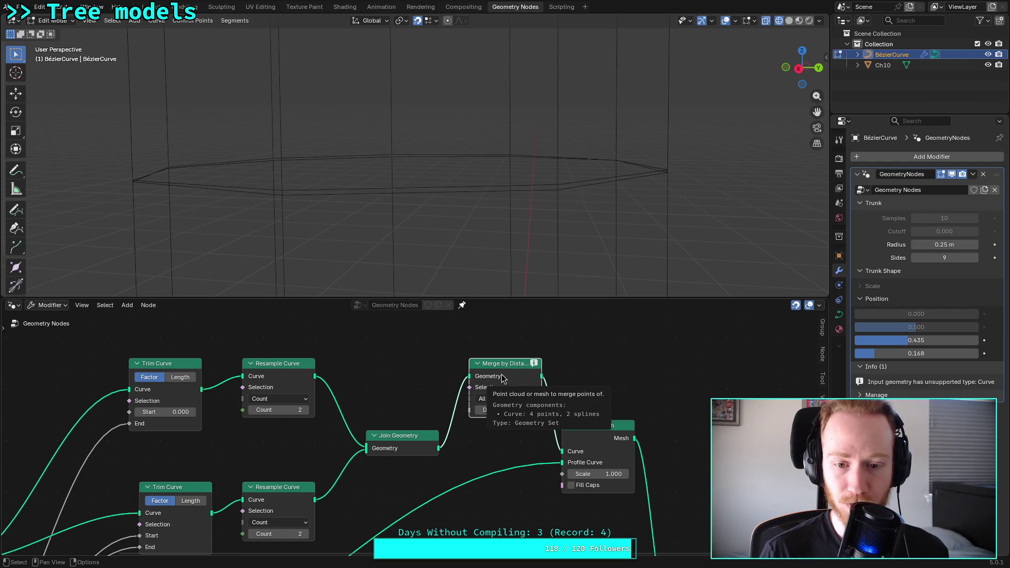
{"action": "left_click", "coordinate": [504, 362]}
{"action": "key", "text": "x"}
{"action": "mouse_move", "coordinate": [438, 448]}
{"action": "left_mouse_down"}
{"action": "mouse_move", "coordinate": [475, 457]}
{"action": "mouse_move", "coordinate": [562, 451]}
{"action": "left_mouse_up"}
{"action": "left_click", "coordinate": [465, 389]}
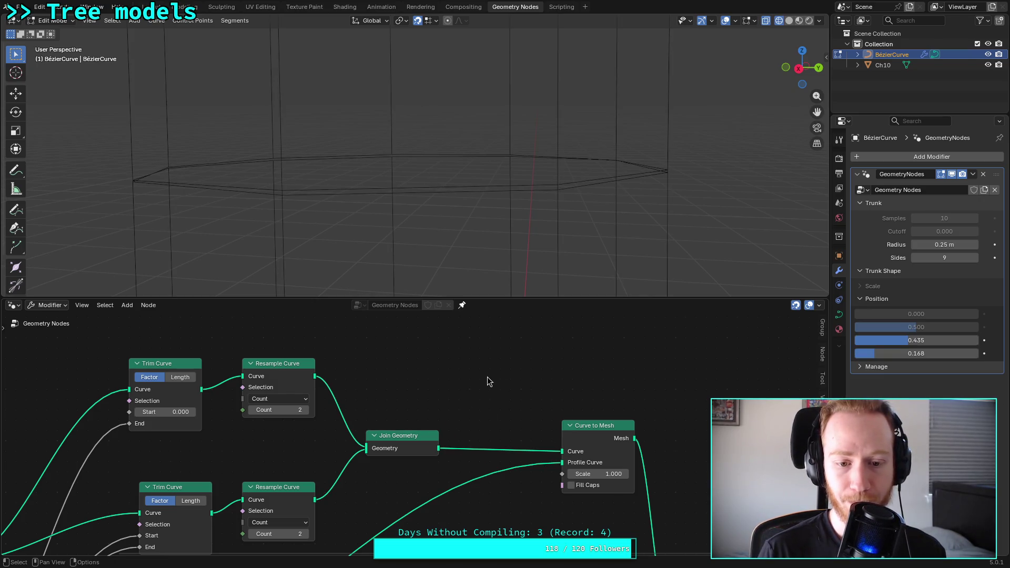
{"action": "key", "text": "shift+a"}
{"action": "mouse_move", "coordinate": [484, 372]}
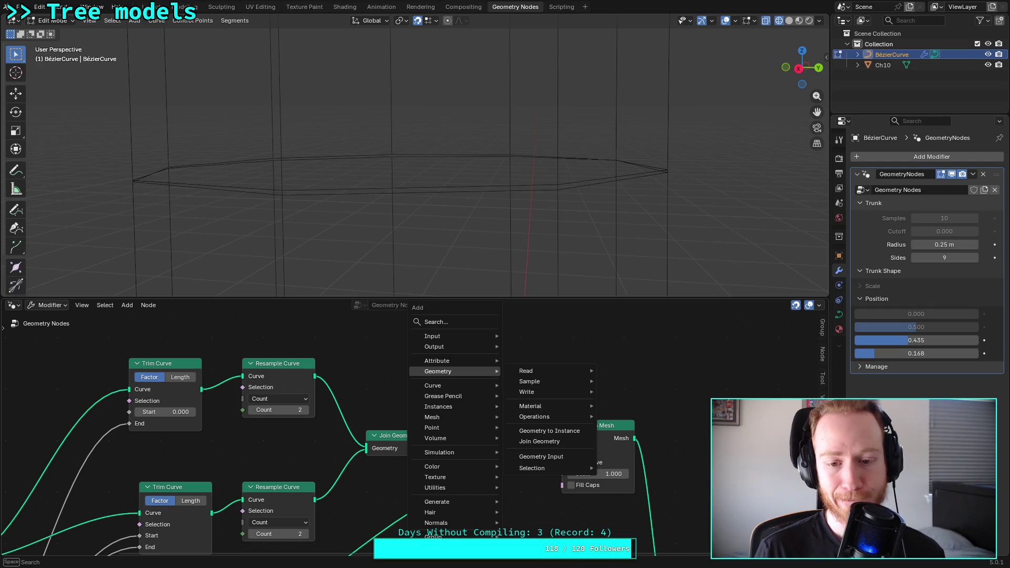
{"action": "mouse_move", "coordinate": [469, 386]}
{"action": "mouse_move", "coordinate": [552, 406]}
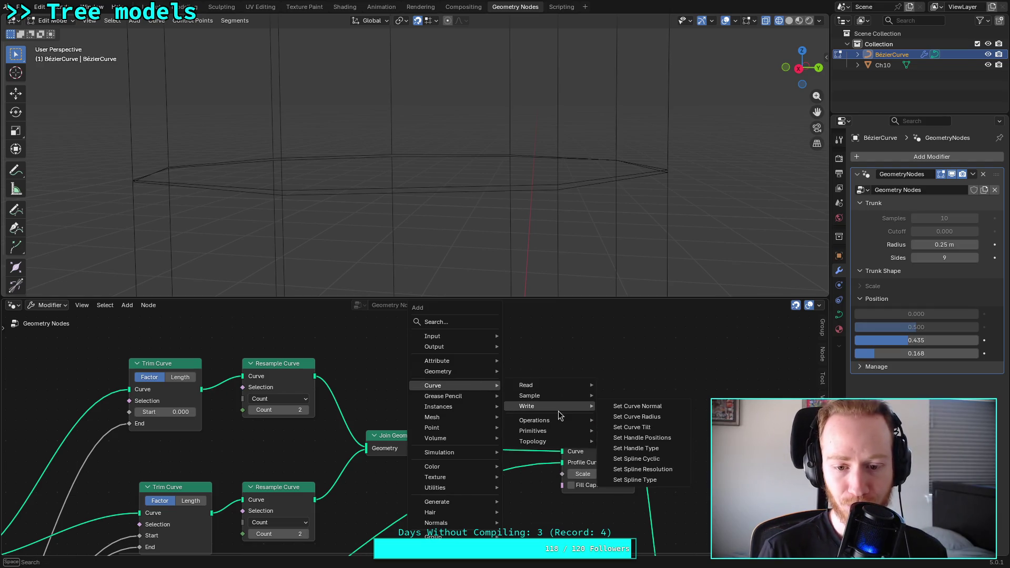
{"action": "mouse_move", "coordinate": [558, 424]}
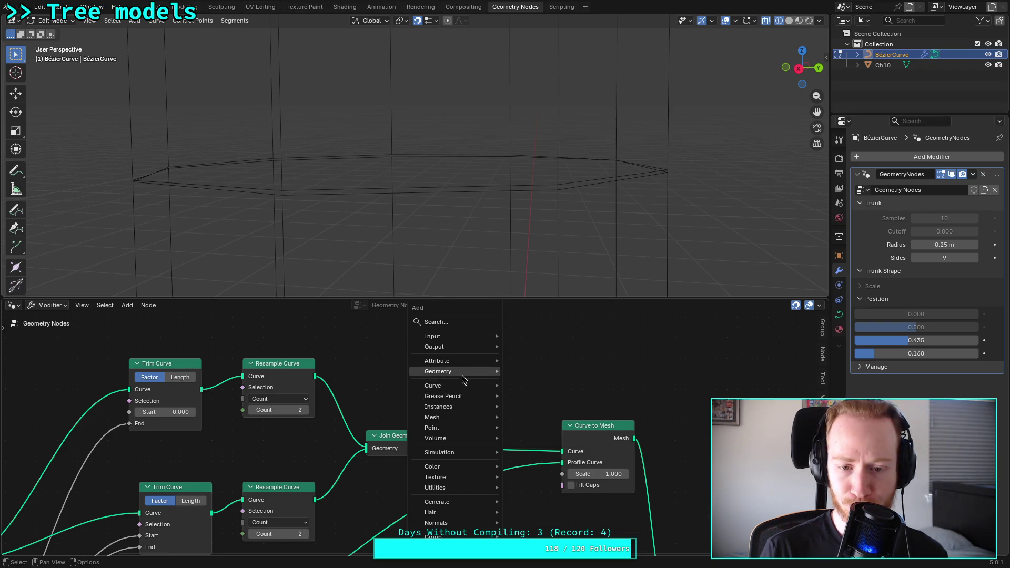
{"action": "mouse_move", "coordinate": [545, 376]}
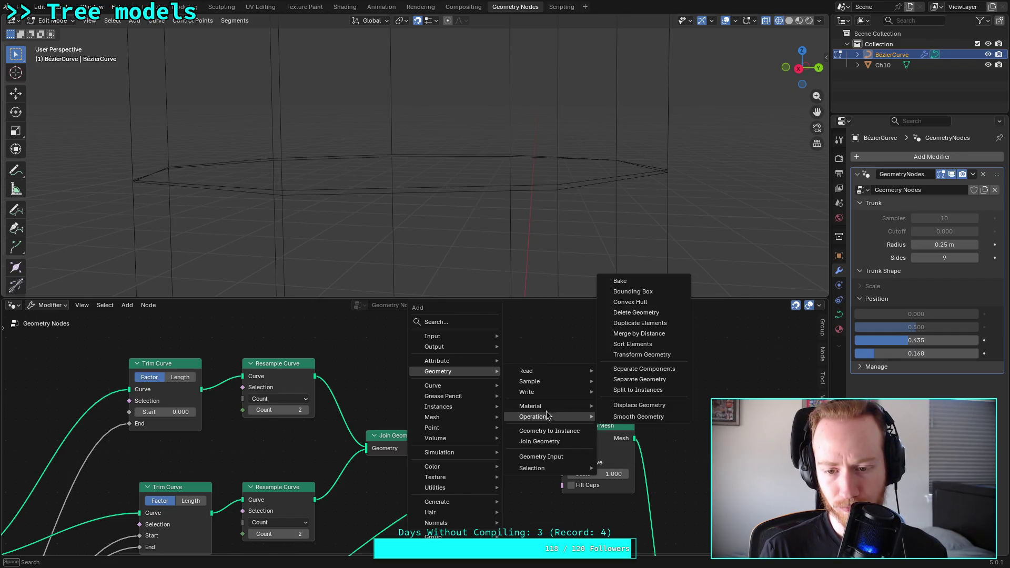
{"action": "mouse_move", "coordinate": [542, 395]}
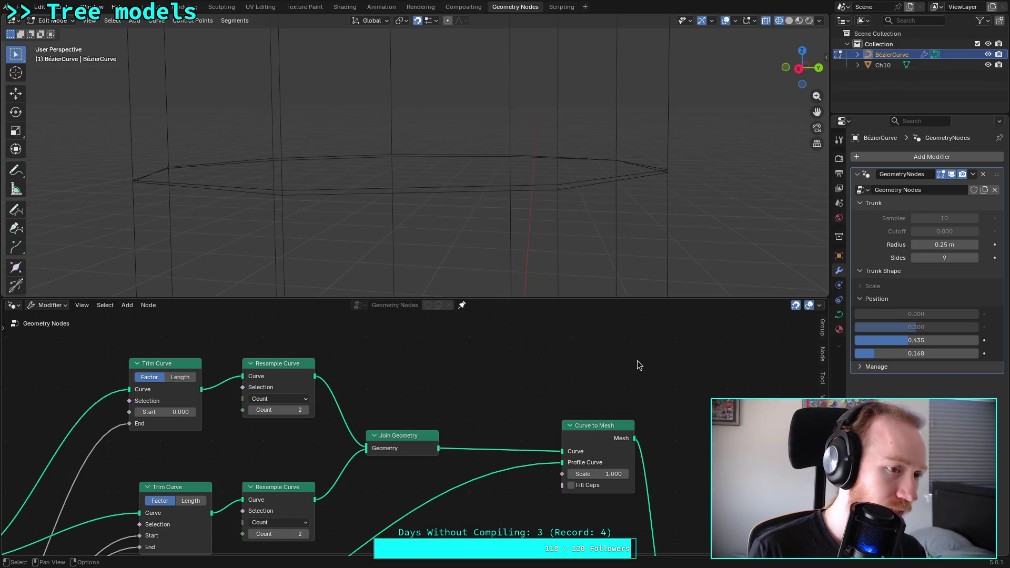
{"action": "middle_click_drag", "start_coordinate": [522, 408], "coordinate": [463, 376]}
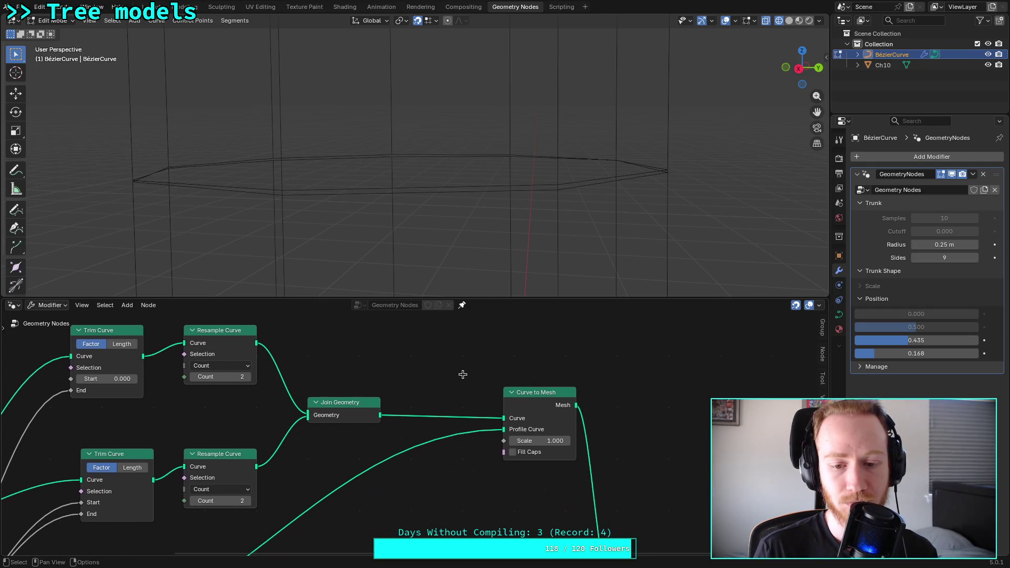
{"action": "scroll", "coordinate": [463, 377], "scroll_direction": "down", "scroll_amount": 1}
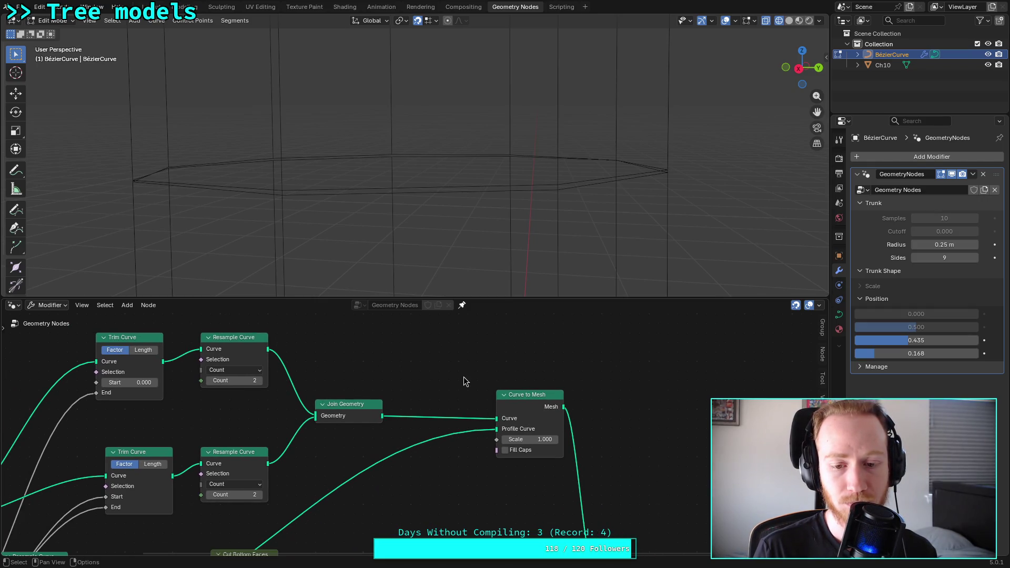
{"action": "mouse_move", "coordinate": [463, 376]}
{"action": "middle_mouse_down"}
{"action": "mouse_move", "coordinate": [477, 383]}
{"action": "mouse_move", "coordinate": [454, 383]}
{"action": "middle_mouse_up"}
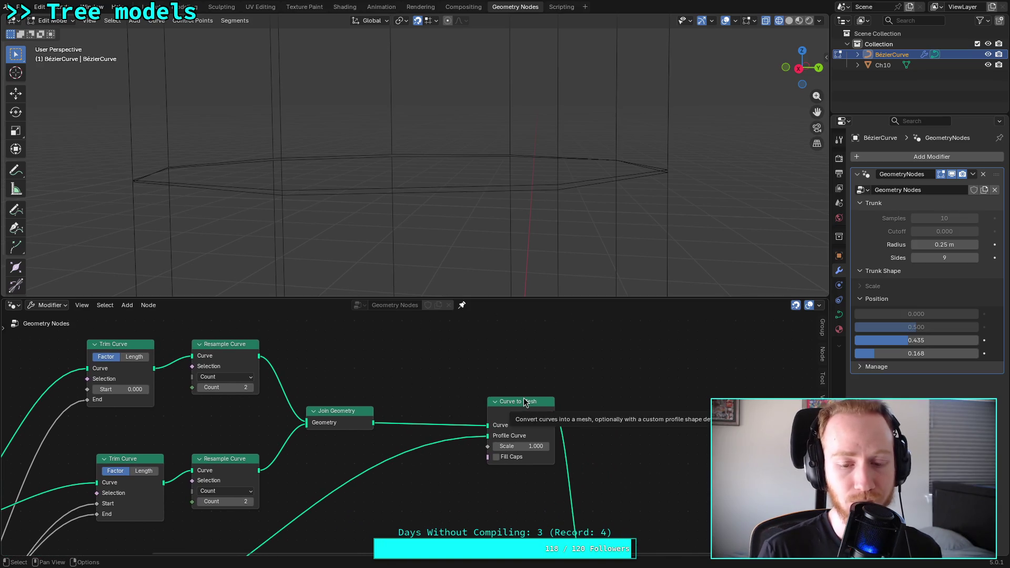
{"action": "middle_click_drag", "start_coordinate": [601, 393], "coordinate": [553, 377]}
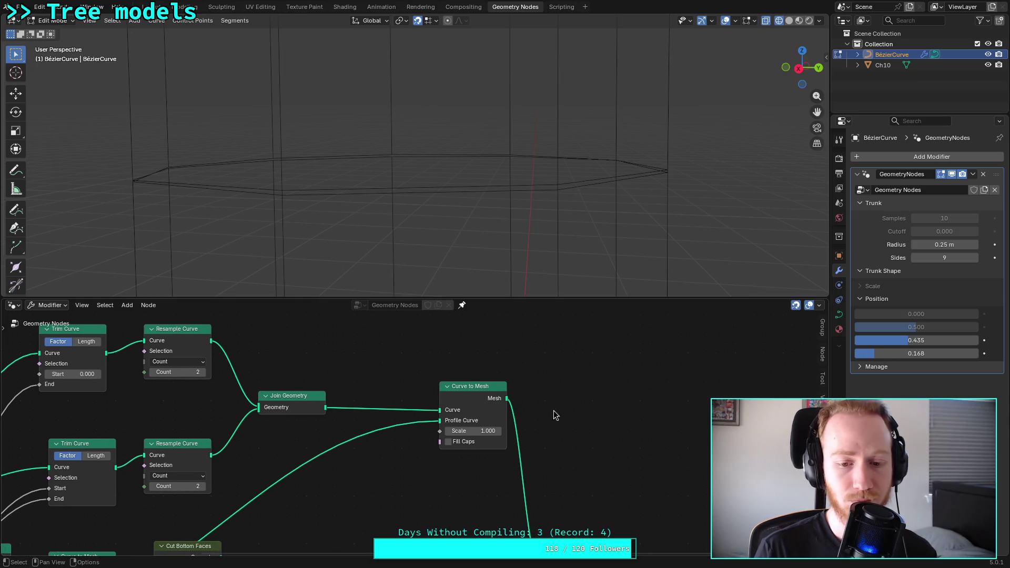
{"action": "key", "text": "shift+a"}
Step: Add a Merge by Distance node (All, 0.001 m) beside Curve to Mesh
{"action": "mouse_move", "coordinate": [526, 379]}
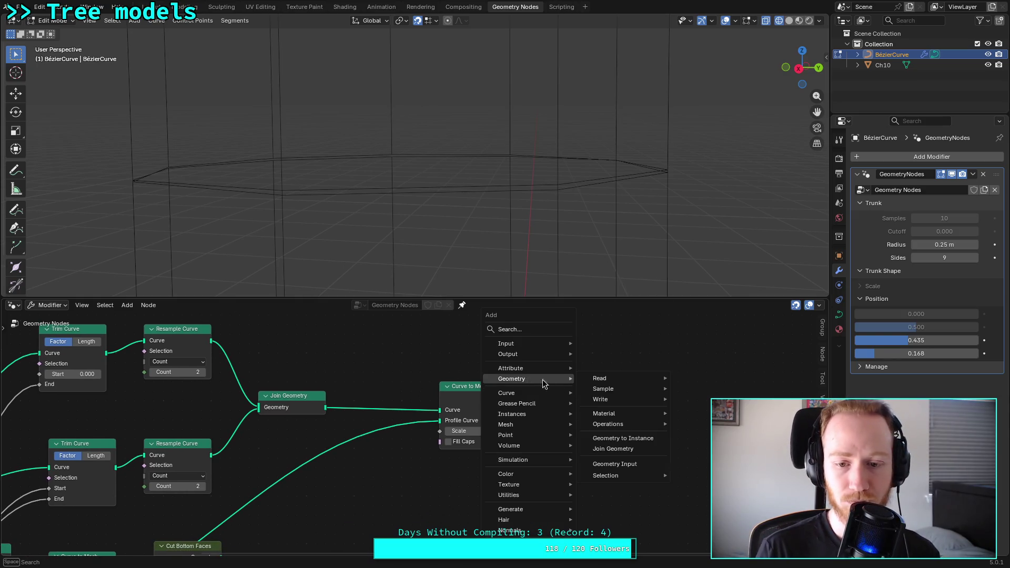
{"action": "mouse_move", "coordinate": [651, 427]}
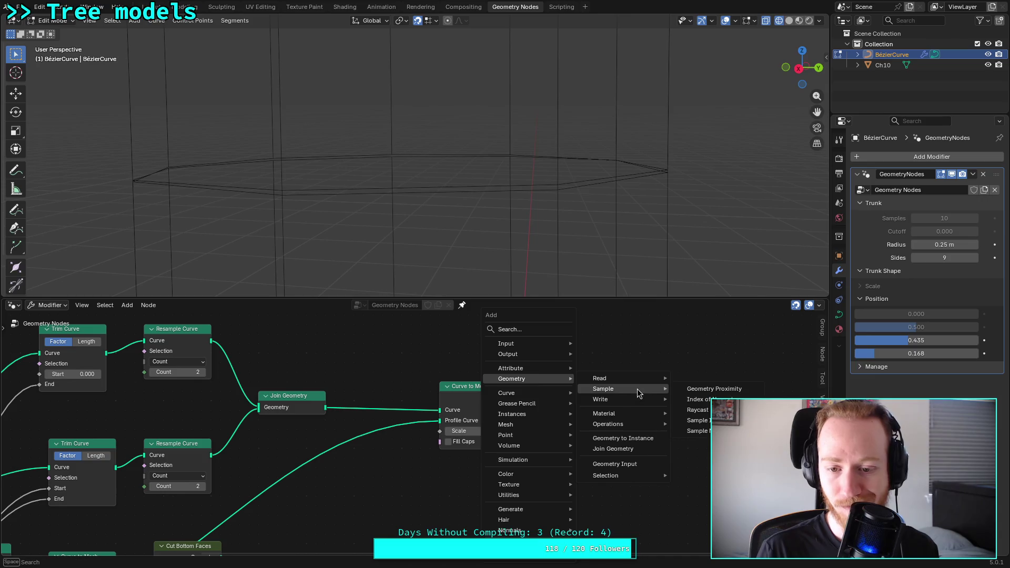
{"action": "mouse_move", "coordinate": [609, 425]}
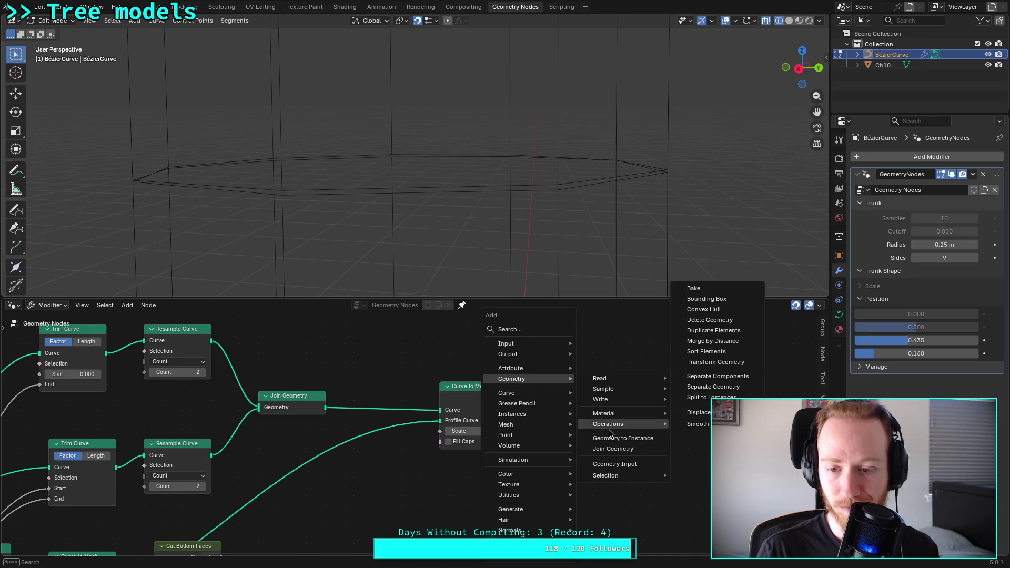
{"action": "left_click", "coordinate": [736, 341]}
{"action": "left_click", "coordinate": [598, 367]}
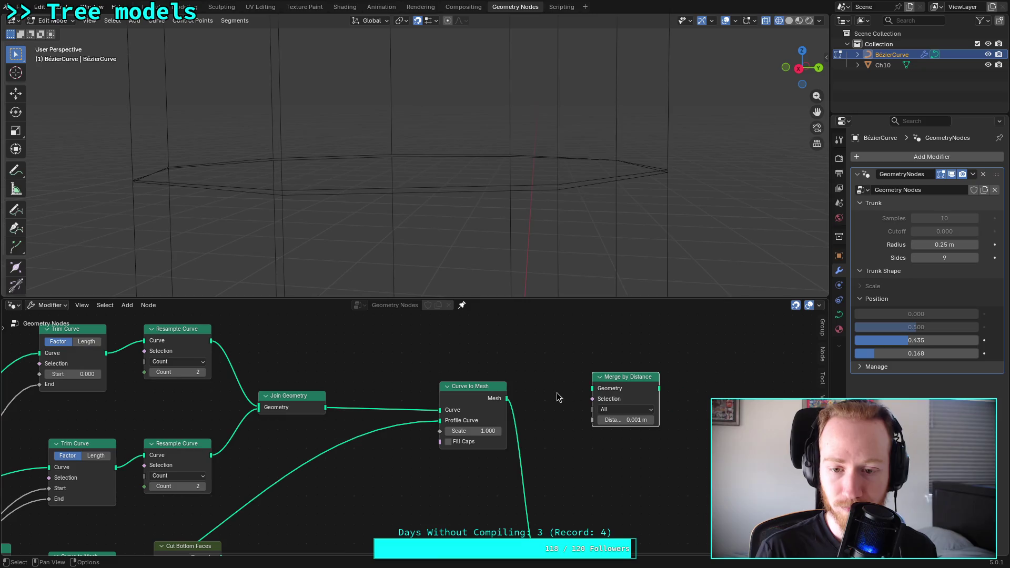
Step: Route Merge by Distance's output onward to the Group Output
{"action": "mouse_move", "coordinate": [506, 398]}
{"action": "left_mouse_down"}
{"action": "mouse_move", "coordinate": [594, 387]}
{"action": "mouse_move", "coordinate": [493, 516]}
{"action": "left_mouse_up"}
{"action": "scroll", "coordinate": [597, 398], "scroll_direction": "down", "scroll_amount": 2}
{"action": "scroll", "coordinate": [416, 436], "scroll_direction": "up", "scroll_amount": 2}
Step: Set the Merge by Distance distance to 0.01 m
{"action": "left_click_drag", "start_coordinate": [626, 420], "coordinate": [639, 420]}
{"action": "scroll", "coordinate": [529, 244], "scroll_direction": "down", "scroll_amount": 5}
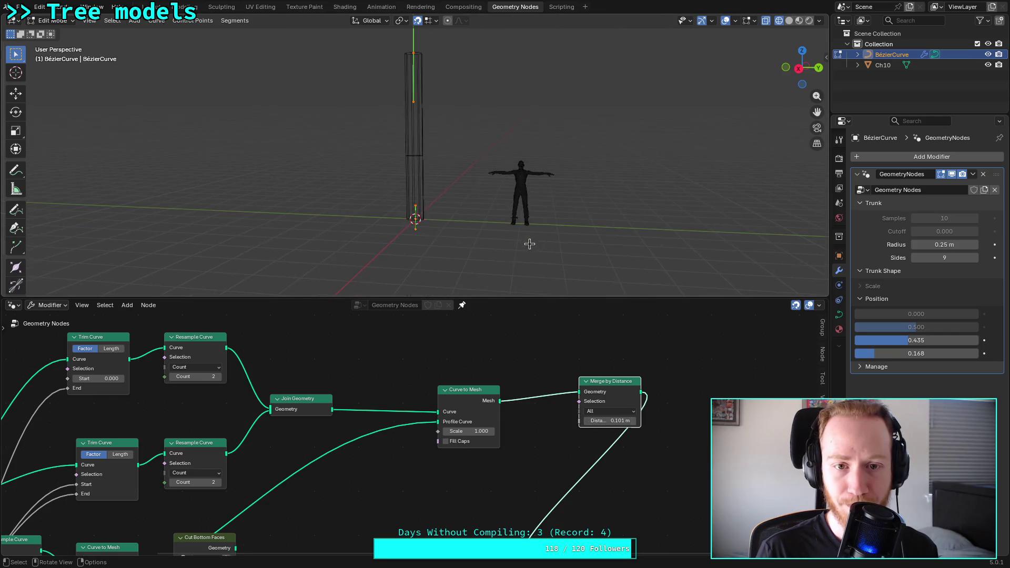
{"action": "scroll", "coordinate": [516, 255], "scroll_direction": "up", "scroll_amount": 3}
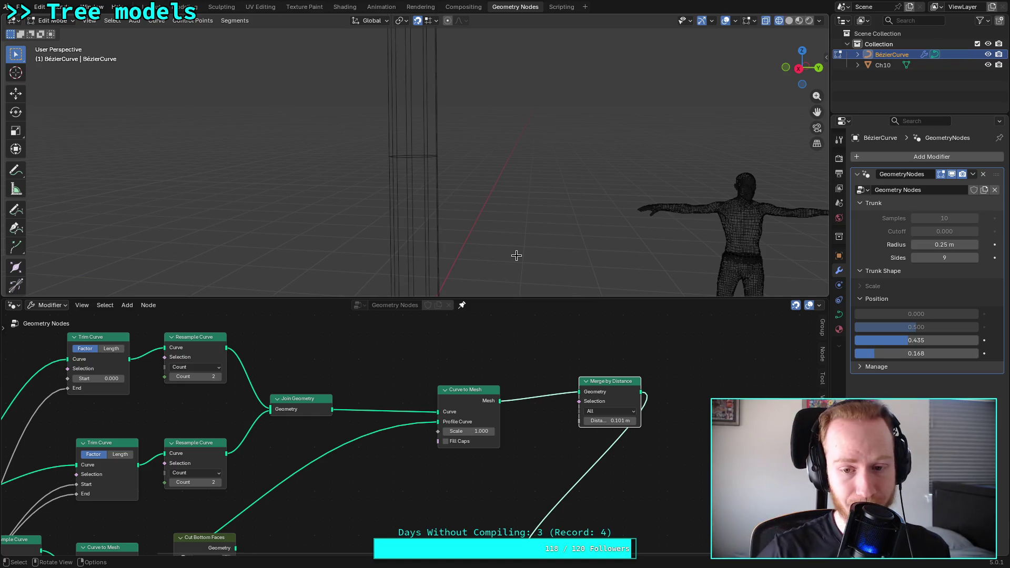
{"action": "left_click_drag", "start_coordinate": [623, 421], "coordinate": [619, 420]}
{"action": "left_click", "coordinate": [624, 420]}
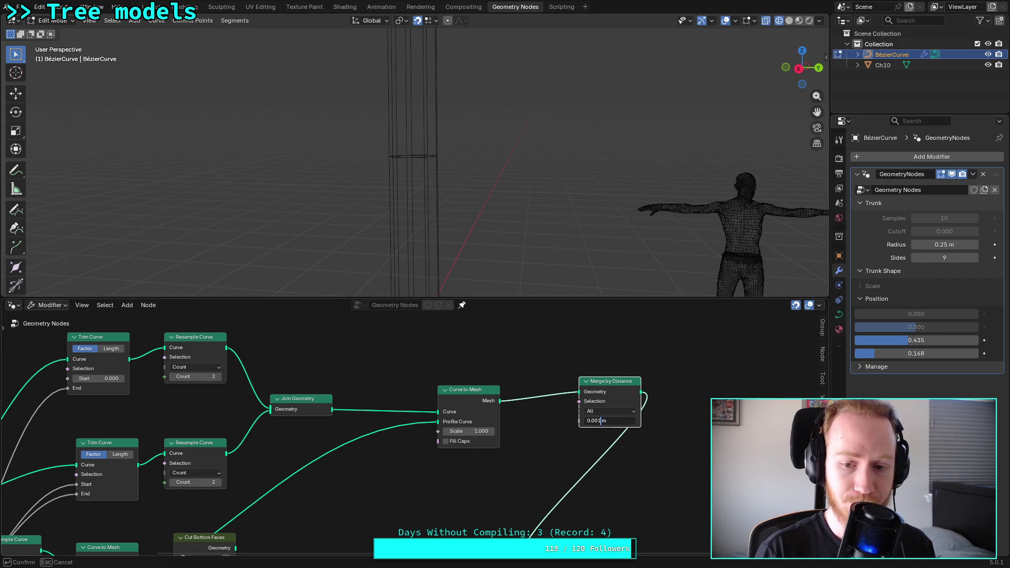
{"action": "key", "text": "Home"}
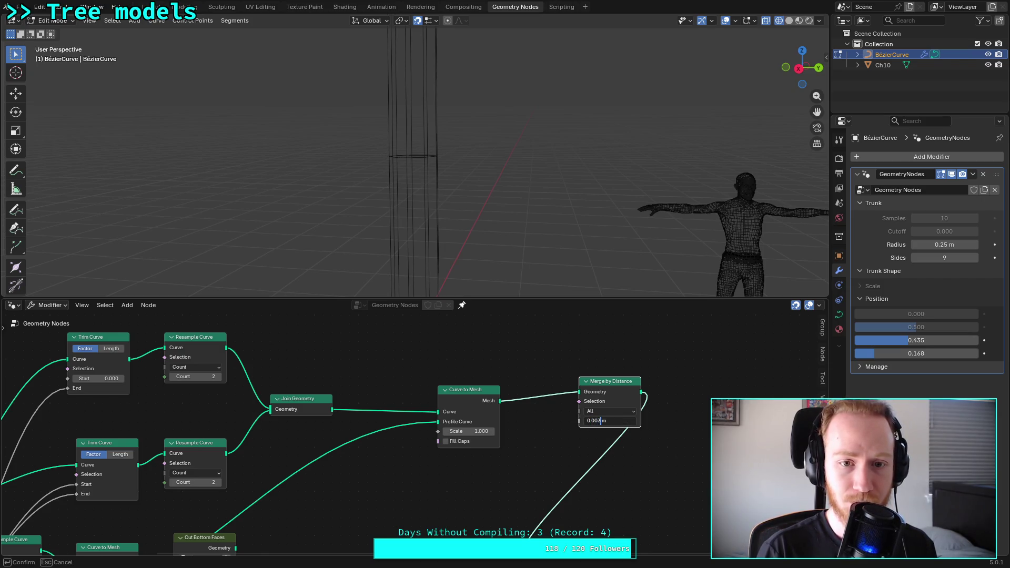
{"action": "key", "text": "End"}
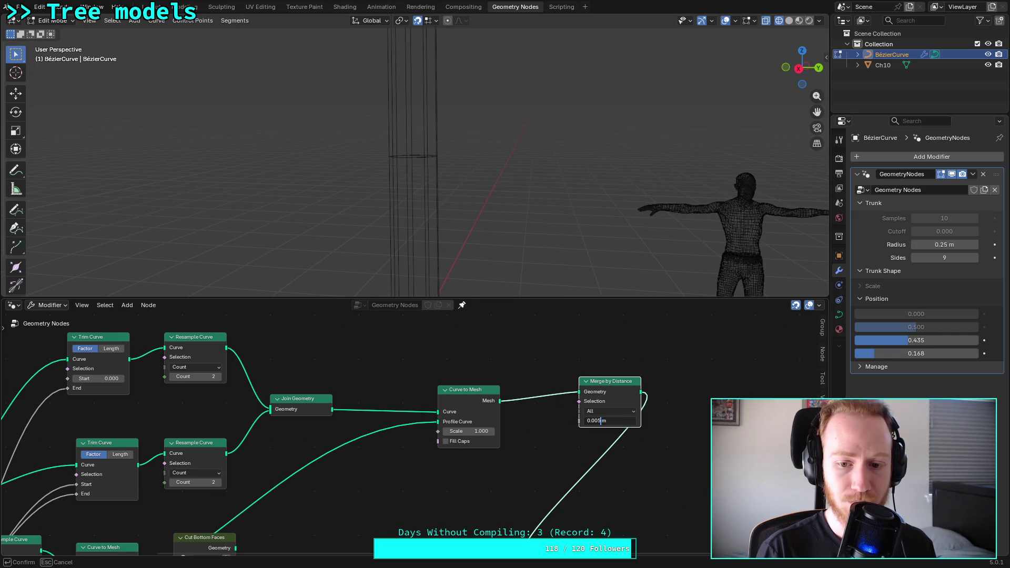
{"action": "key", "text": "Return"}
{"action": "left_click", "coordinate": [588, 421]}
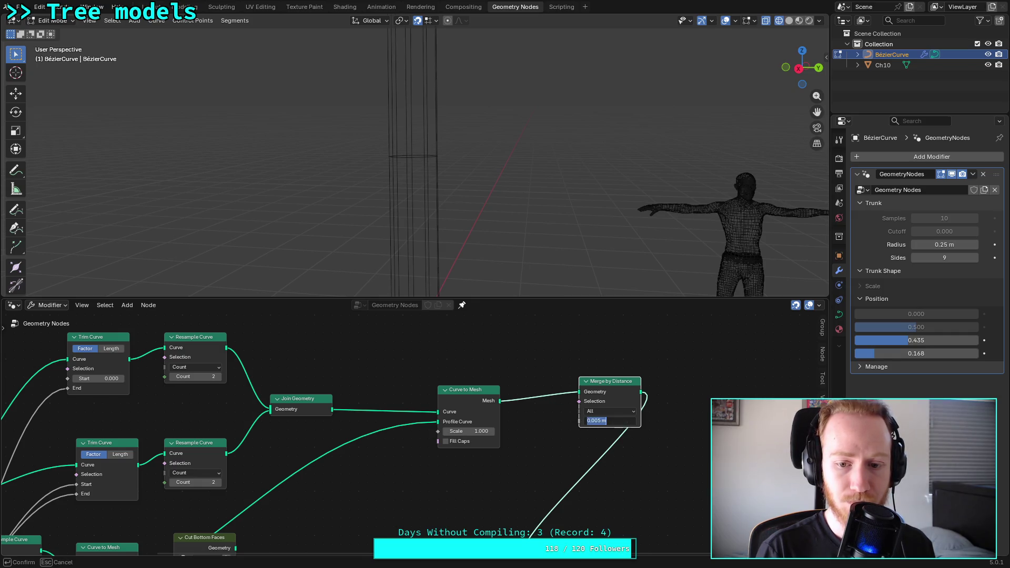
{"action": "type", "text": "01"}
{"action": "key", "text": "Return"}
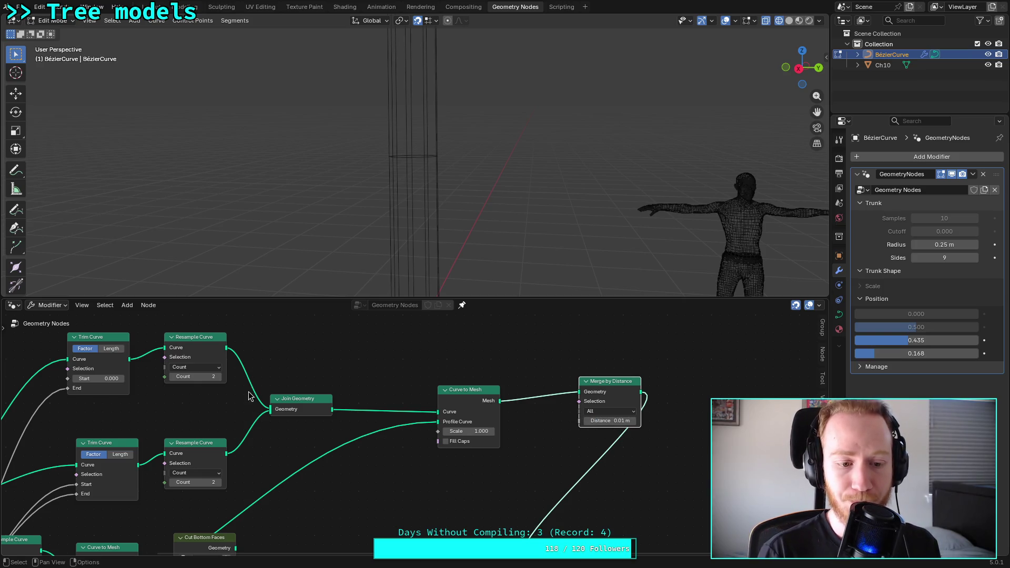
Step: Raise the third Trunk Shape Position value to 0.565
{"action": "scroll", "coordinate": [412, 175], "scroll_direction": "up", "scroll_amount": 5}
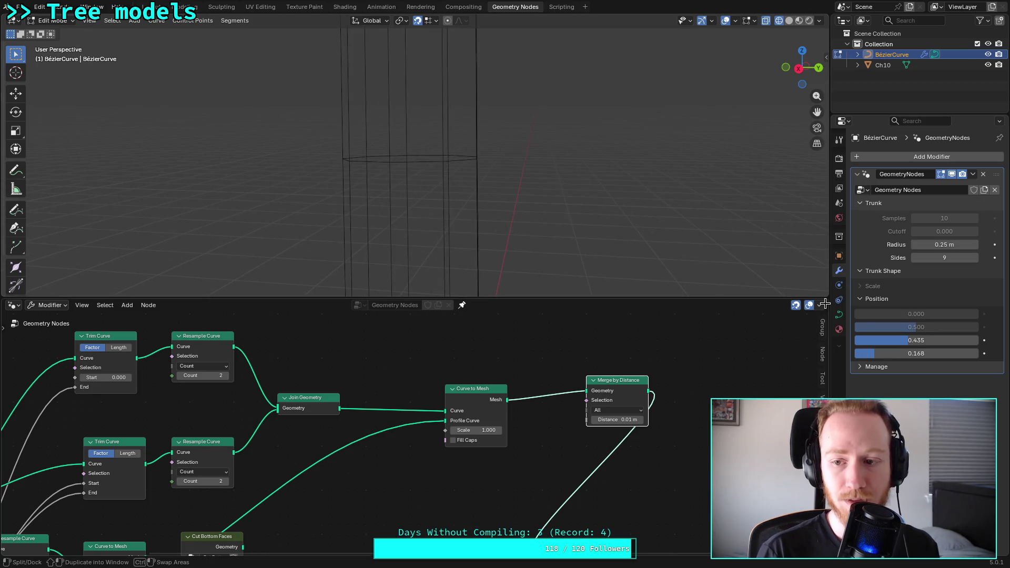
{"action": "left_click_drag", "start_coordinate": [892, 343], "coordinate": [908, 343]}
{"action": "middle_click_drag", "start_coordinate": [431, 206], "coordinate": [453, 219]}
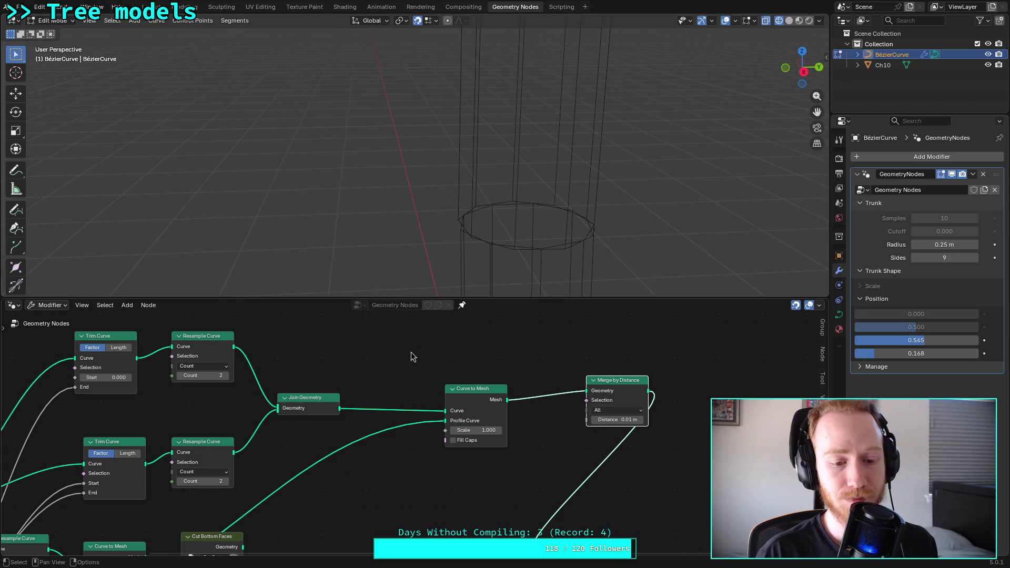
{"action": "mouse_move", "coordinate": [353, 387]}
{"action": "middle_mouse_down"}
{"action": "mouse_move", "coordinate": [358, 401]}
{"action": "mouse_move", "coordinate": [368, 371]}
{"action": "mouse_move", "coordinate": [377, 393]}
{"action": "mouse_move", "coordinate": [361, 408]}
{"action": "mouse_move", "coordinate": [409, 361]}
{"action": "mouse_move", "coordinate": [444, 412]}
{"action": "mouse_move", "coordinate": [435, 392]}
{"action": "middle_mouse_up"}
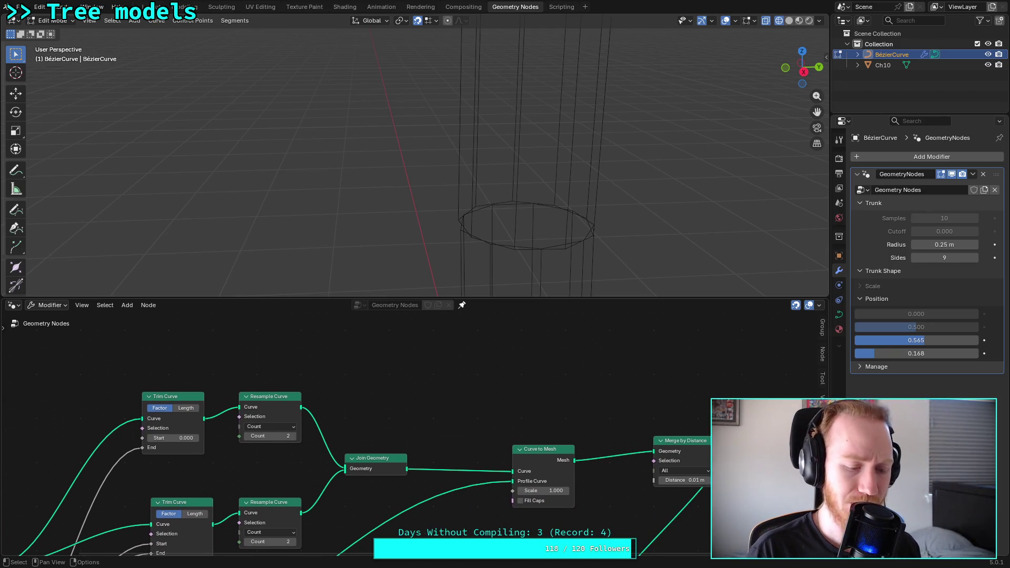
{"action": "key", "text": "shift+a"}
Step: Place an unconnected Interpolate Curves node (Max Neighbors 4) above the trunk node chain
{"action": "mouse_move", "coordinate": [440, 380]}
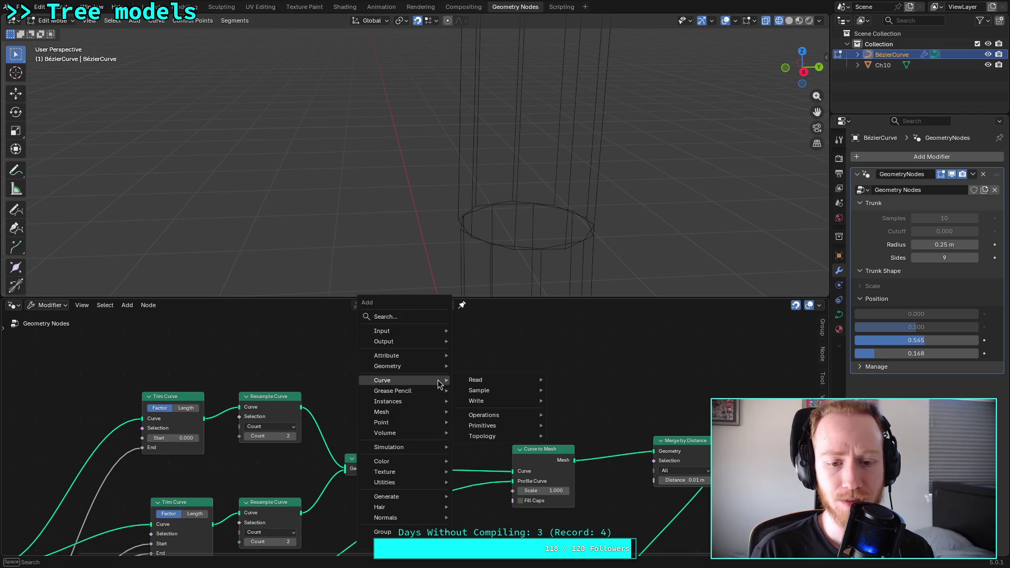
{"action": "mouse_move", "coordinate": [521, 415]}
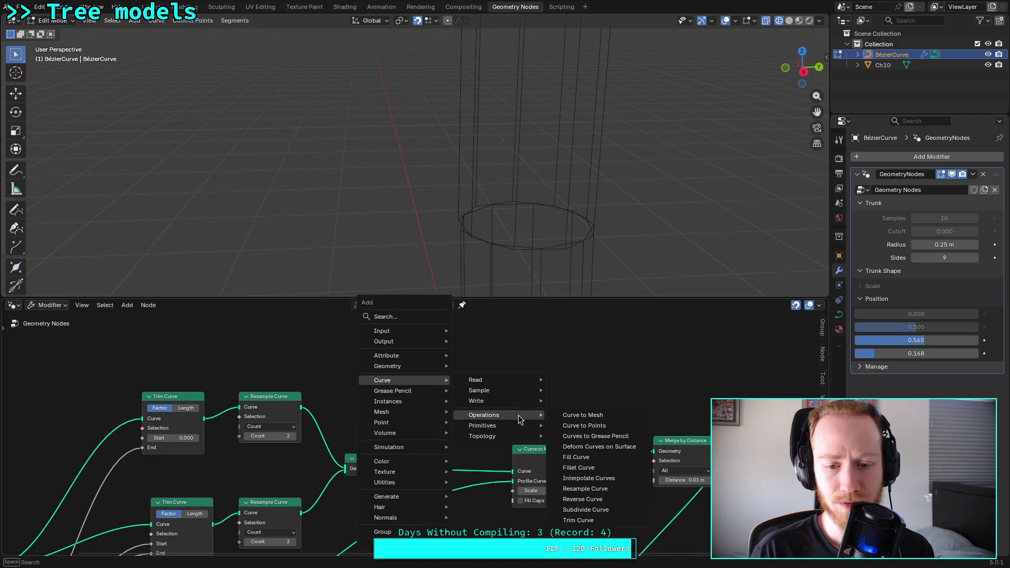
{"action": "left_click", "coordinate": [606, 479]}
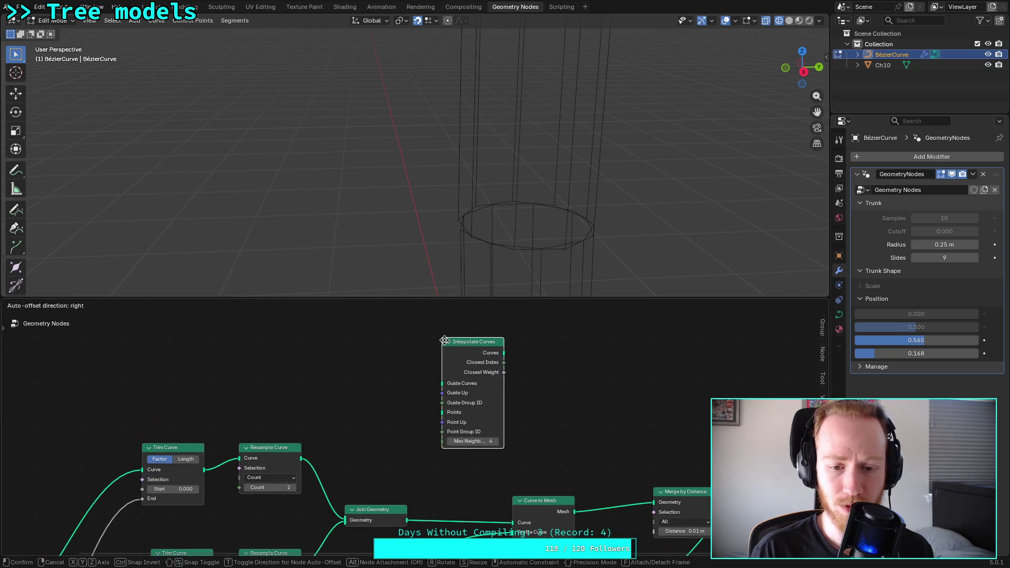
{"action": "left_click", "coordinate": [441, 326]}
{"action": "middle_click_drag", "start_coordinate": [529, 424], "coordinate": [489, 403]}
{"action": "mouse_move", "coordinate": [416, 373]}
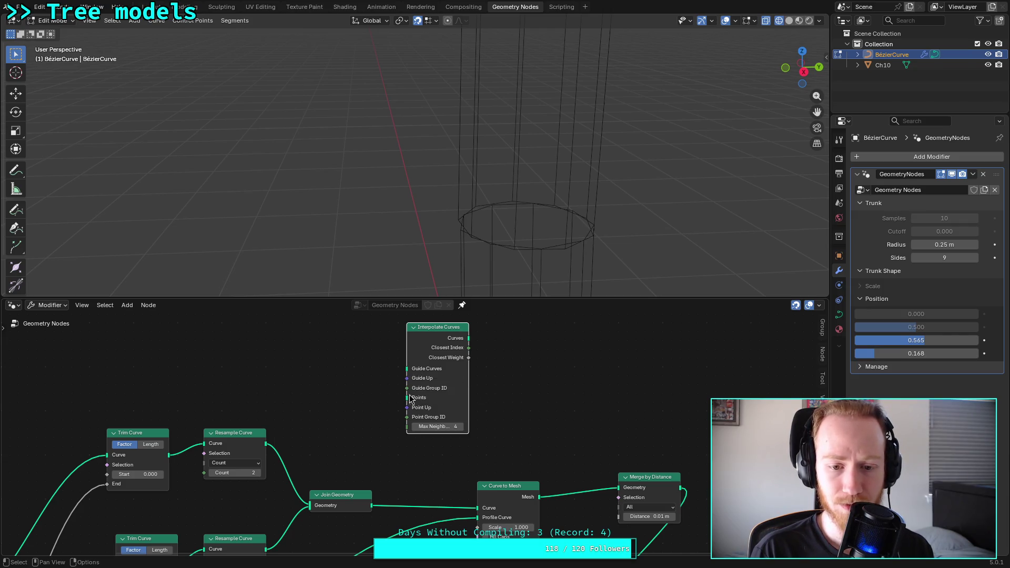
{"action": "mouse_move", "coordinate": [417, 404]}
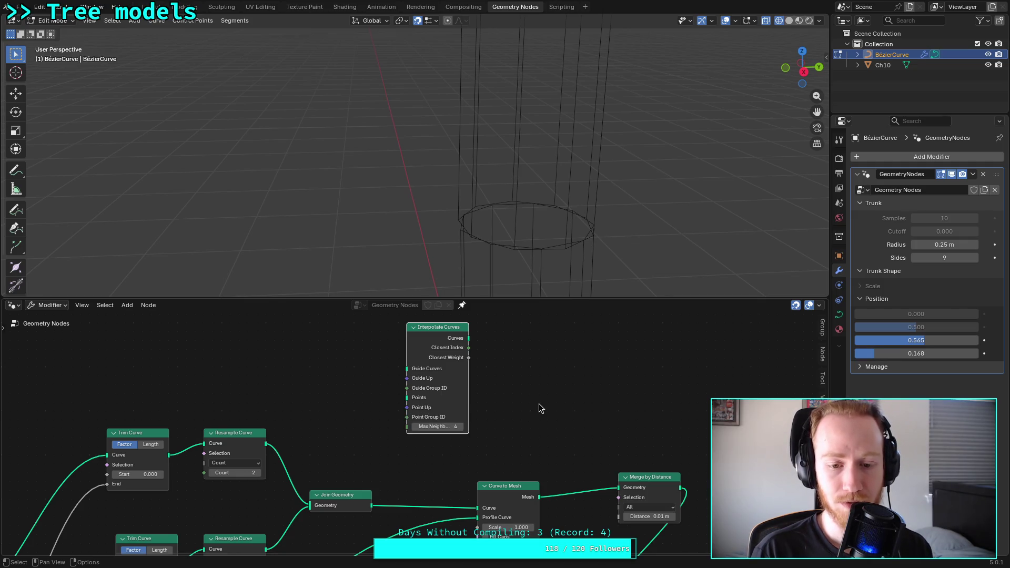
{"action": "mouse_move", "coordinate": [351, 435]}
{"action": "middle_mouse_down"}
{"action": "mouse_move", "coordinate": [362, 368]}
{"action": "mouse_move", "coordinate": [319, 422]}
{"action": "mouse_move", "coordinate": [331, 414]}
{"action": "middle_mouse_up"}
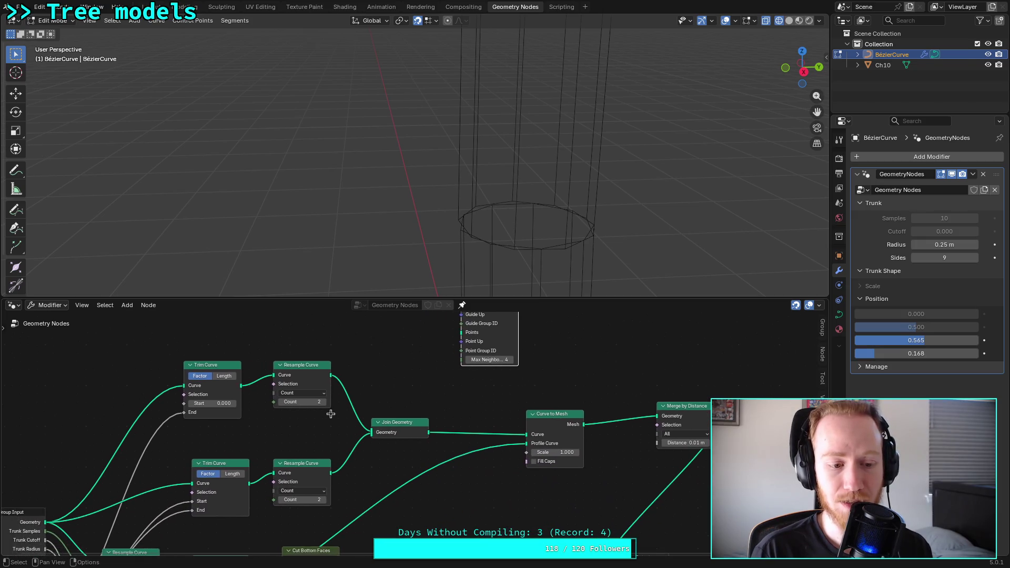
Step: Wire Interpolate Curves: input geometry into Points, resampled curves into Guide Curves, output into Curve to Mesh
{"action": "mouse_move", "coordinate": [46, 523]}
{"action": "left_mouse_down"}
{"action": "mouse_move", "coordinate": [439, 388]}
{"action": "mouse_move", "coordinate": [462, 337]}
{"action": "left_mouse_up"}
{"action": "mouse_move", "coordinate": [435, 371]}
{"action": "middle_mouse_down"}
{"action": "mouse_move", "coordinate": [383, 421]}
{"action": "mouse_move", "coordinate": [419, 379]}
{"action": "mouse_move", "coordinate": [397, 417]}
{"action": "middle_mouse_up"}
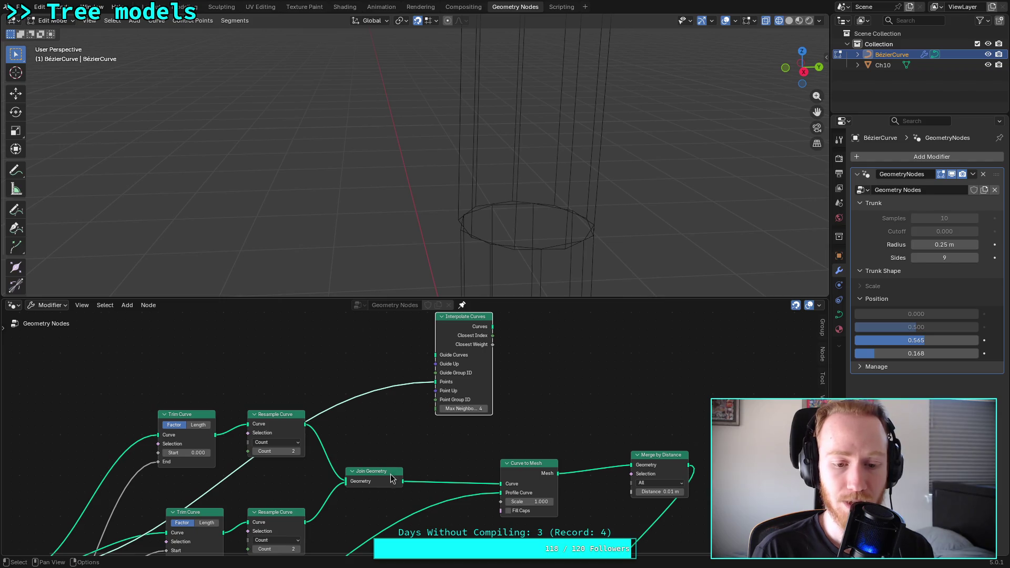
{"action": "left_click_drag", "start_coordinate": [306, 423], "coordinate": [435, 355]}
{"action": "left_click_drag", "start_coordinate": [304, 522], "coordinate": [436, 355]}
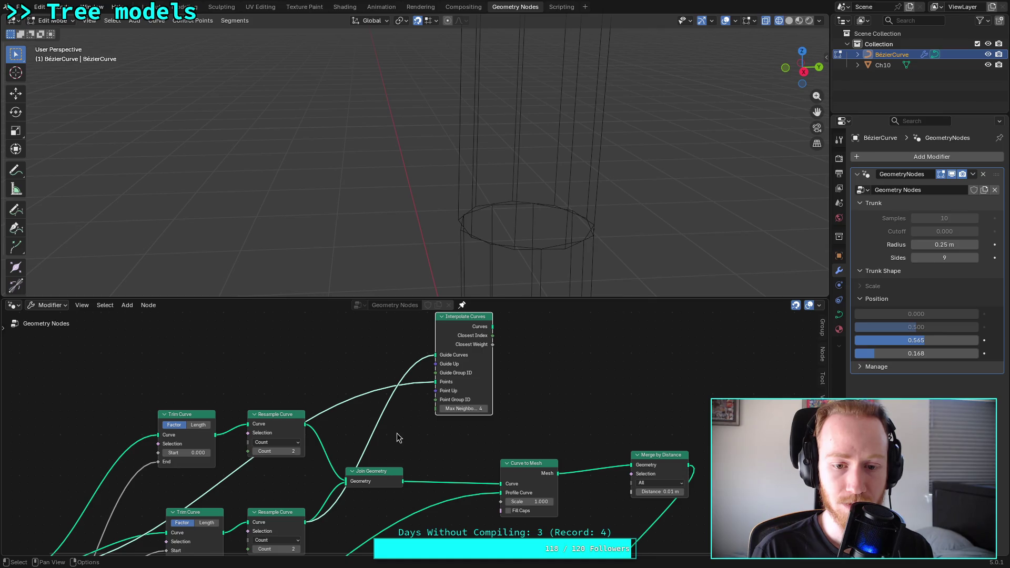
{"action": "left_click_drag", "start_coordinate": [403, 482], "coordinate": [436, 355]}
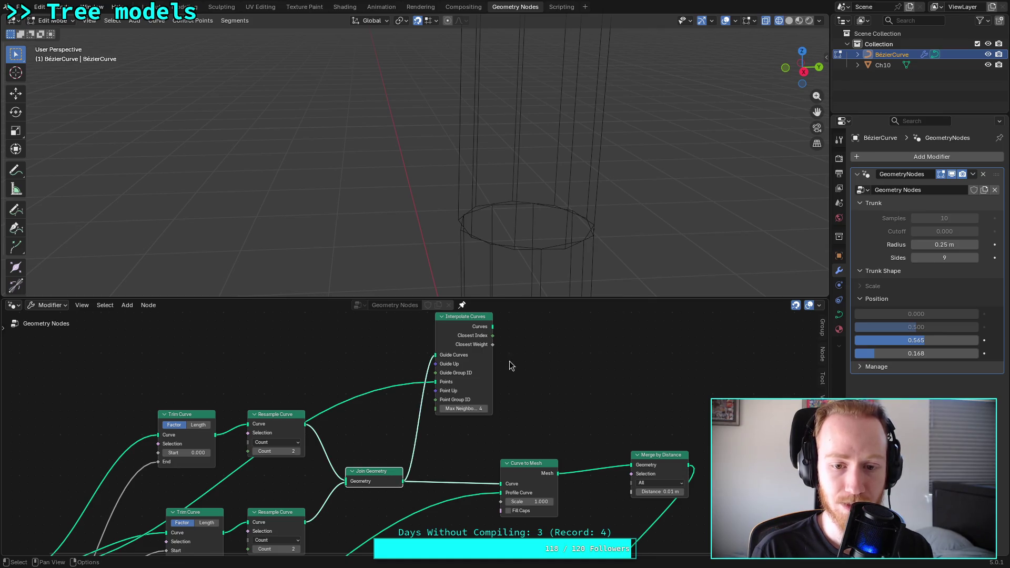
{"action": "middle_click_drag", "start_coordinate": [510, 366], "coordinate": [459, 373]}
{"action": "mouse_move", "coordinate": [436, 344]}
{"action": "left_mouse_down"}
{"action": "mouse_move", "coordinate": [448, 506]}
{"action": "mouse_move", "coordinate": [512, 472]}
{"action": "left_mouse_up"}
Step: Adjust Interpolate Curves' Max Neighbors, move the node down, and connect the joined curves to Points
{"action": "scroll", "coordinate": [458, 203], "scroll_direction": "down", "scroll_amount": 3}
{"action": "mouse_move", "coordinate": [458, 203]}
{"action": "middle_mouse_down"}
{"action": "mouse_move", "coordinate": [458, 214]}
{"action": "mouse_move", "coordinate": [434, 151]}
{"action": "mouse_move", "coordinate": [433, 244]}
{"action": "middle_mouse_up"}
{"action": "scroll", "coordinate": [431, 425], "scroll_direction": "up", "scroll_amount": 1}
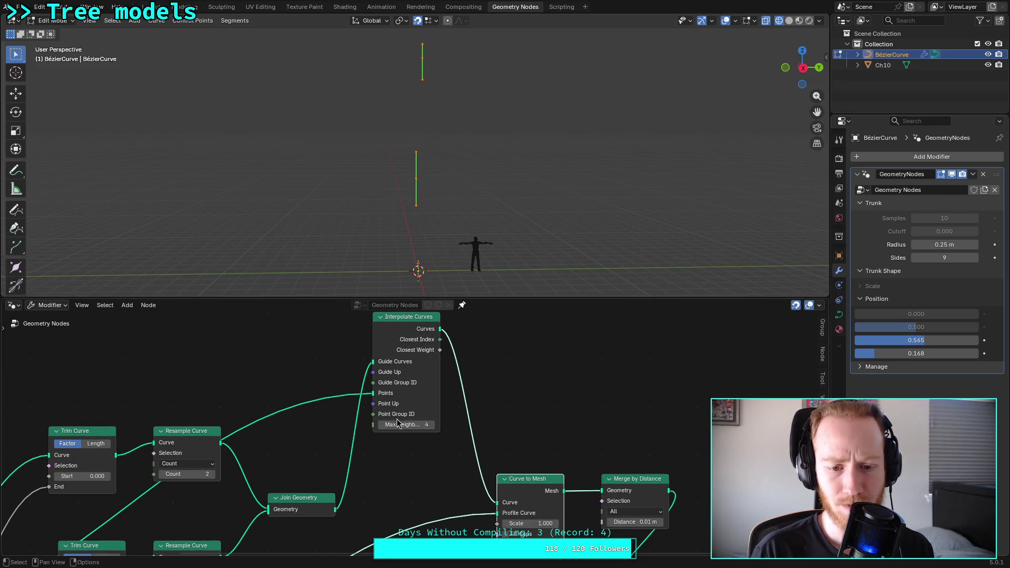
{"action": "left_click", "coordinate": [430, 426]}
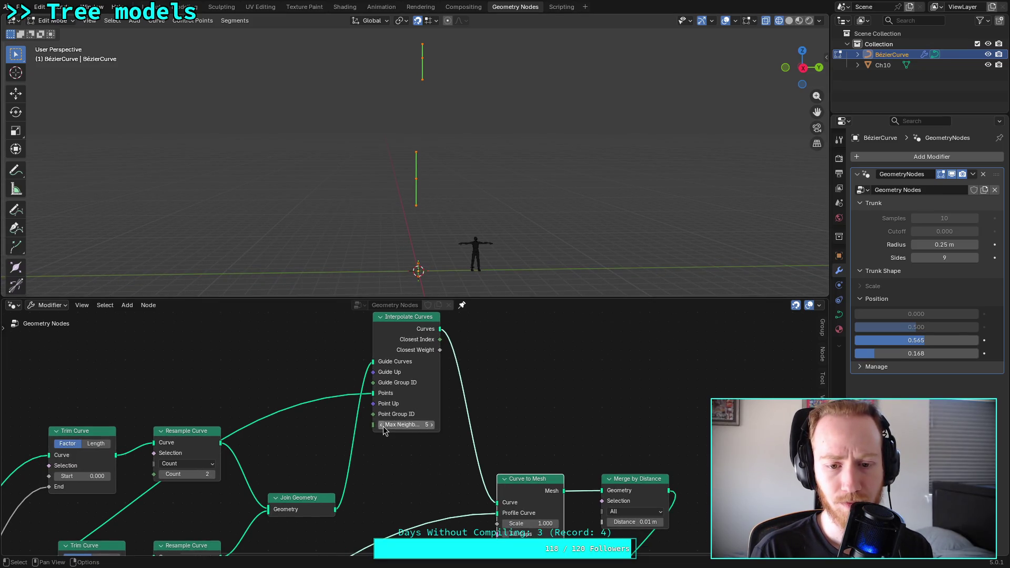
{"action": "left_click", "coordinate": [381, 425]}
{"action": "left_click", "coordinate": [431, 425]}
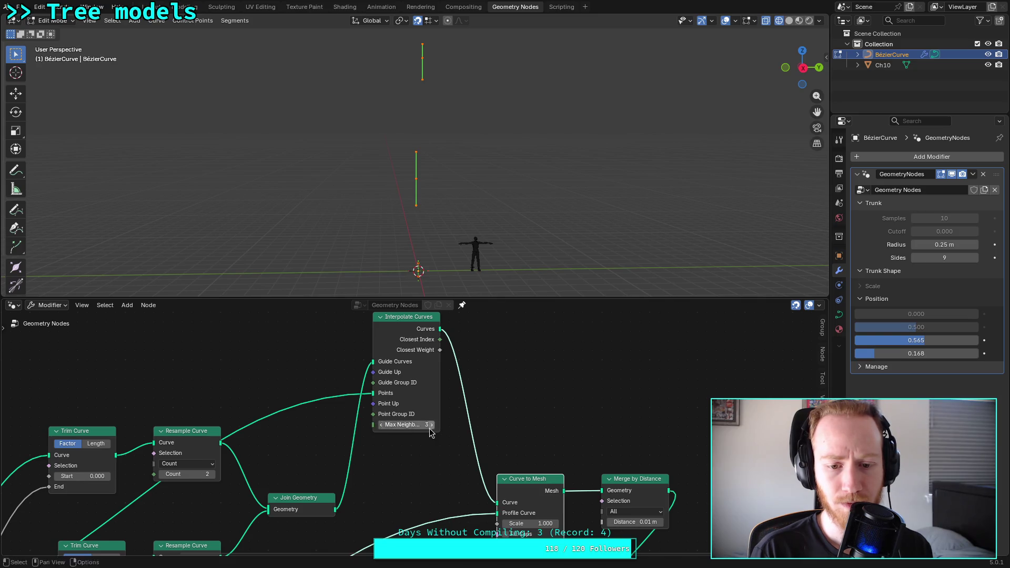
{"action": "left_click_drag", "start_coordinate": [412, 324], "coordinate": [410, 371]}
{"action": "left_click_drag", "start_coordinate": [335, 509], "coordinate": [373, 441]}
Step: Link the group input geometry to Interpolate Curves' guide inputs
{"action": "scroll", "coordinate": [334, 399], "scroll_direction": "down", "scroll_amount": 2}
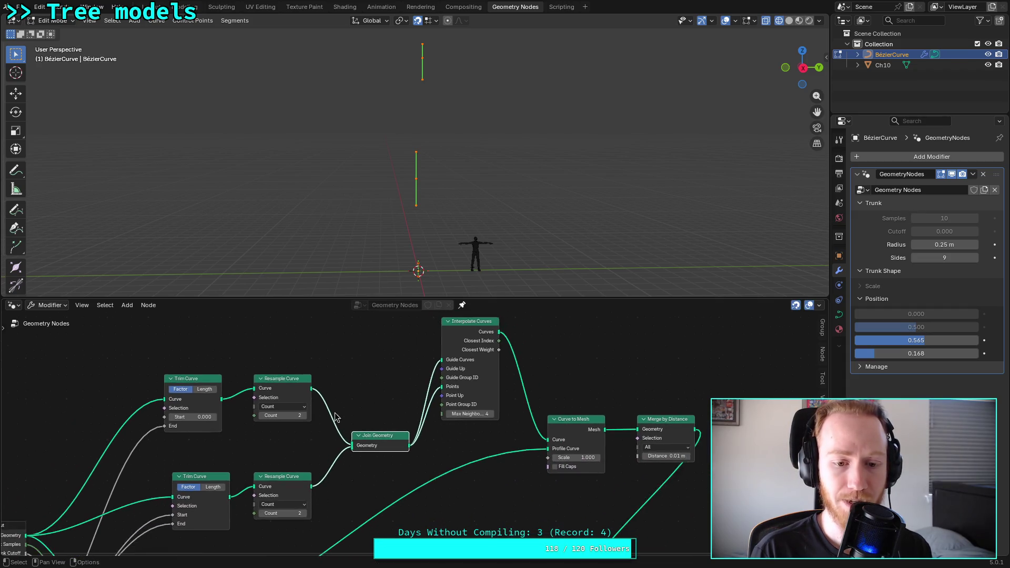
{"action": "scroll", "coordinate": [337, 415], "scroll_direction": "left", "scroll_amount": 2, "text": "ctrl"}
{"action": "mouse_move", "coordinate": [83, 526]}
{"action": "left_mouse_down"}
{"action": "mouse_move", "coordinate": [496, 363]}
{"action": "mouse_move", "coordinate": [498, 350]}
{"action": "left_mouse_up"}
{"action": "scroll", "coordinate": [416, 358], "scroll_direction": "up", "scroll_amount": 2}
{"action": "scroll", "coordinate": [368, 390], "scroll_direction": "right", "scroll_amount": 2, "text": "ctrl"}
{"action": "middle_click_drag", "start_coordinate": [349, 409], "coordinate": [332, 415]}
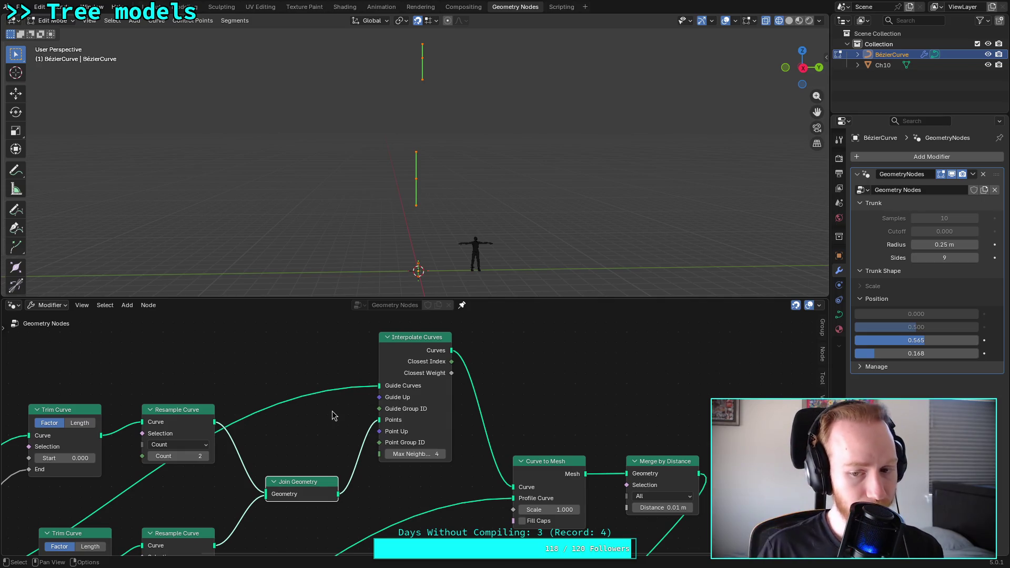
{"action": "scroll", "coordinate": [421, 394], "scroll_direction": "right", "scroll_amount": 5, "text": "ctrl"}
{"action": "scroll", "coordinate": [420, 394], "scroll_direction": "down", "scroll_amount": 4, "text": "shift"}
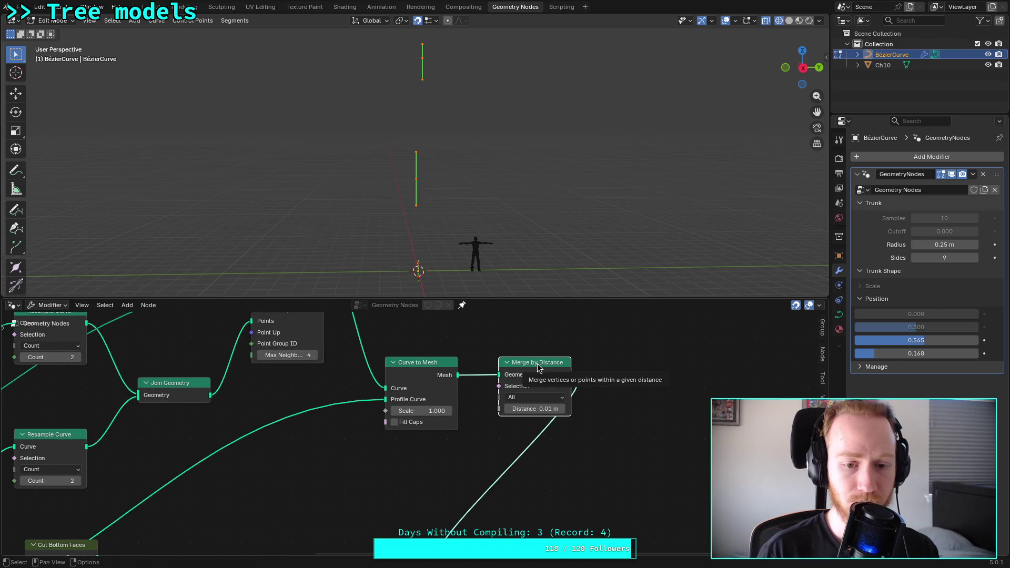
Step: Delete the Merge by Distance node, reconnect the Curve to Mesh output, and drag a link from Guide Up
{"action": "key", "text": "x"}
{"action": "scroll", "coordinate": [499, 384], "scroll_direction": "down", "scroll_amount": 1}
{"action": "left_click_drag", "start_coordinate": [452, 382], "coordinate": [439, 535]}
{"action": "scroll", "coordinate": [442, 441], "scroll_direction": "up", "scroll_amount": 3}
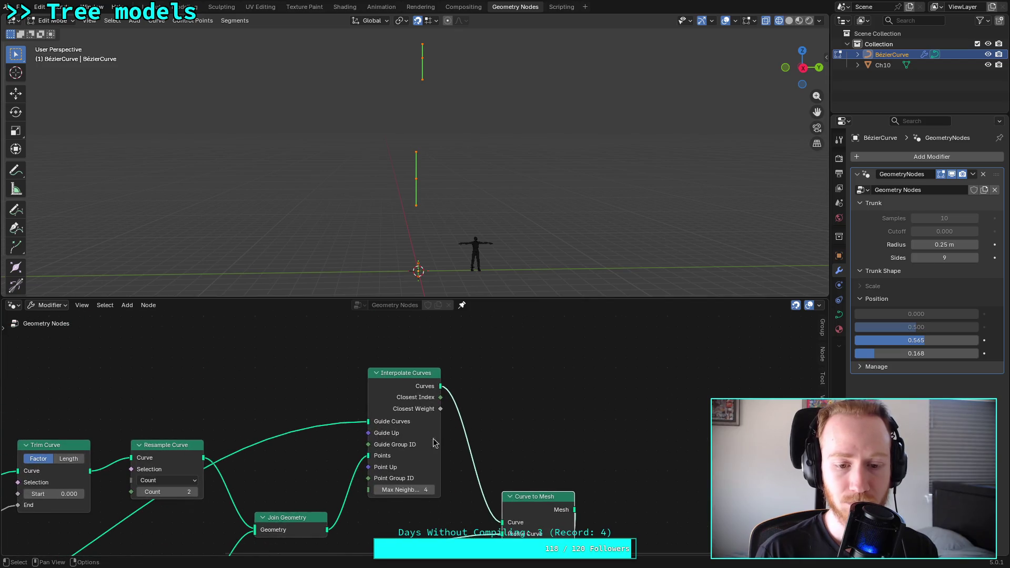
{"action": "mouse_move", "coordinate": [370, 433]}
{"action": "left_mouse_down"}
{"action": "mouse_move", "coordinate": [323, 429]}
{"action": "mouse_move", "coordinate": [253, 390]}
{"action": "left_mouse_up"}
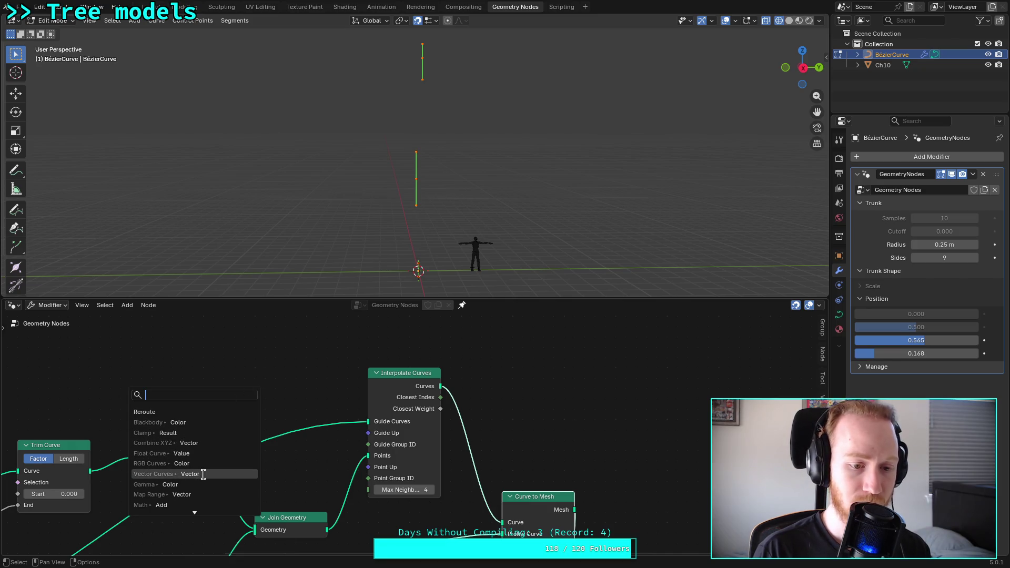
Step: Add a Vector node with Z set to 1 feeding Guide Up
{"action": "type", "text": "vec"}
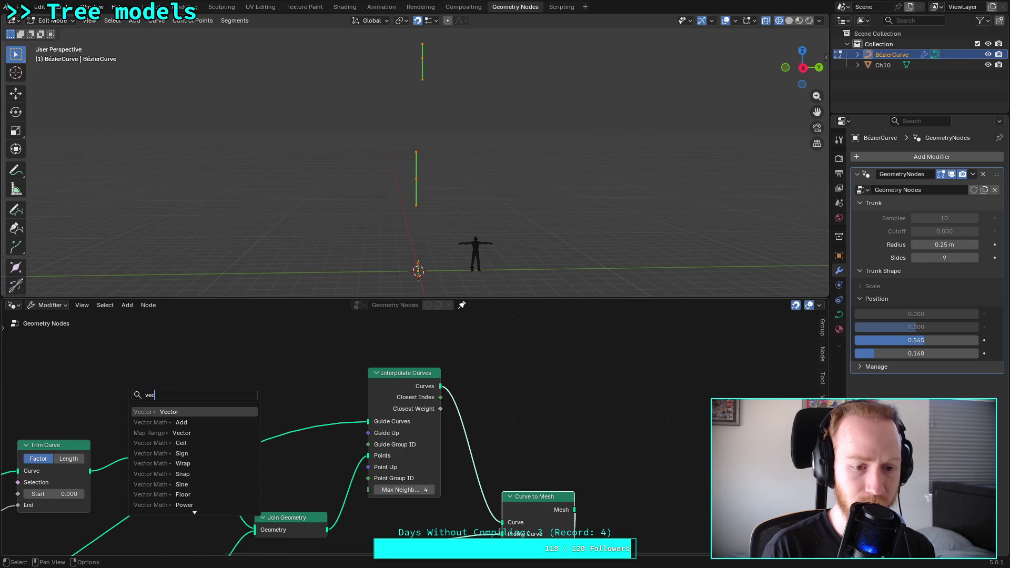
{"action": "key", "text": "Return"}
{"action": "left_click", "coordinate": [215, 423]}
{"action": "left_click", "coordinate": [237, 365]}
{"action": "type", "text": "1"}
{"action": "key", "text": "Return"}
Step: Relink Guide Curves, first from Join Geometry, then from the Group Input curves
{"action": "middle_click_drag", "start_coordinate": [257, 386], "coordinate": [276, 417]}
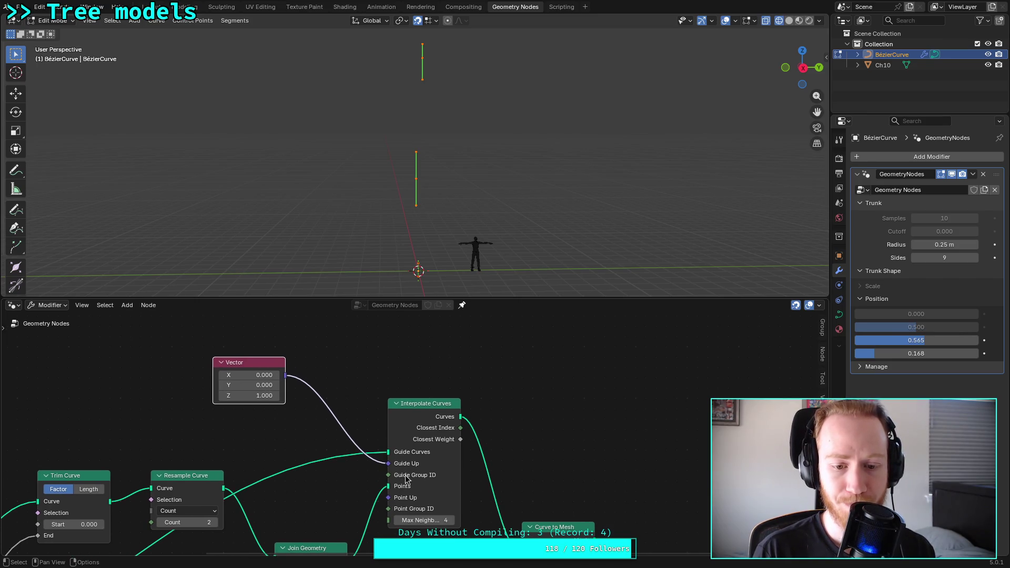
{"action": "mouse_move", "coordinate": [405, 478]}
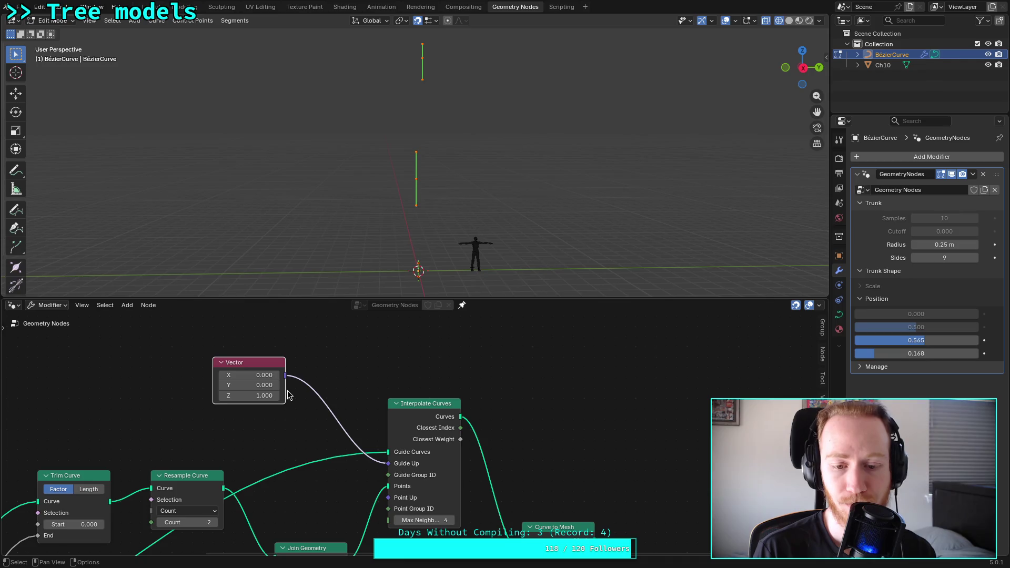
{"action": "mouse_move", "coordinate": [291, 428]}
{"action": "middle_mouse_down"}
{"action": "mouse_move", "coordinate": [337, 342]}
{"action": "mouse_move", "coordinate": [446, 349]}
{"action": "mouse_move", "coordinate": [348, 417]}
{"action": "mouse_move", "coordinate": [336, 408]}
{"action": "middle_mouse_up"}
{"action": "left_click_drag", "start_coordinate": [371, 512], "coordinate": [413, 404]}
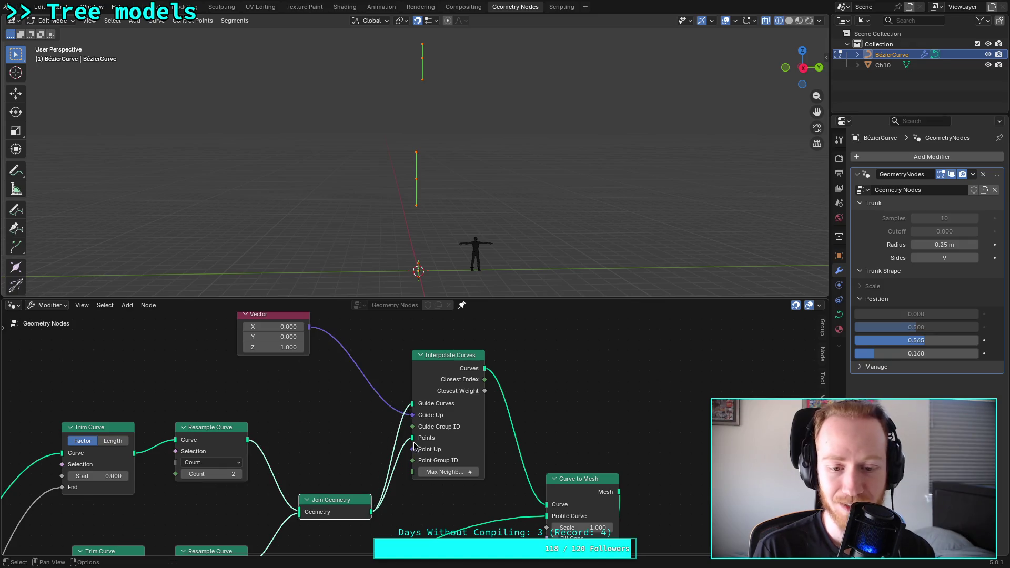
{"action": "mouse_move", "coordinate": [412, 441]}
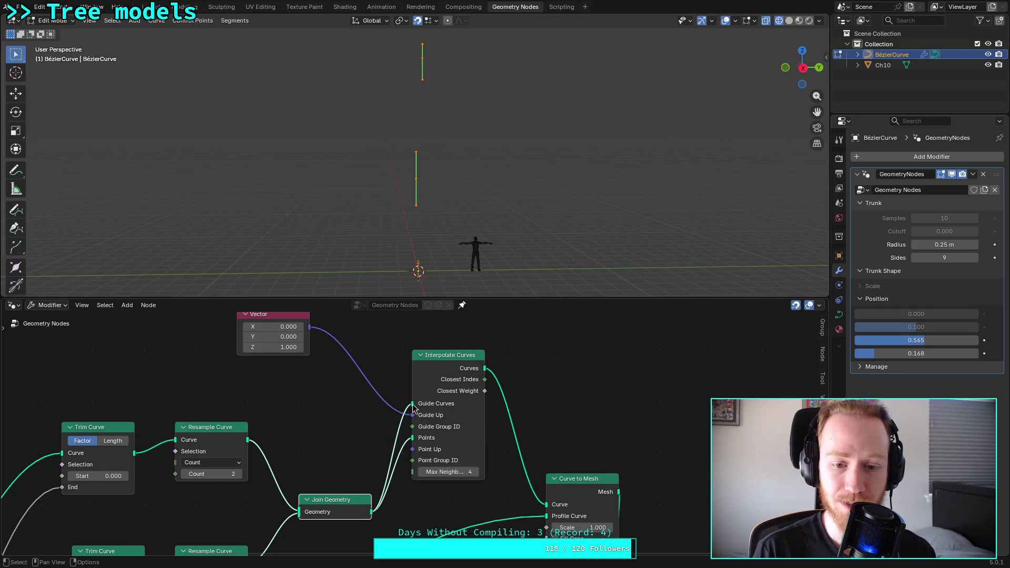
{"action": "mouse_move", "coordinate": [413, 407]}
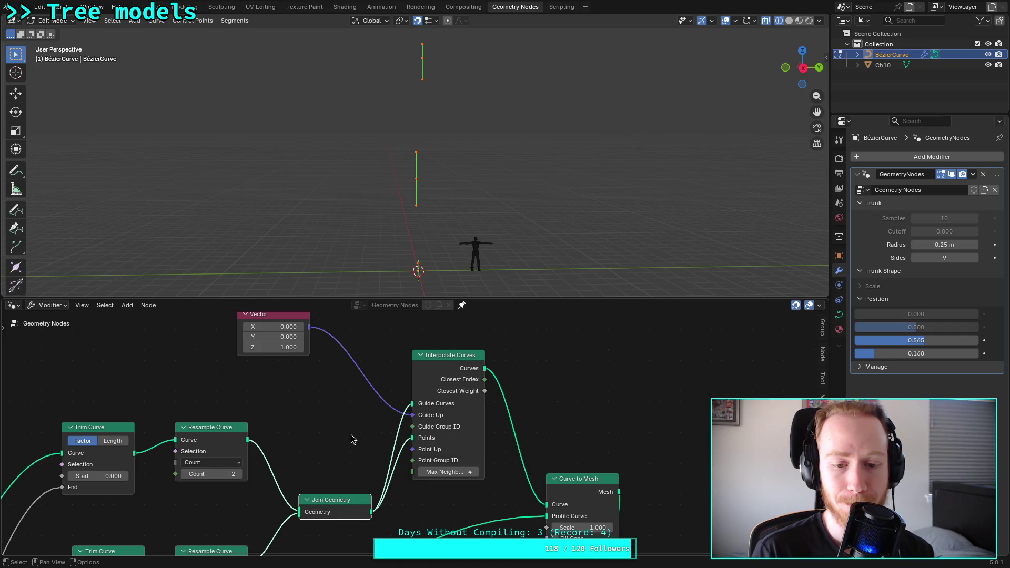
{"action": "scroll", "coordinate": [305, 442], "scroll_direction": "down", "scroll_amount": 1}
{"action": "middle_click_drag", "start_coordinate": [305, 443], "coordinate": [361, 389]}
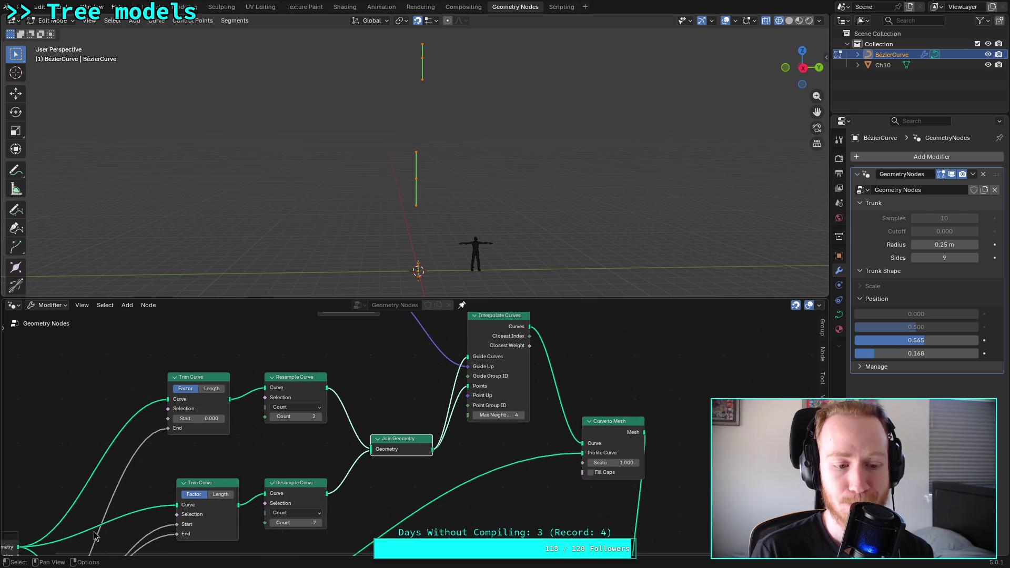
{"action": "left_click_drag", "start_coordinate": [18, 547], "coordinate": [468, 357]}
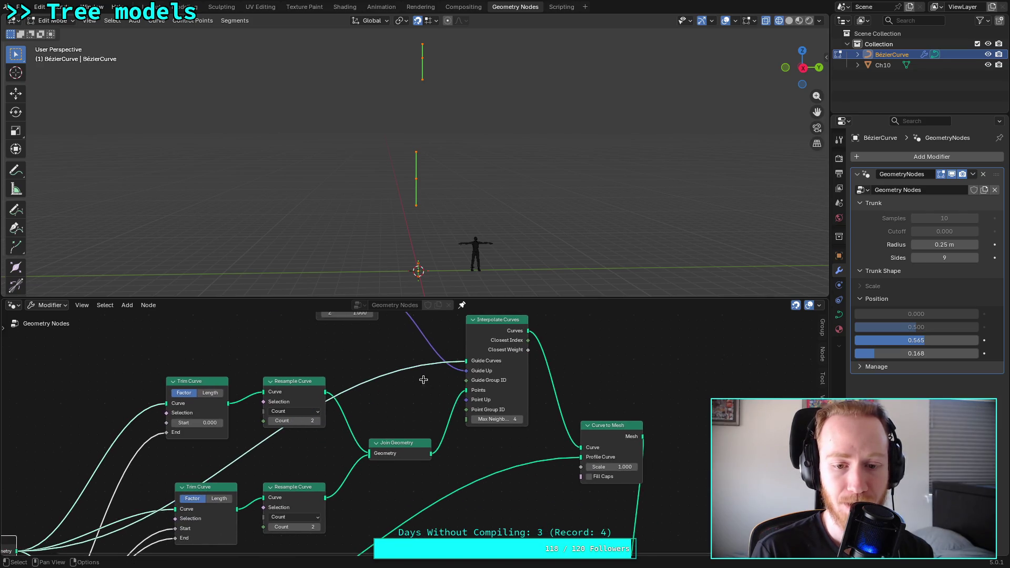
{"action": "scroll", "coordinate": [424, 417], "scroll_direction": "up", "scroll_amount": 1}
{"action": "middle_click_drag", "start_coordinate": [459, 407], "coordinate": [400, 458]}
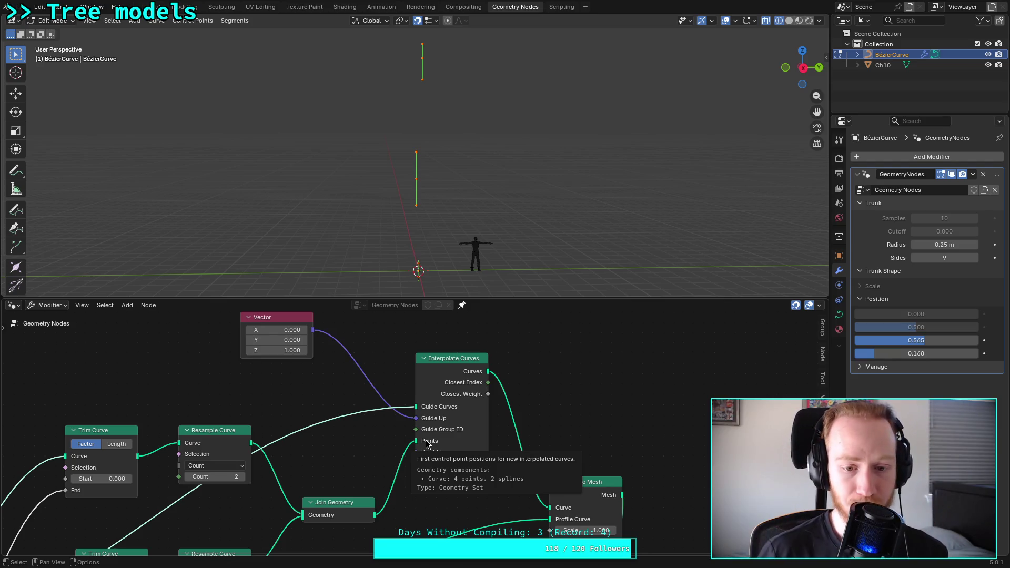
Step: Select Interpolate Curves and bring up its manual page with F1
{"action": "mouse_move", "coordinate": [480, 375]}
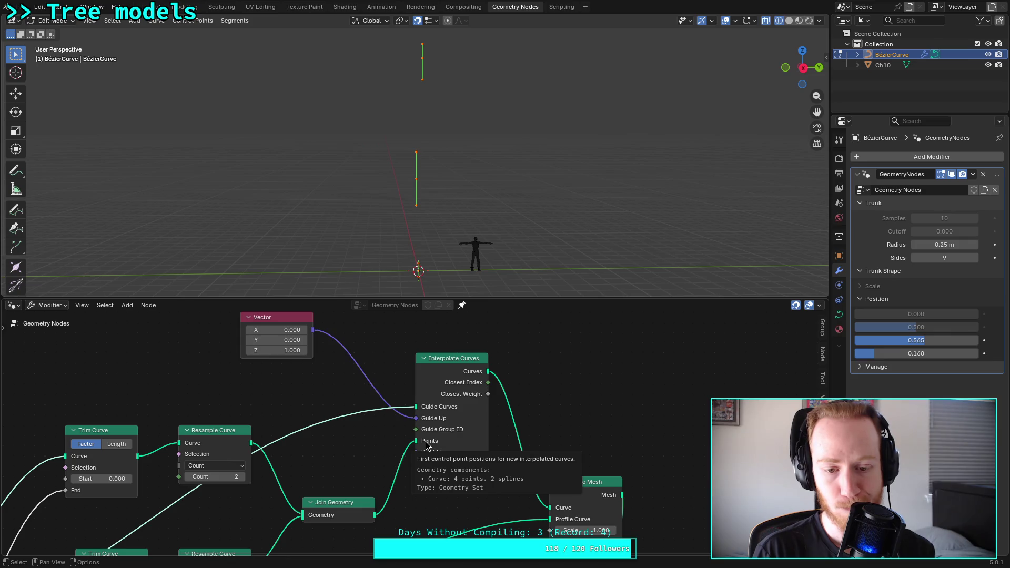
{"action": "left_click", "coordinate": [446, 362]}
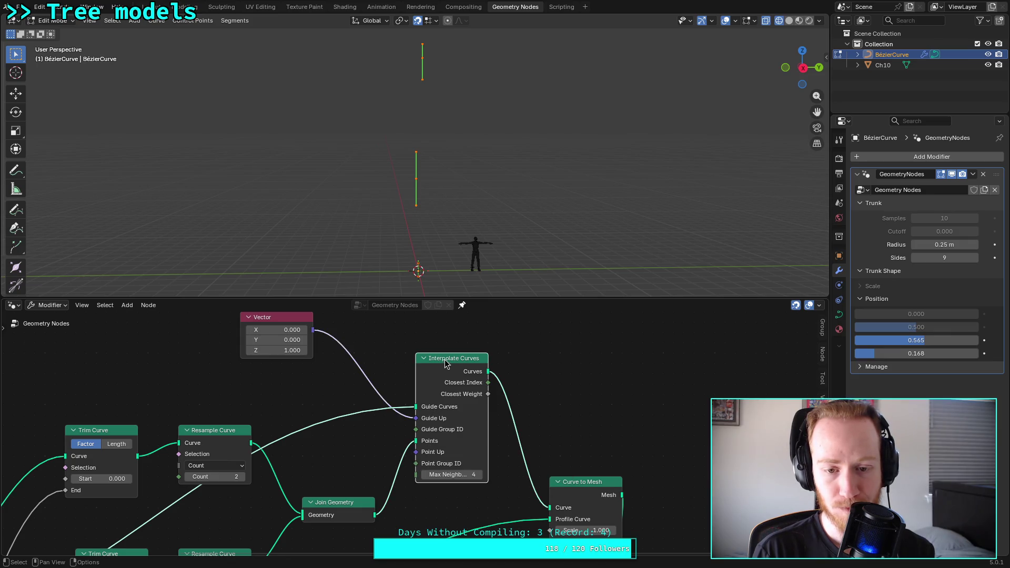
{"action": "key", "text": "F1"}
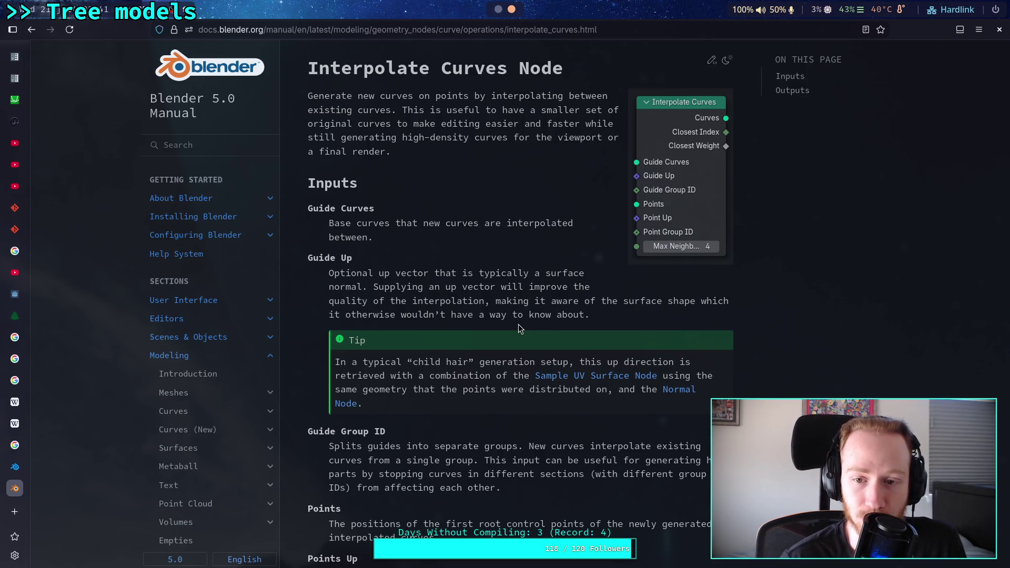
Step: Read the Inputs and Outputs sections of the Interpolate Curves manual page, then switch to the YouTube tab
{"action": "scroll", "coordinate": [469, 356], "scroll_direction": "down", "scroll_amount": 3}
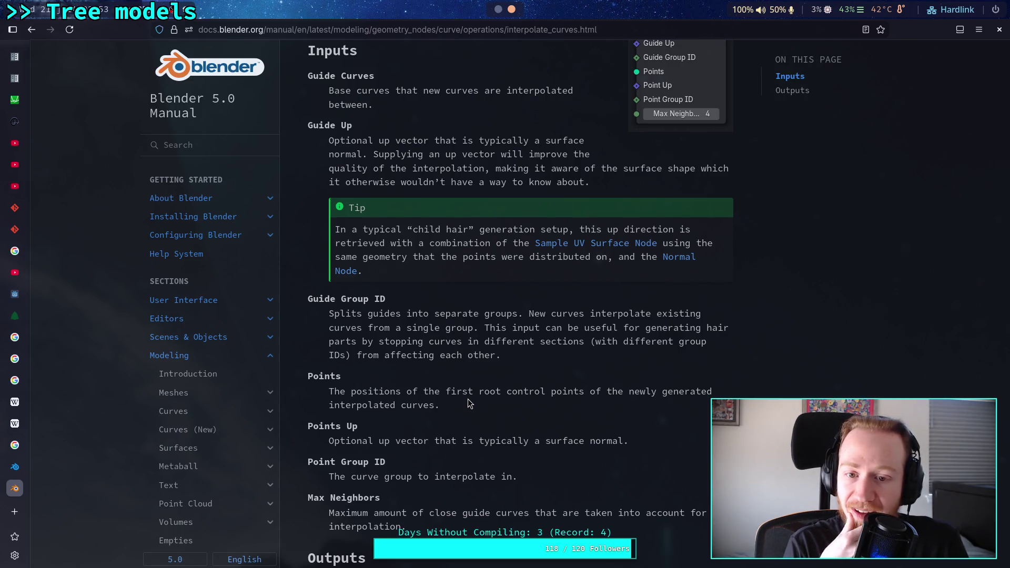
{"action": "scroll", "coordinate": [468, 399], "scroll_direction": "down", "scroll_amount": 5}
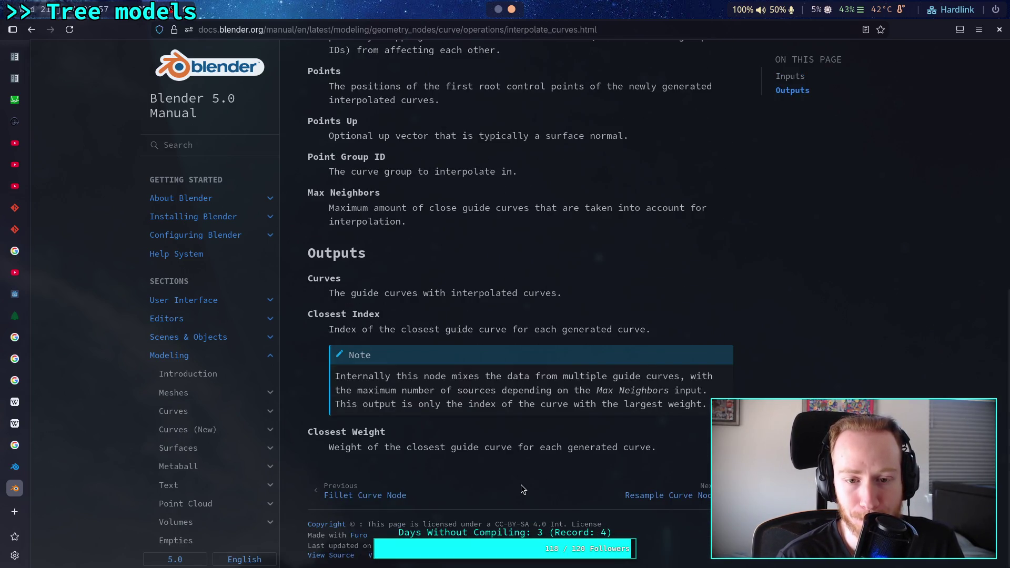
{"action": "scroll", "coordinate": [520, 484], "scroll_direction": "up", "scroll_amount": 4}
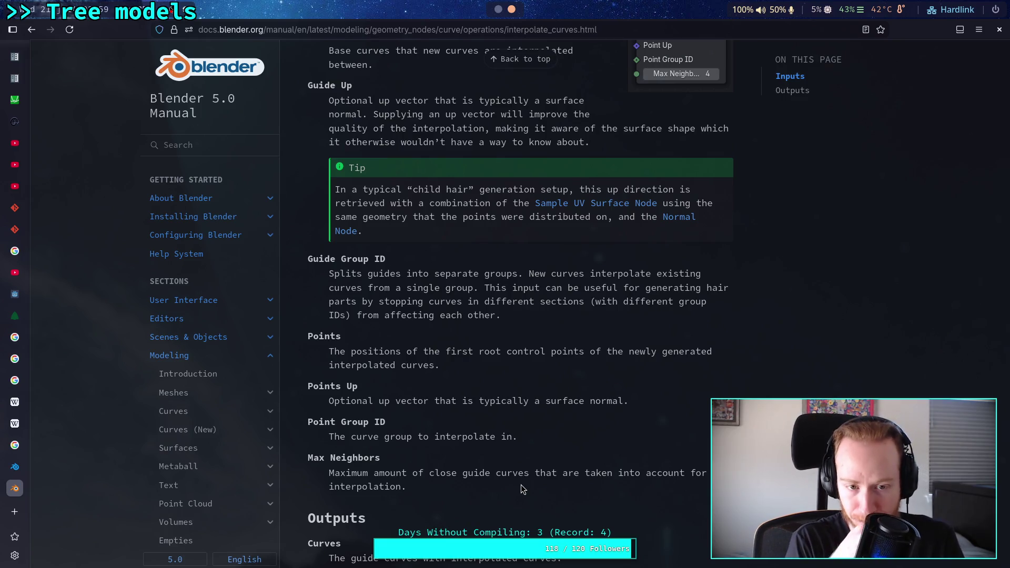
{"action": "scroll", "coordinate": [521, 484], "scroll_direction": "down", "scroll_amount": 4}
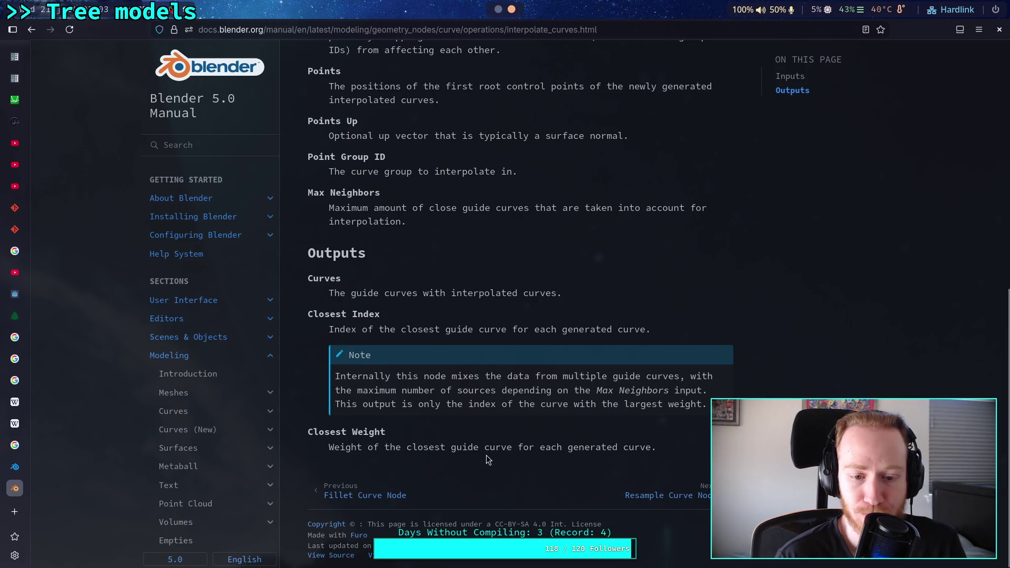
{"action": "key", "text": "ctrl+Tab"}
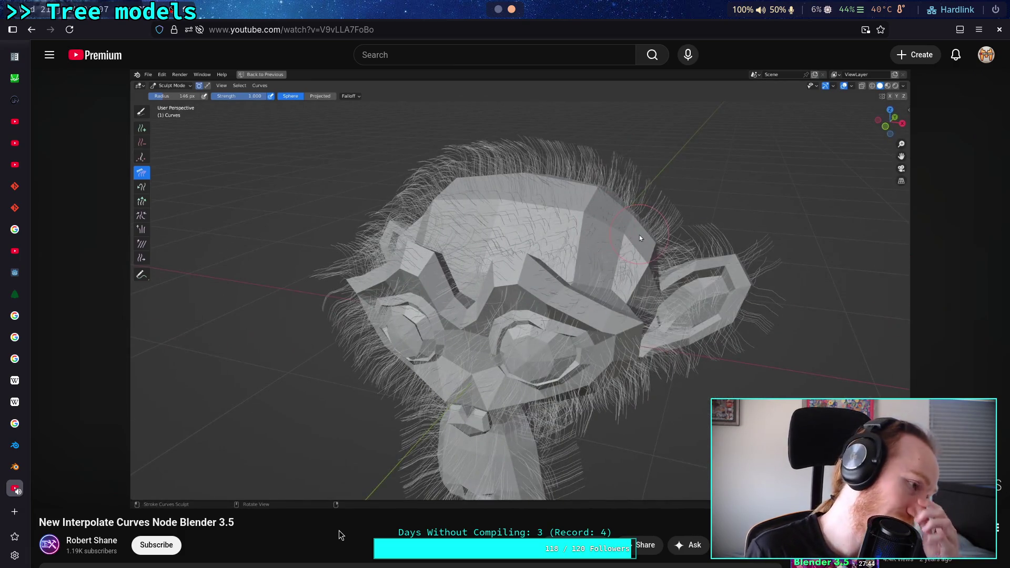
Step: Pause the 'New Interpolate Curves Node Blender 3.5' video and go back to the Google results
{"action": "left_click", "coordinate": [43, 94]}
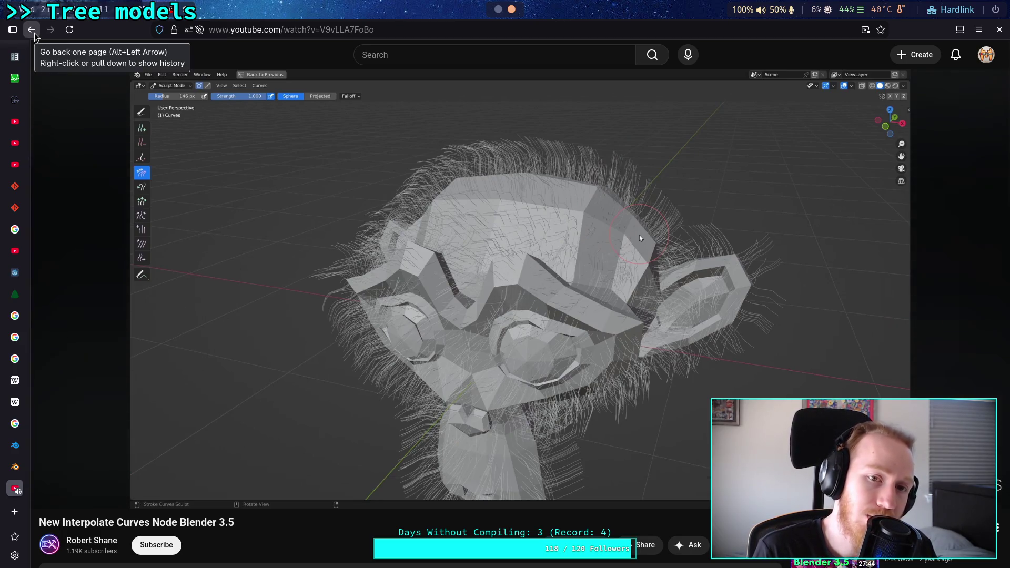
{"action": "left_click", "coordinate": [34, 33]}
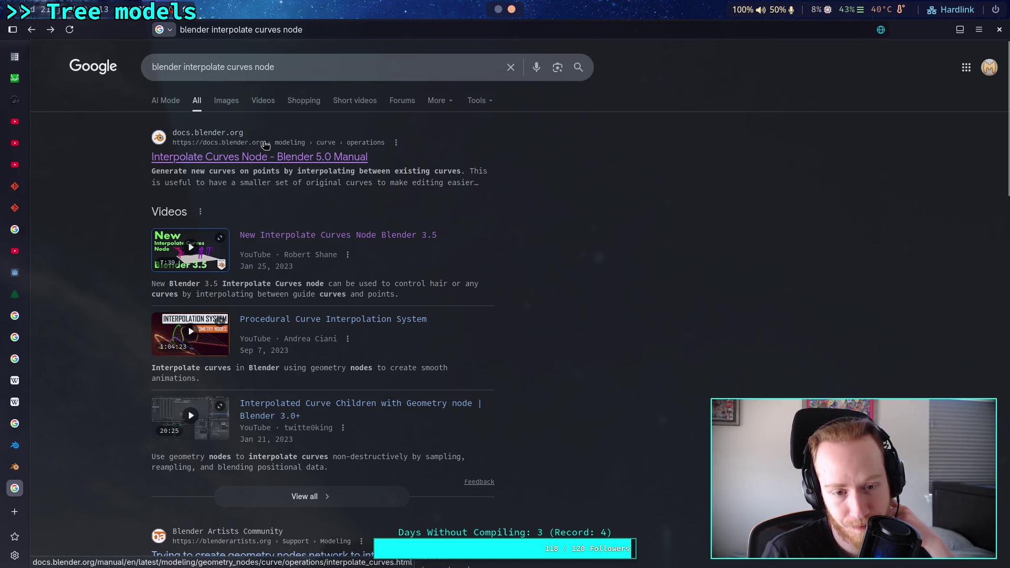
Step: Search Google for 'blender merge curve points geometry nodes' and open the top Stack Exchange question
{"action": "scroll", "coordinate": [132, 198], "scroll_direction": "down", "scroll_amount": 2}
{"action": "scroll", "coordinate": [132, 199], "scroll_direction": "up", "scroll_amount": 2}
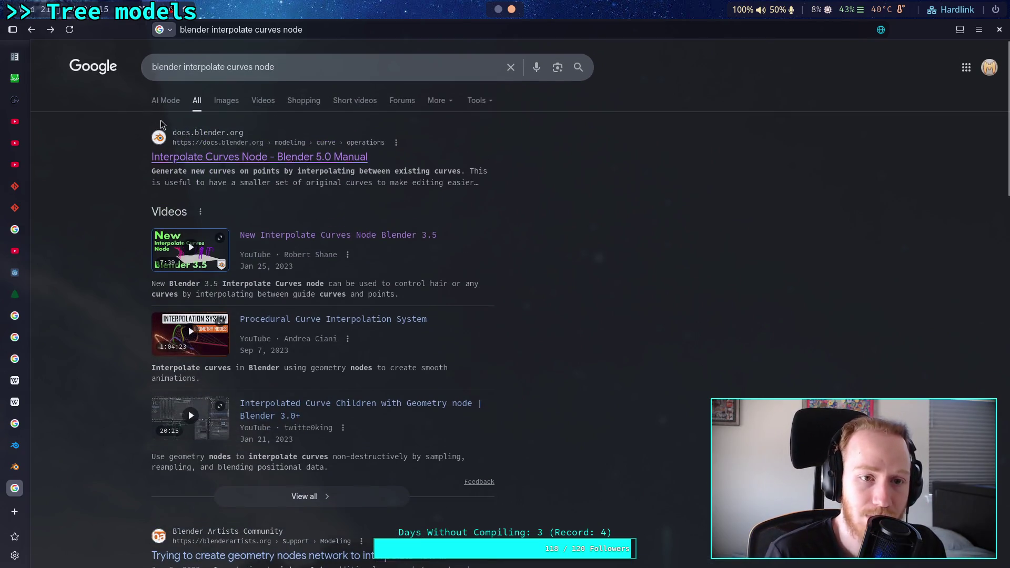
{"action": "left_click", "coordinate": [308, 66]}
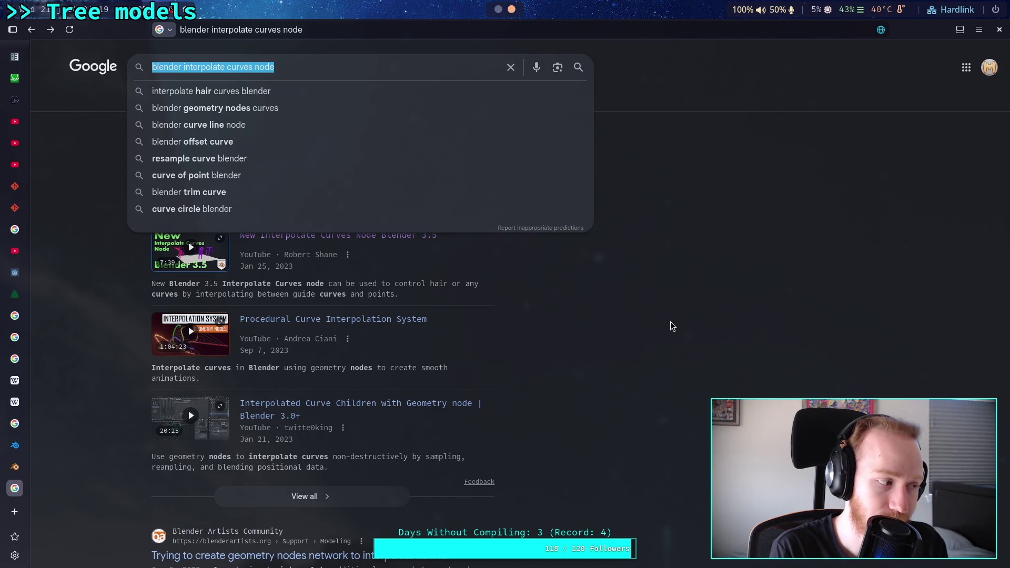
{"action": "type", "text": "blender"}
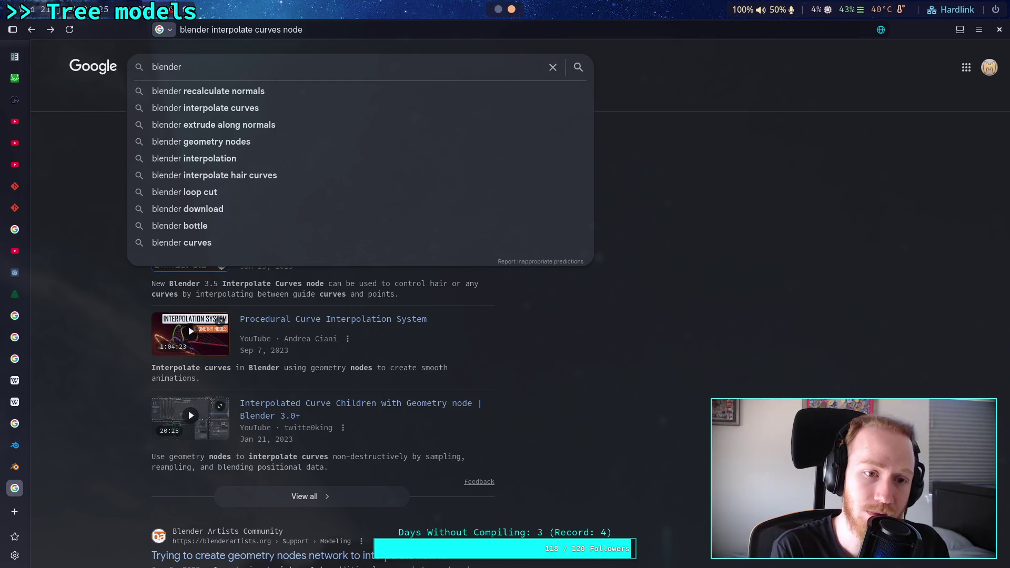
{"action": "type", "text": "new curve from"}
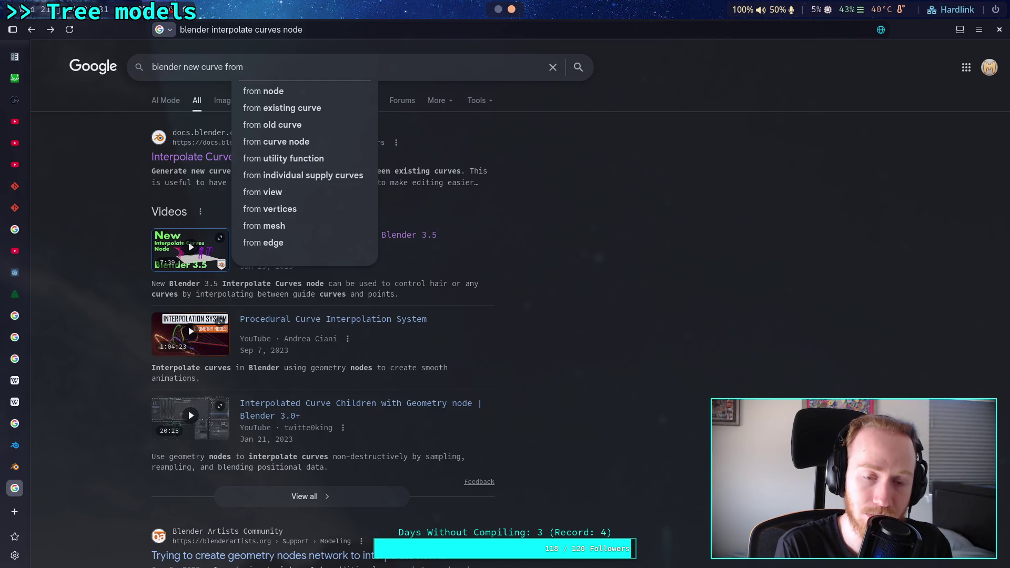
{"action": "key", "text": "BackSpace"}
{"action": "key", "text": "BackSpace"}
{"action": "key", "text": "BackSpace"}
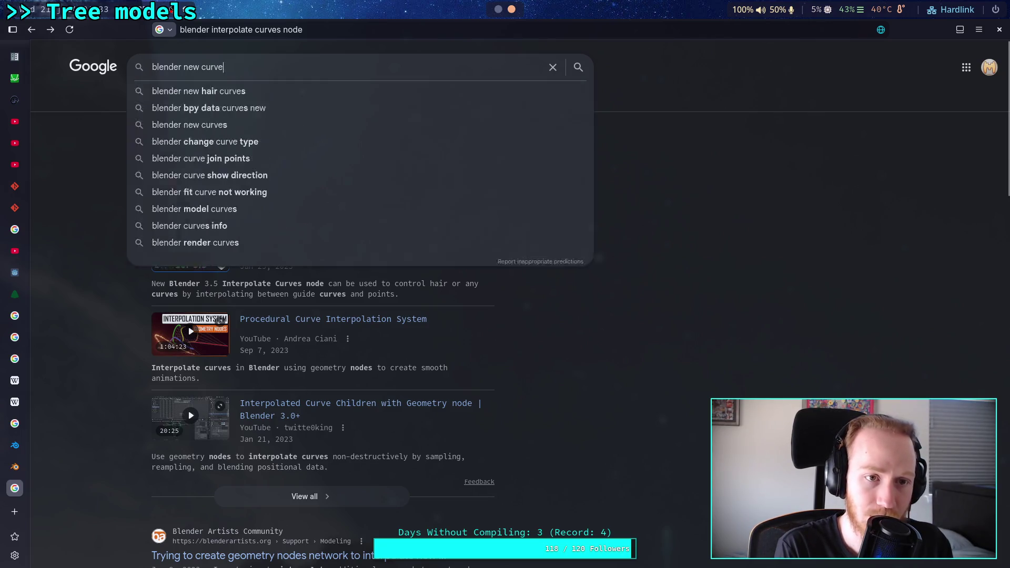
{"action": "type", "text": "combin"}
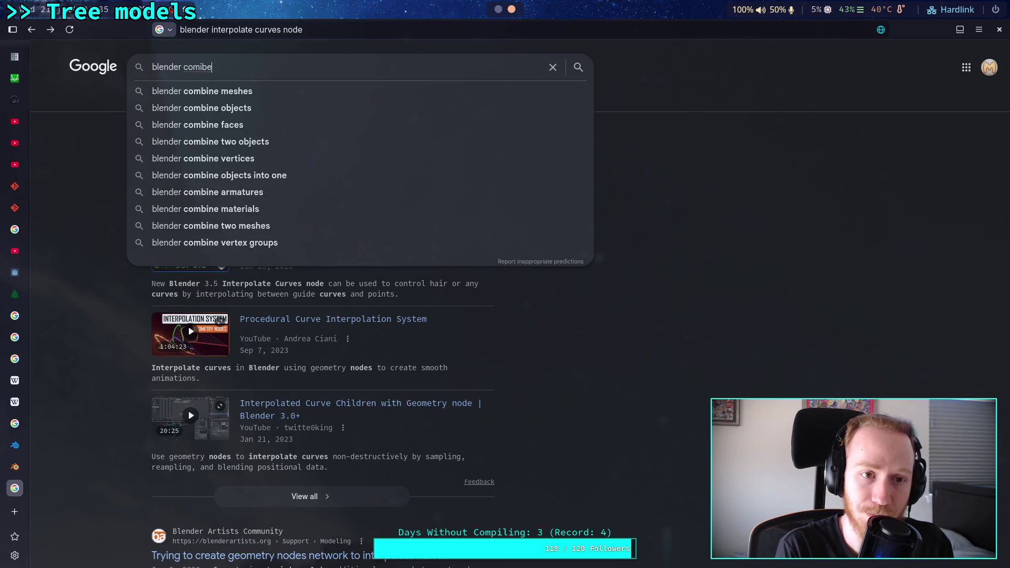
{"action": "type", "text": "e curve"}
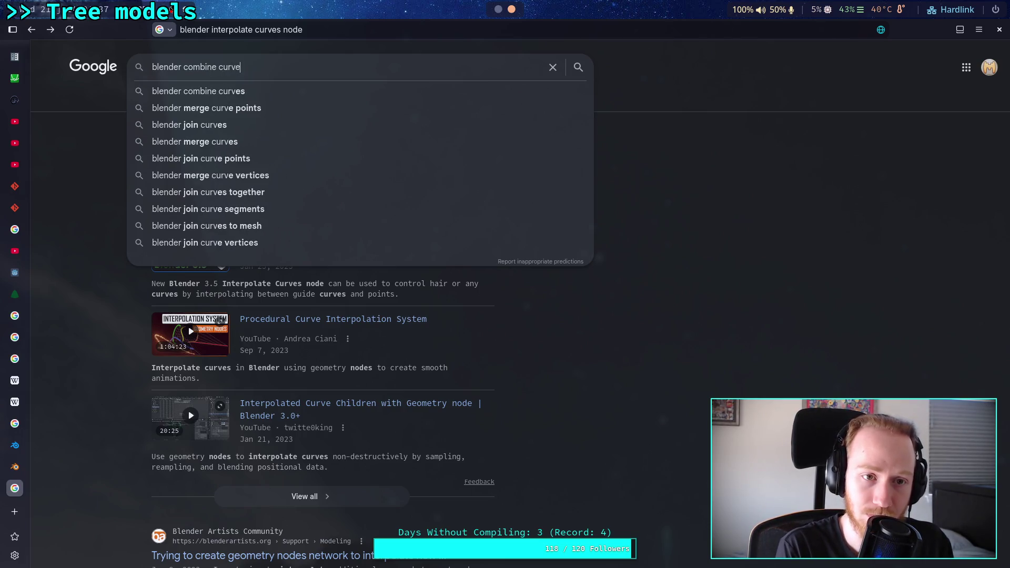
{"action": "key", "text": "Down"}
{"action": "key", "text": "Down"}
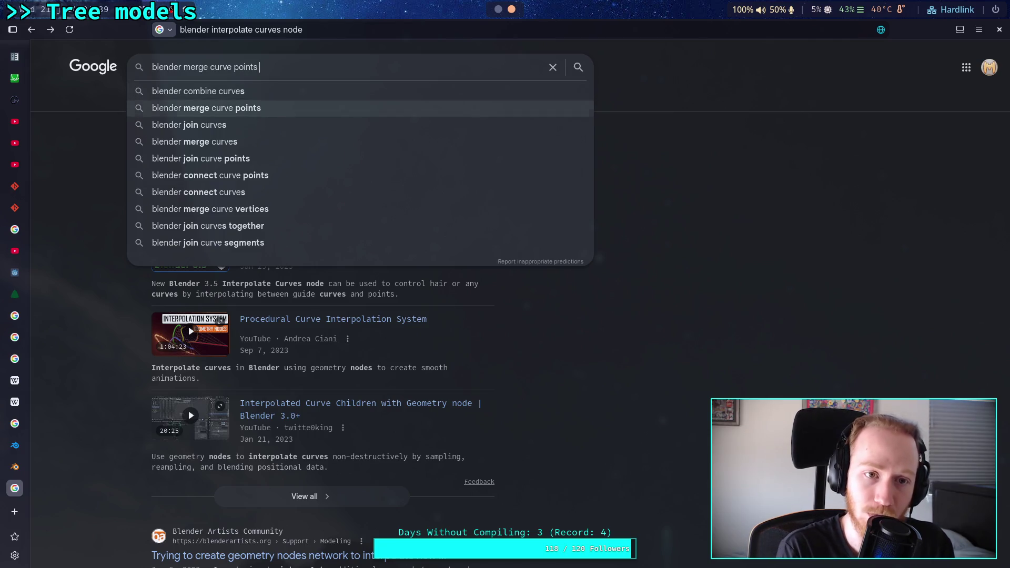
{"action": "key", "text": "End"}
{"action": "key", "text": "Down"}
{"action": "key", "text": "Down"}
{"action": "key", "text": "Down"}
{"action": "key", "text": "Return"}
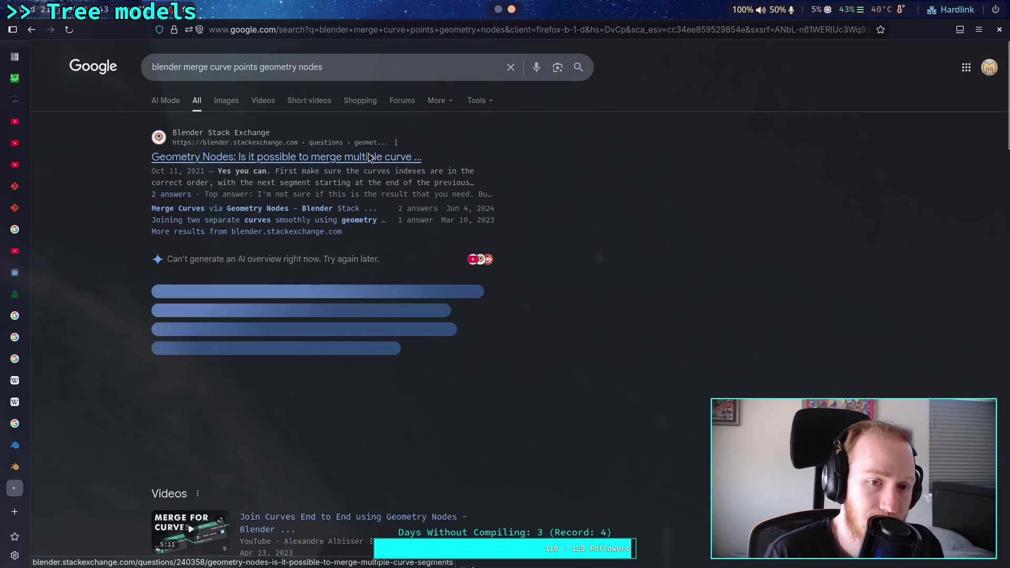
{"action": "left_click", "coordinate": [368, 156]}
Step: Read both answers on merging curve segments, then follow the linked answer on transferring point positions
{"action": "scroll", "coordinate": [302, 262], "scroll_direction": "down", "scroll_amount": 3}
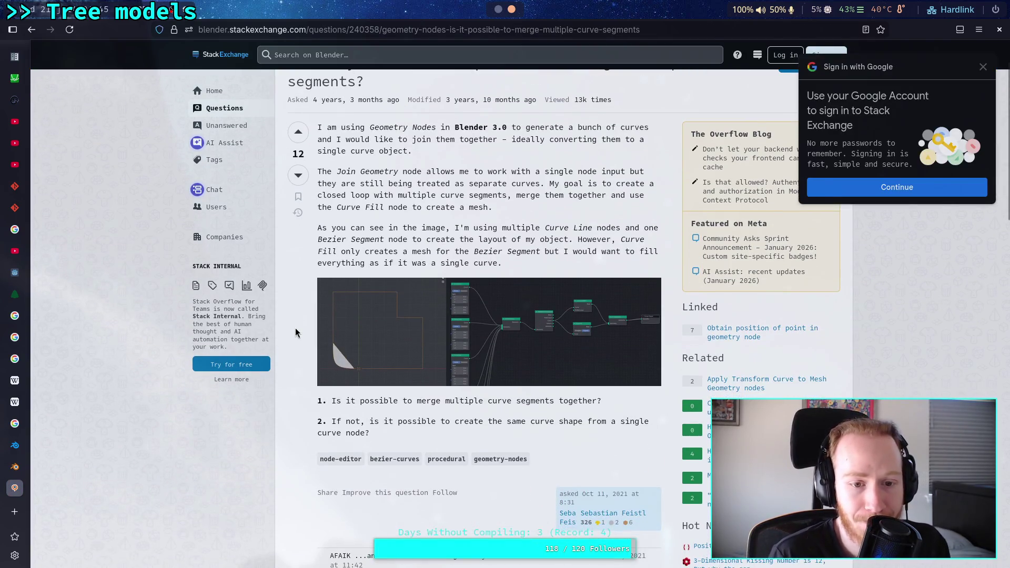
{"action": "scroll", "coordinate": [296, 332], "scroll_direction": "down", "scroll_amount": 10}
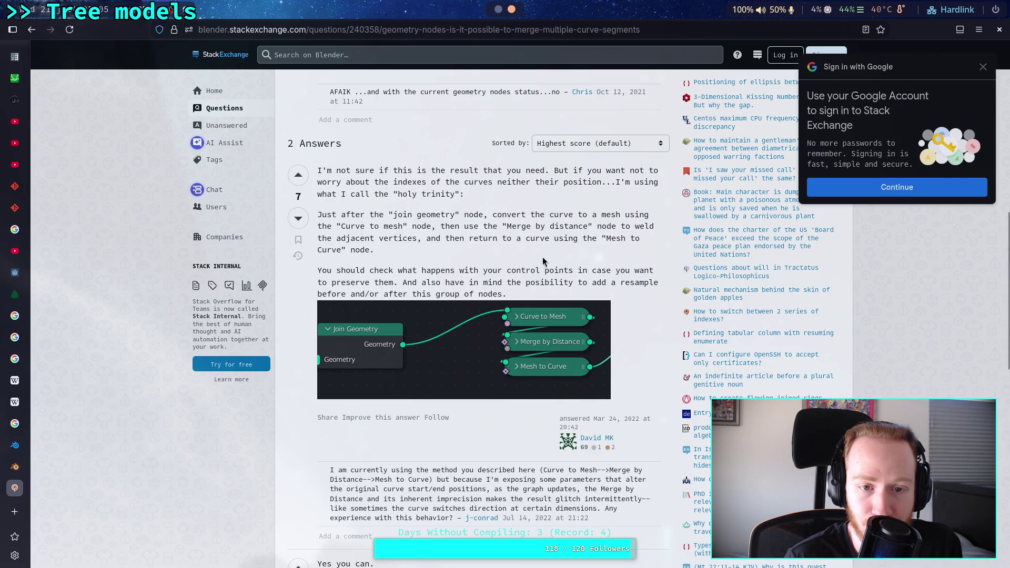
{"action": "scroll", "coordinate": [467, 269], "scroll_direction": "down", "scroll_amount": 7}
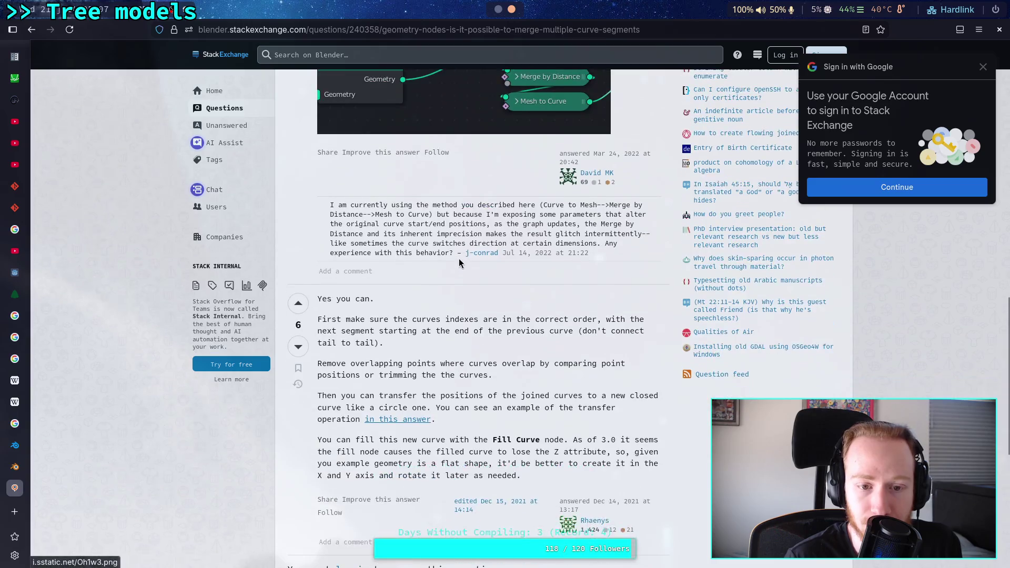
{"action": "scroll", "coordinate": [464, 254], "scroll_direction": "up", "scroll_amount": 5}
{"action": "scroll", "coordinate": [523, 280], "scroll_direction": "down", "scroll_amount": 4}
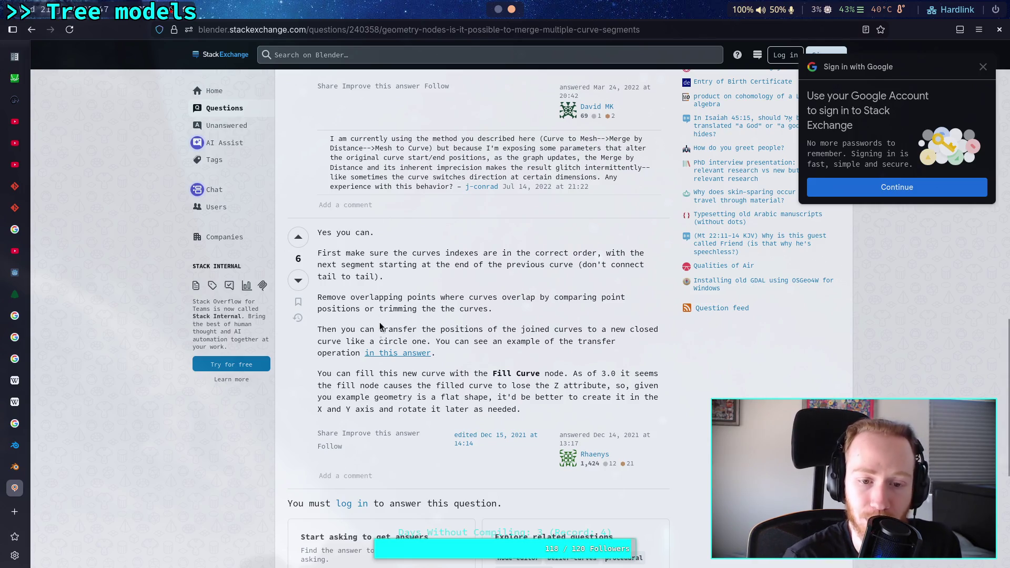
{"action": "left_click", "coordinate": [383, 356]}
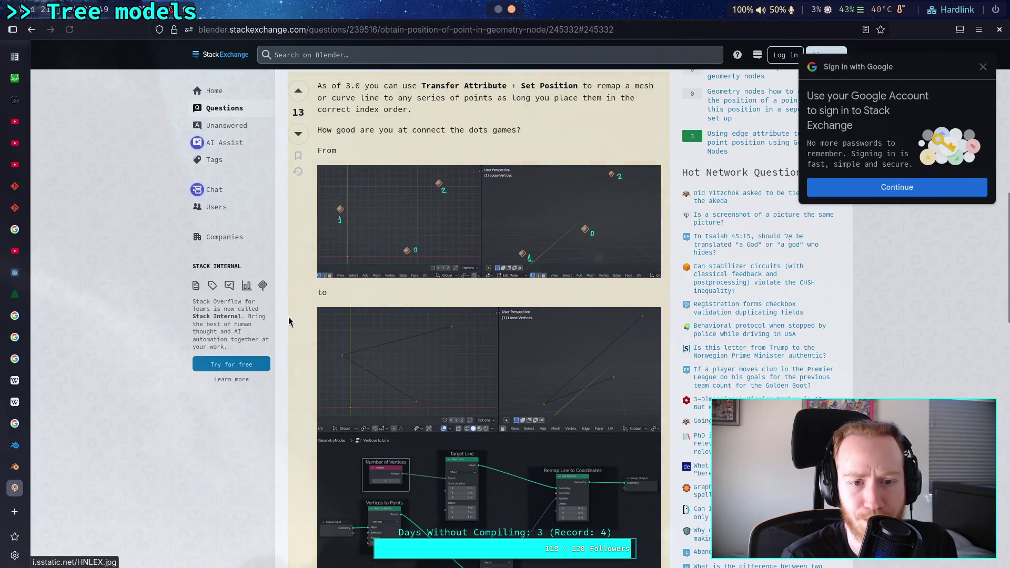
{"action": "scroll", "coordinate": [283, 316], "scroll_direction": "up", "scroll_amount": 2}
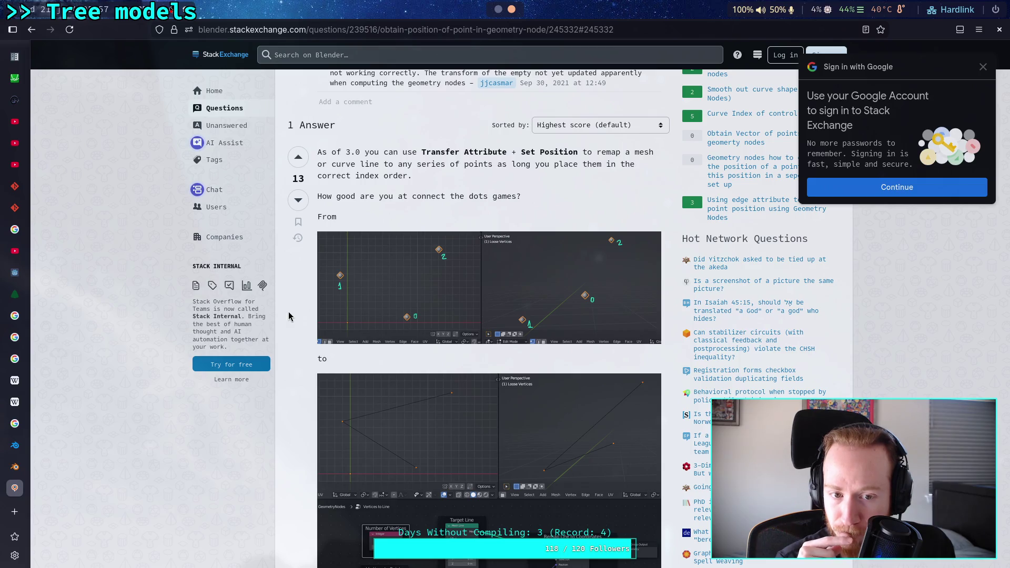
{"action": "scroll", "coordinate": [288, 316], "scroll_direction": "down", "scroll_amount": 2}
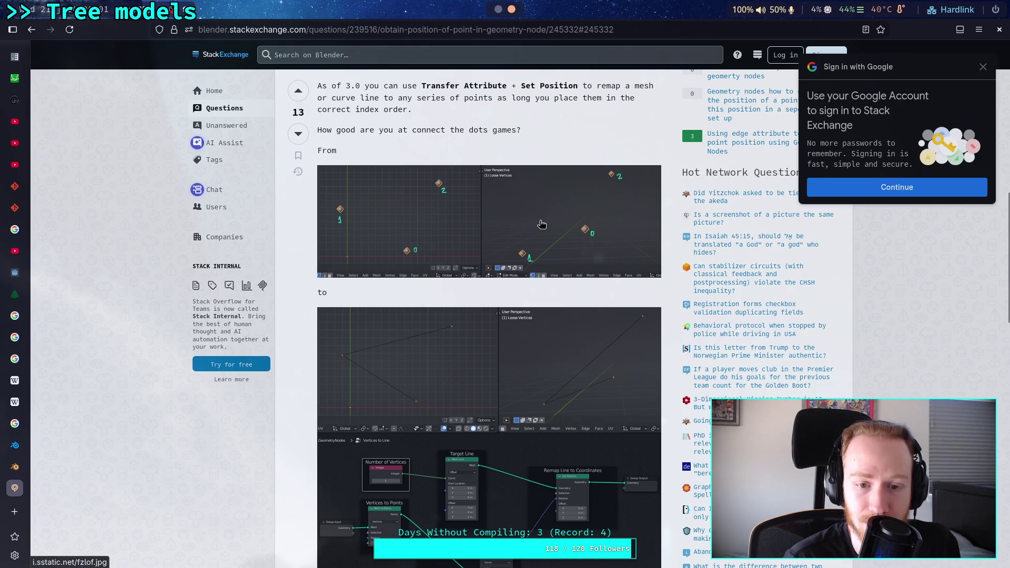
{"action": "scroll", "coordinate": [342, 363], "scroll_direction": "down", "scroll_amount": 6}
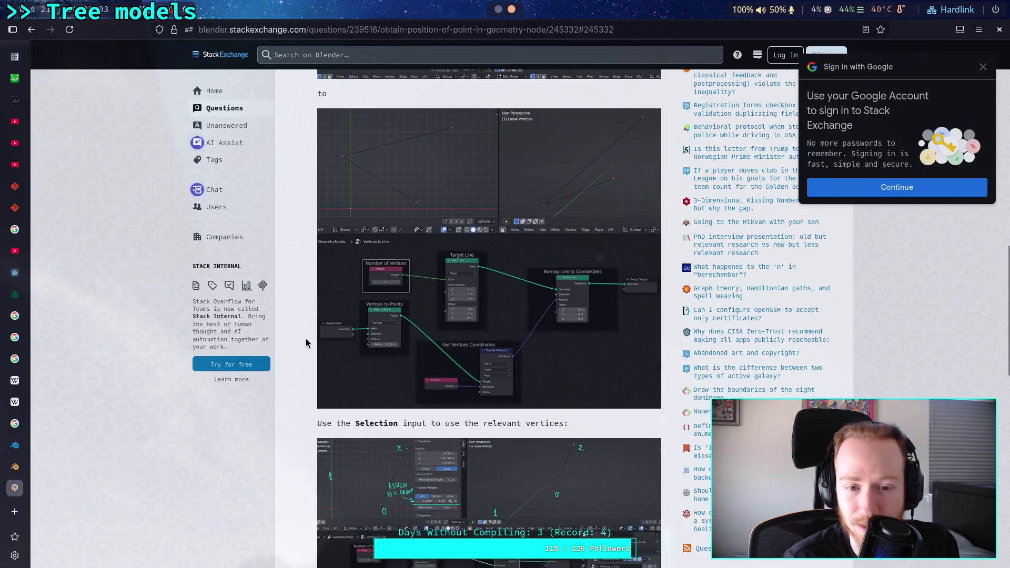
{"action": "scroll", "coordinate": [305, 343], "scroll_direction": "down", "scroll_amount": 2}
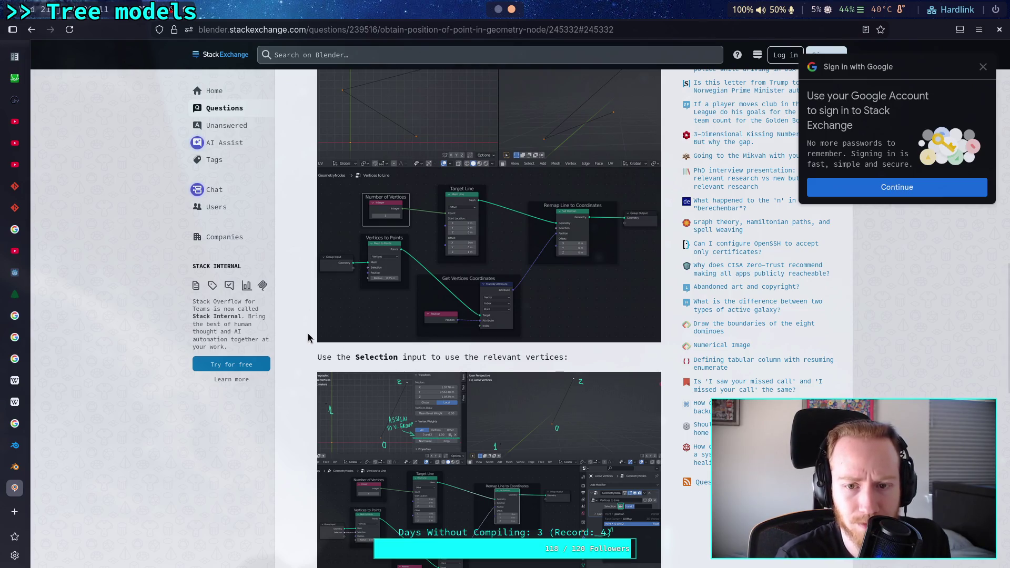
{"action": "scroll", "coordinate": [309, 338], "scroll_direction": "down", "scroll_amount": 4}
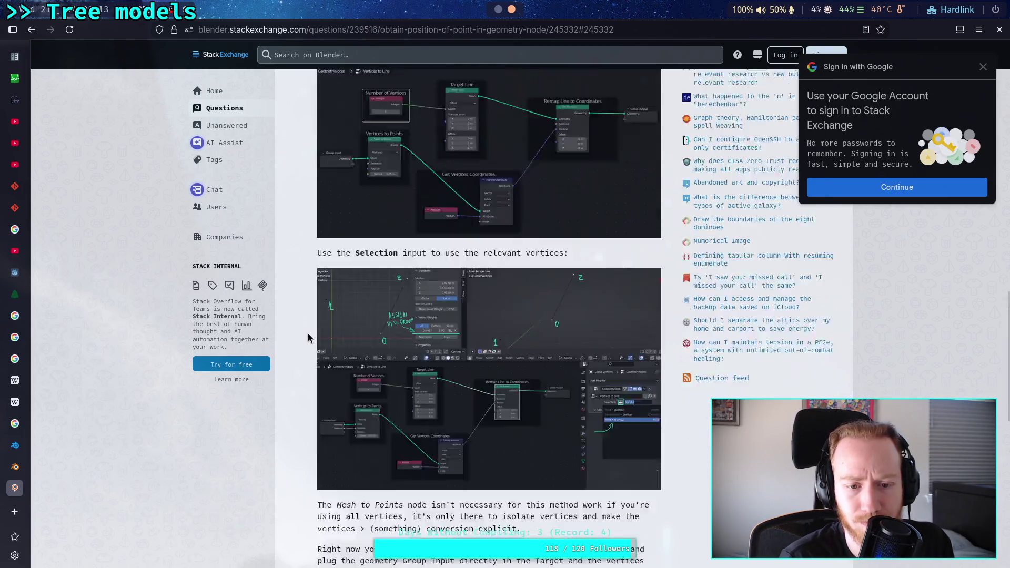
{"action": "scroll", "coordinate": [309, 338], "scroll_direction": "up", "scroll_amount": 3}
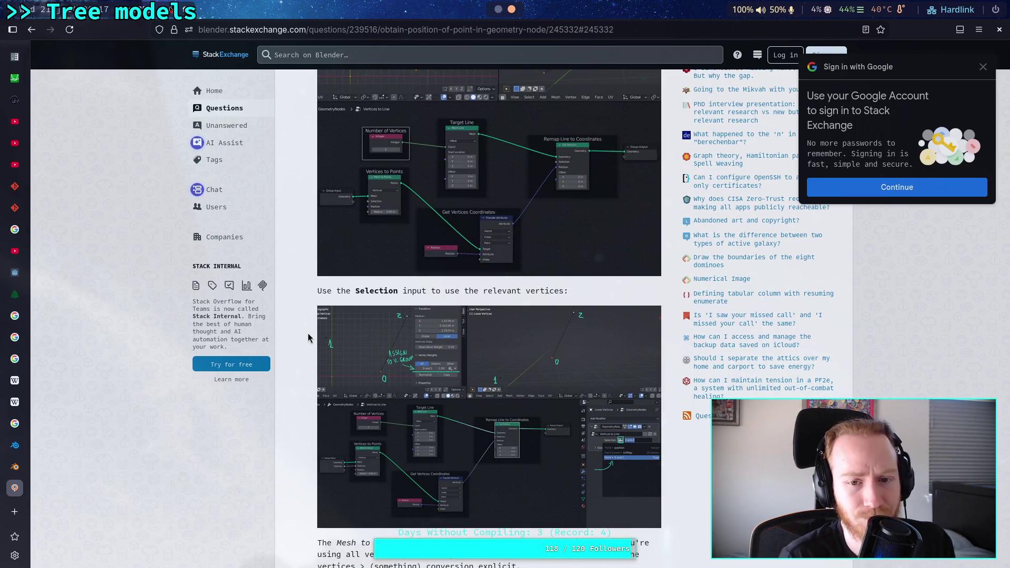
{"action": "scroll", "coordinate": [309, 338], "scroll_direction": "down", "scroll_amount": 4}
{"action": "scroll", "coordinate": [309, 337], "scroll_direction": "down", "scroll_amount": 1}
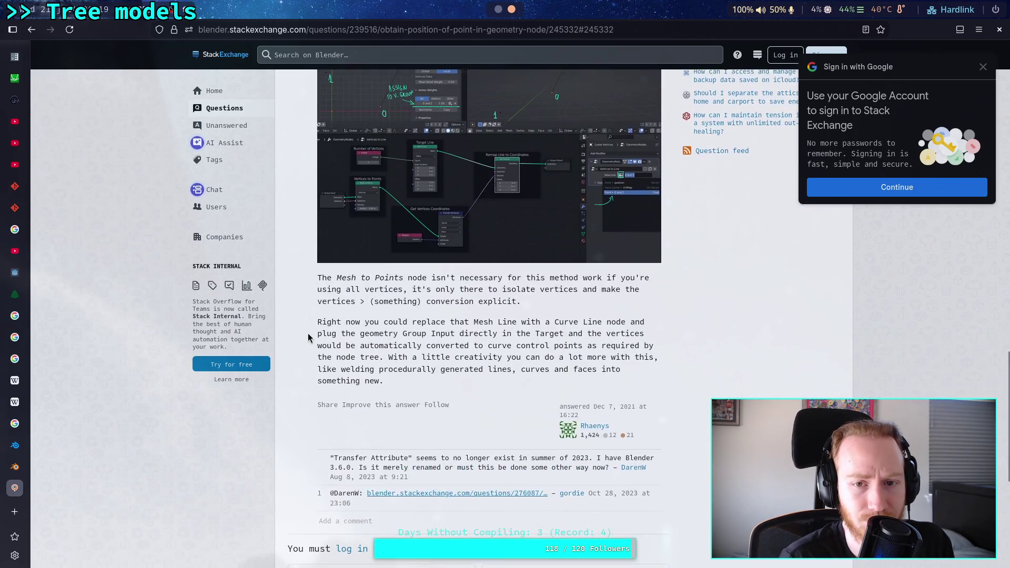
{"action": "scroll", "coordinate": [310, 338], "scroll_direction": "up", "scroll_amount": 10}
{"action": "scroll", "coordinate": [308, 337], "scroll_direction": "up", "scroll_amount": 2}
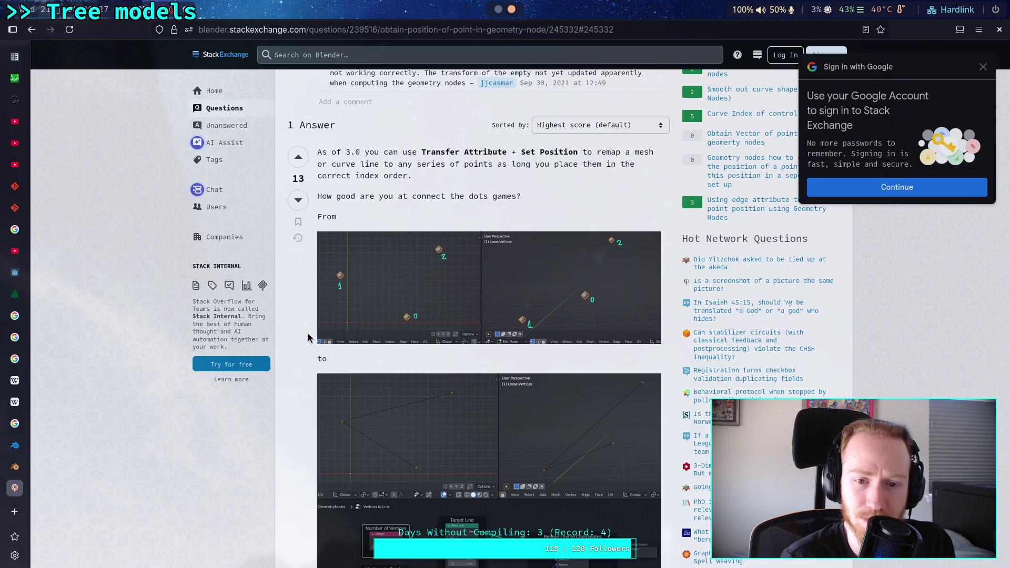
{"action": "scroll", "coordinate": [308, 338], "scroll_direction": "down", "scroll_amount": 3}
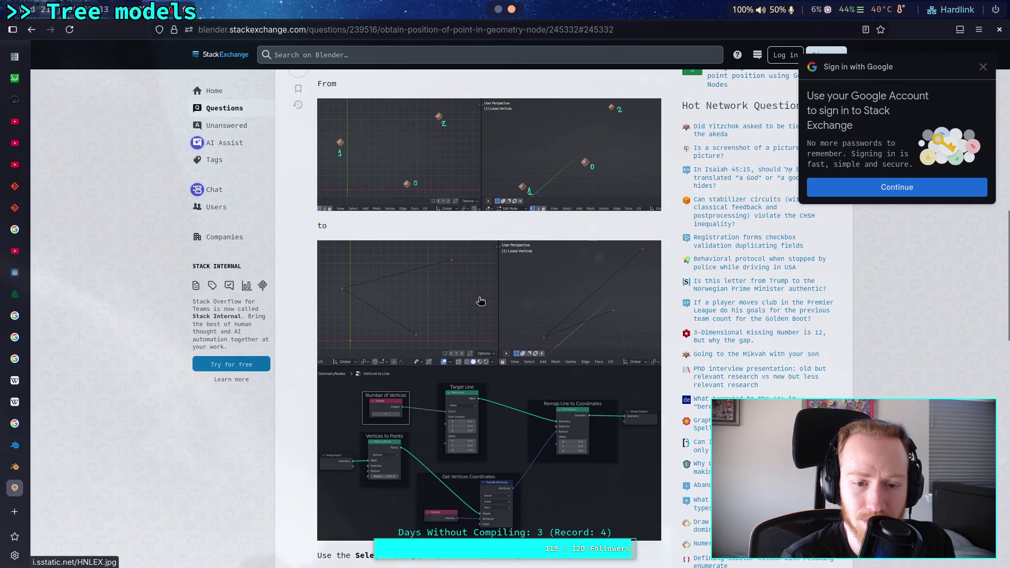
{"action": "scroll", "coordinate": [481, 302], "scroll_direction": "down", "scroll_amount": 5}
{"action": "scroll", "coordinate": [480, 300], "scroll_direction": "down", "scroll_amount": 5}
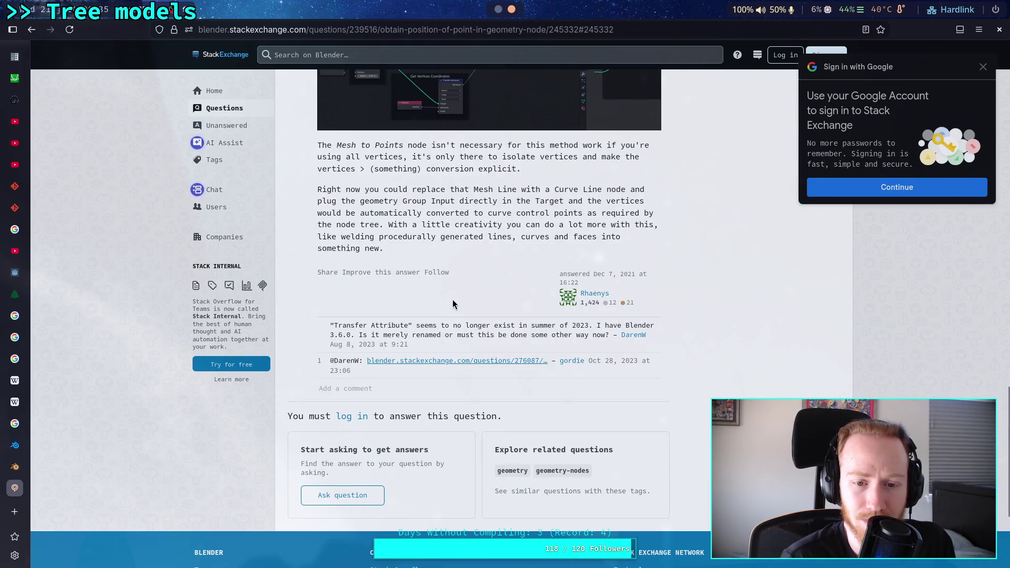
{"action": "left_click", "coordinate": [31, 29]}
{"action": "scroll", "coordinate": [327, 292], "scroll_direction": "up", "scroll_amount": 5}
{"action": "scroll", "coordinate": [293, 323], "scroll_direction": "up", "scroll_amount": 1}
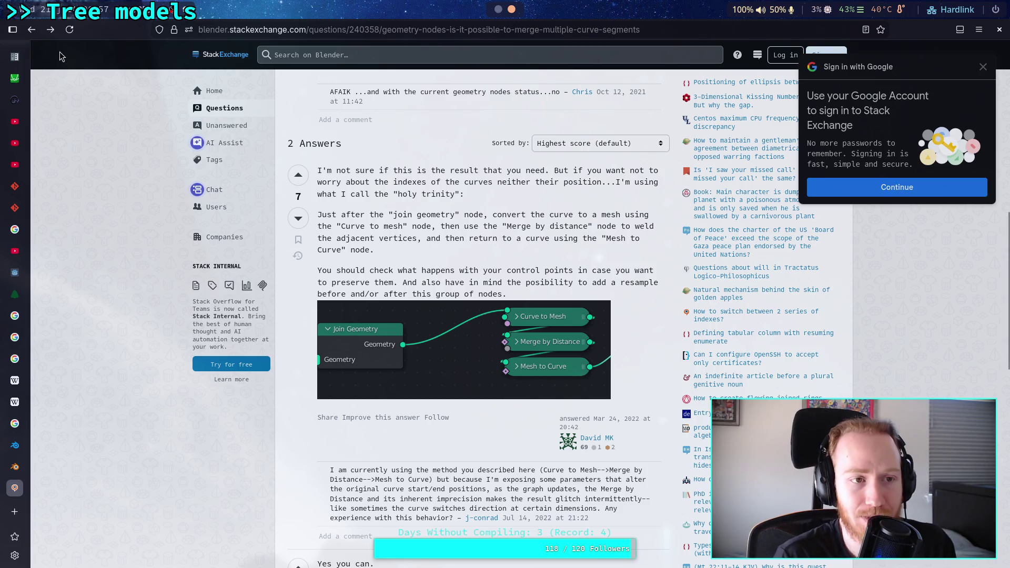
Step: Return to the Google results and play the 'Join Curves End to End using Geometry Nodes' video
{"action": "key", "text": "alt+Left"}
{"action": "scroll", "coordinate": [405, 307], "scroll_direction": "down", "scroll_amount": 5}
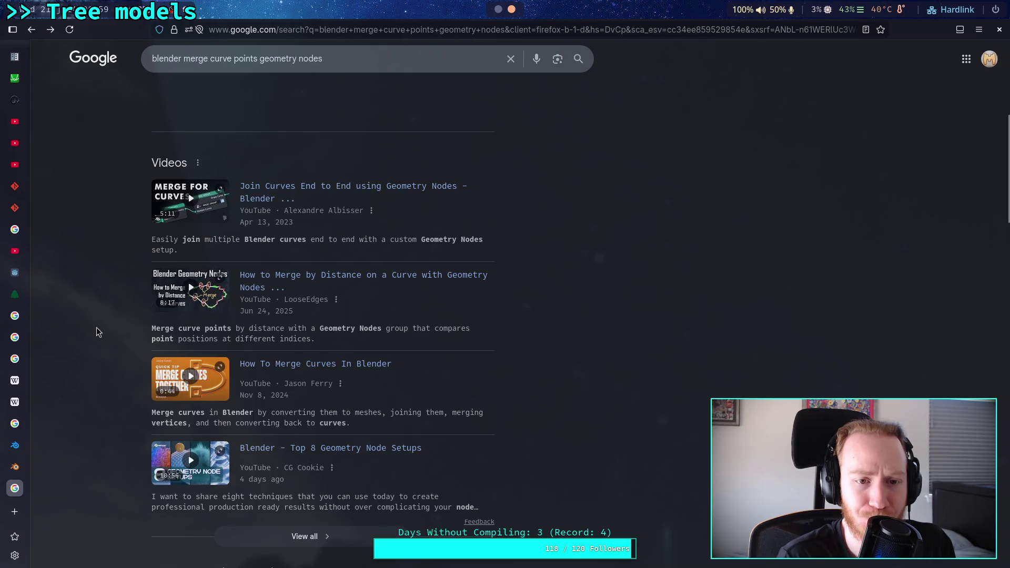
{"action": "scroll", "coordinate": [99, 327], "scroll_direction": "down", "scroll_amount": 1}
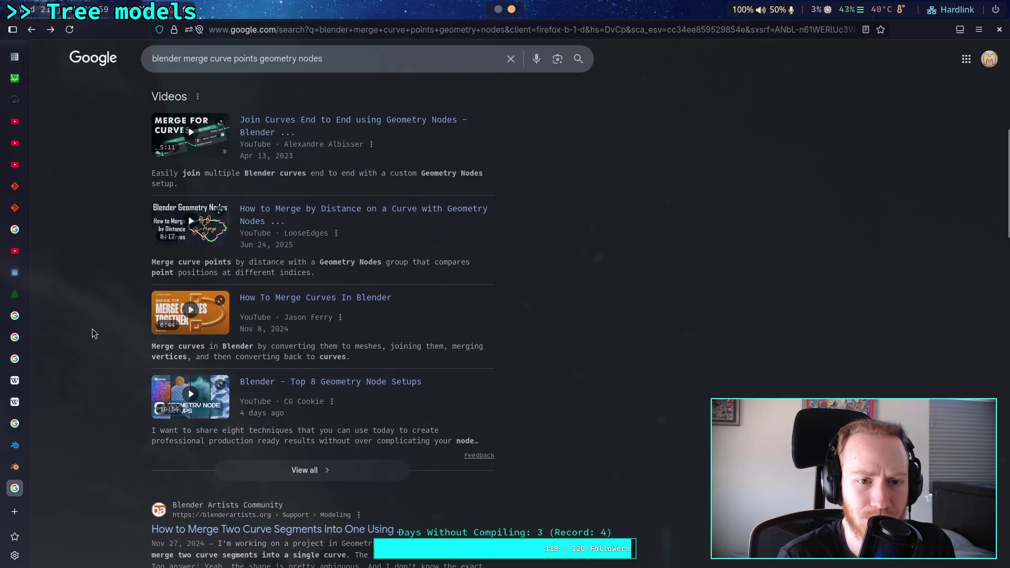
{"action": "left_click", "coordinate": [377, 122]}
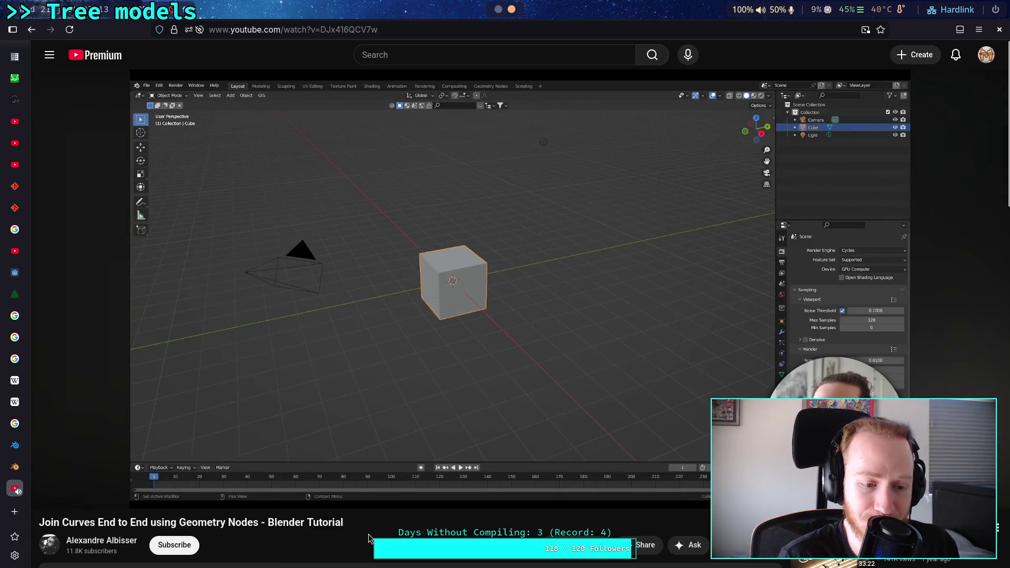
{"action": "scroll", "coordinate": [371, 531], "scroll_direction": "down", "scroll_amount": 1}
{"action": "scroll", "coordinate": [372, 529], "scroll_direction": "down", "scroll_amount": 1}
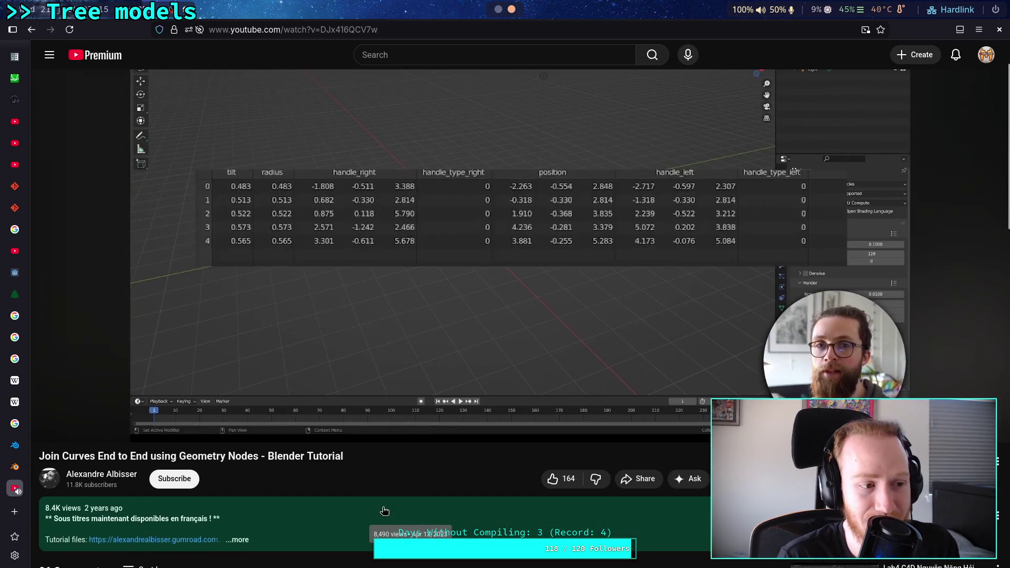
{"action": "scroll", "coordinate": [383, 490], "scroll_direction": "down", "scroll_amount": 2}
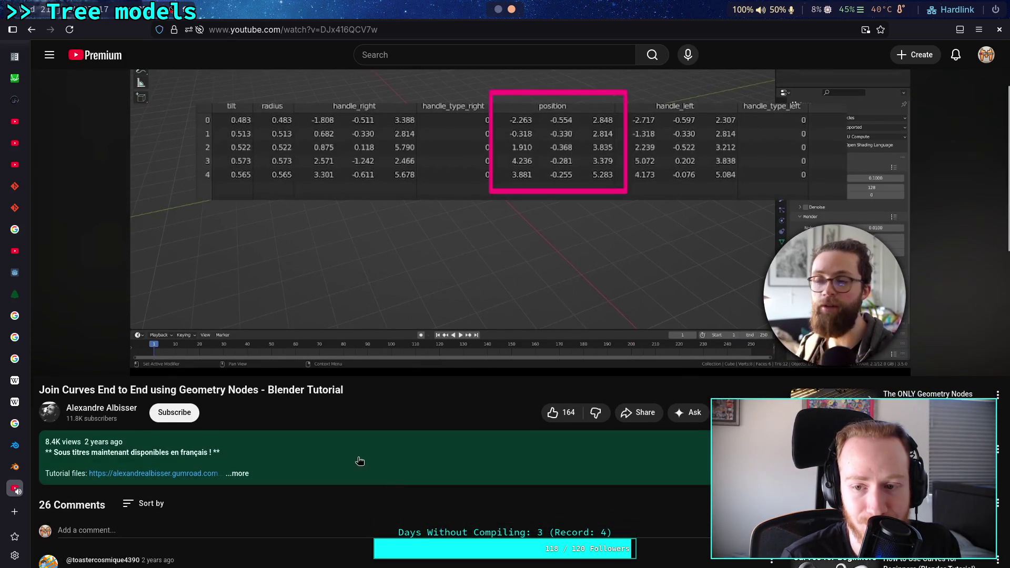
{"action": "left_click", "coordinate": [315, 257]}
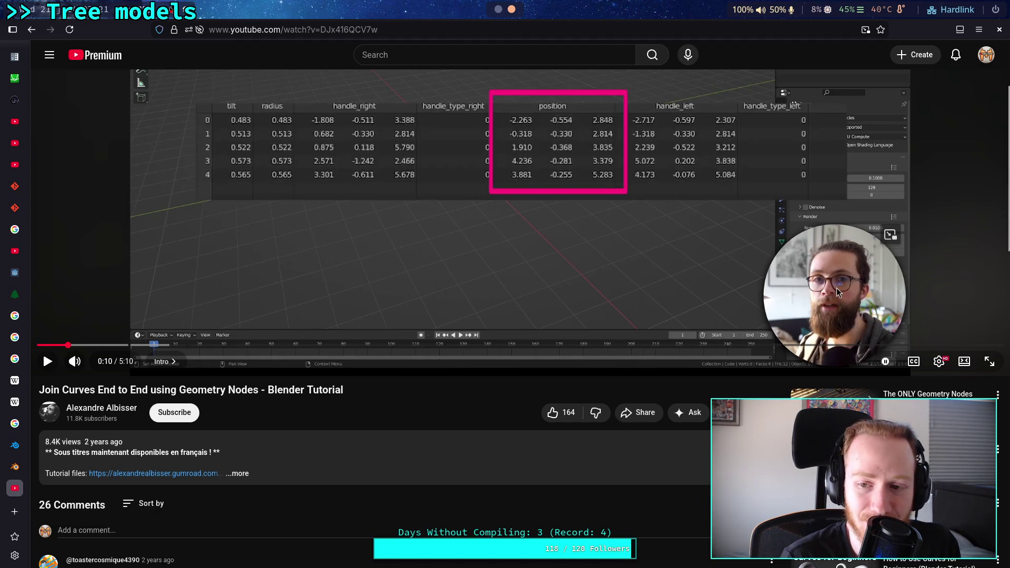
{"action": "left_click", "coordinate": [410, 290]}
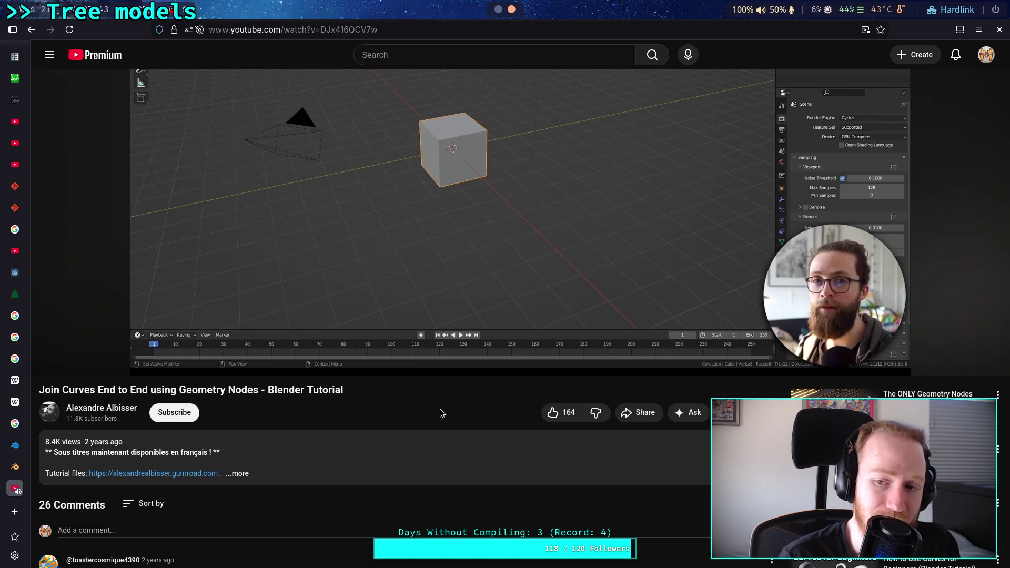
{"action": "scroll", "coordinate": [431, 460], "scroll_direction": "up", "scroll_amount": 3}
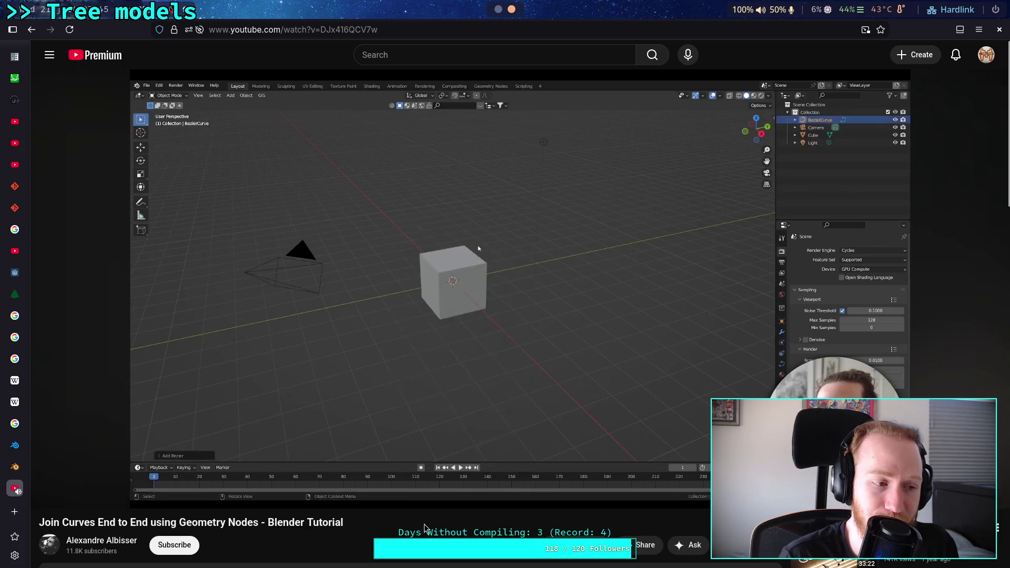
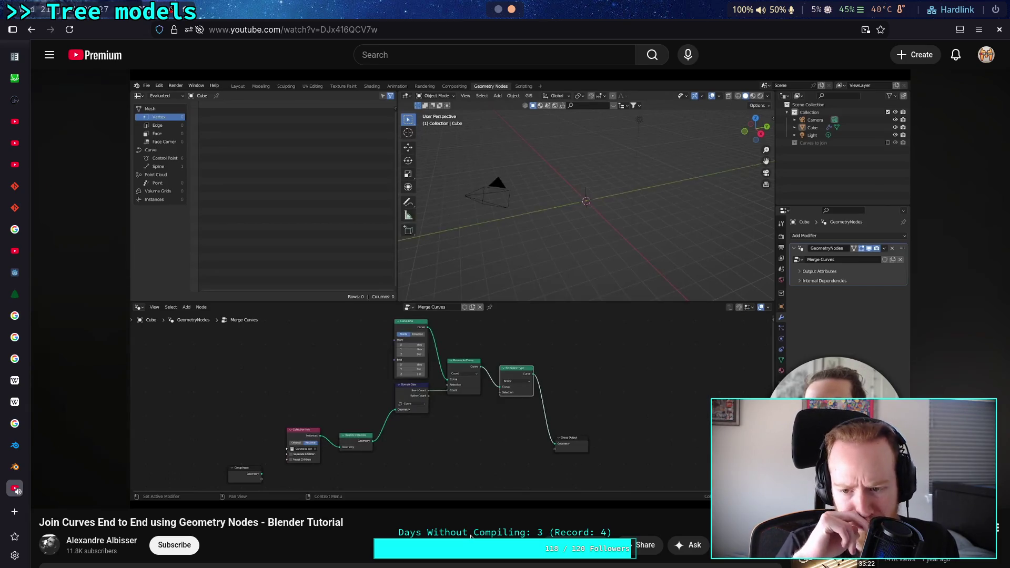
Step: Play the tutorial full-screen to 2:47 to study its Sample Index and Set Position nodes
{"action": "left_click", "coordinate": [707, 446]}
{"action": "key", "text": "f"}
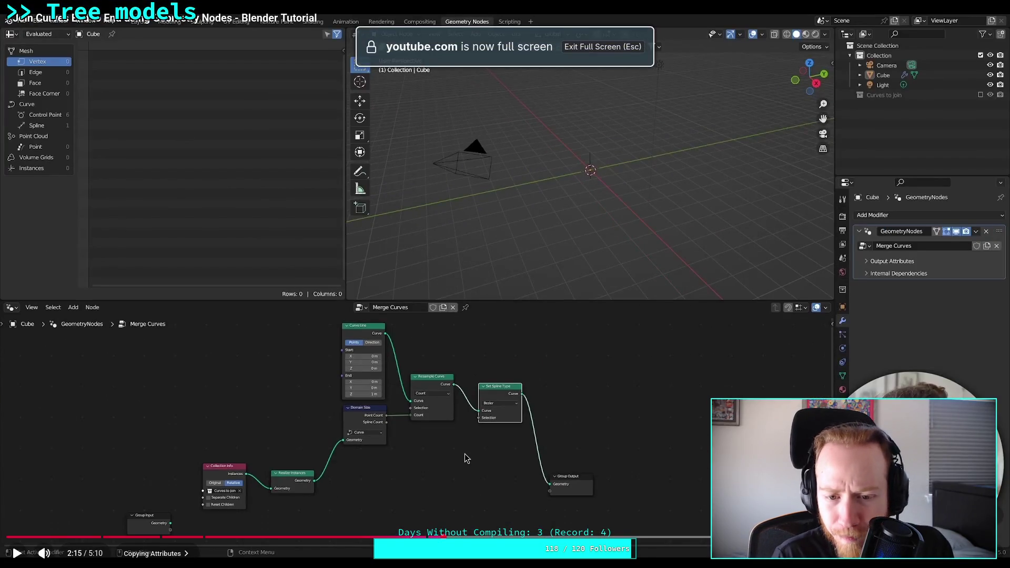
{"action": "left_click", "coordinate": [465, 454]}
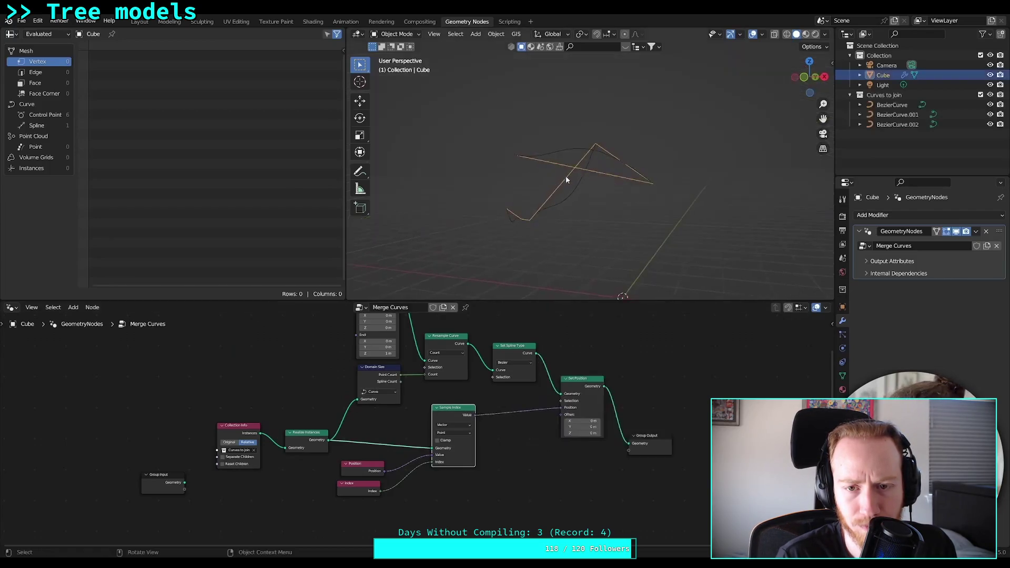
{"action": "mouse_move", "coordinate": [420, 368]}
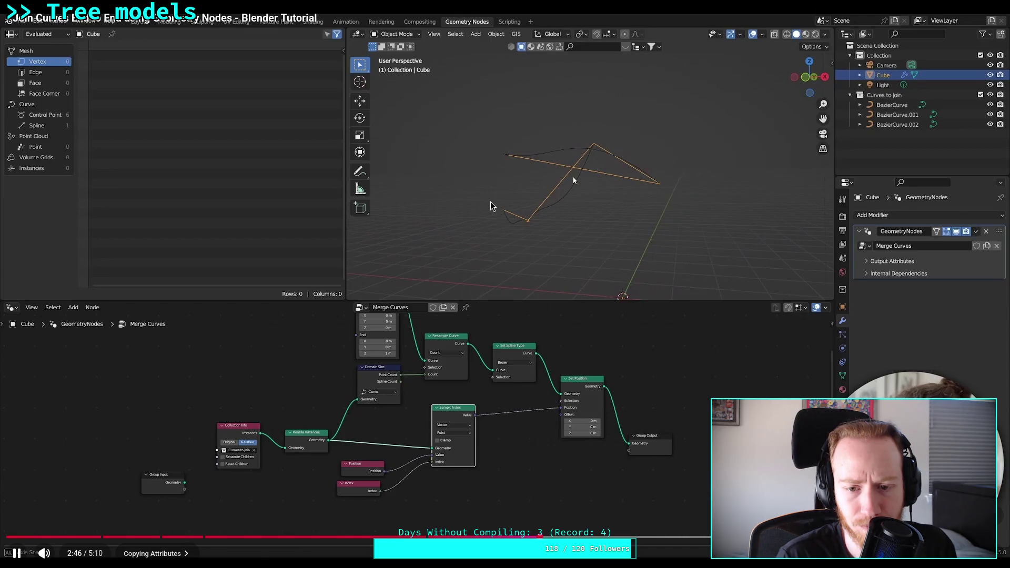
{"action": "left_click", "coordinate": [613, 470]}
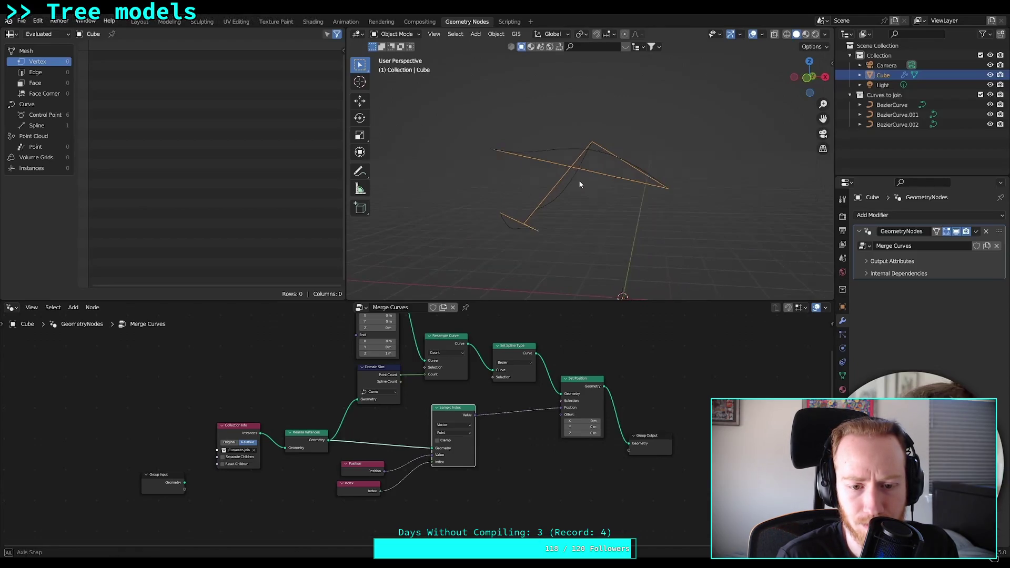
{"action": "key", "text": "Escape"}
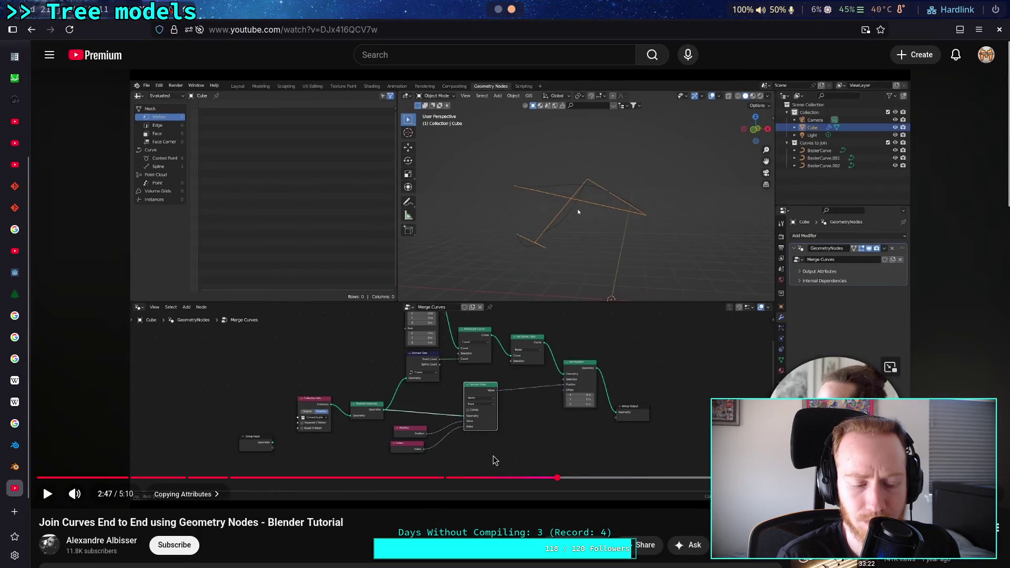
{"action": "key", "text": "space"}
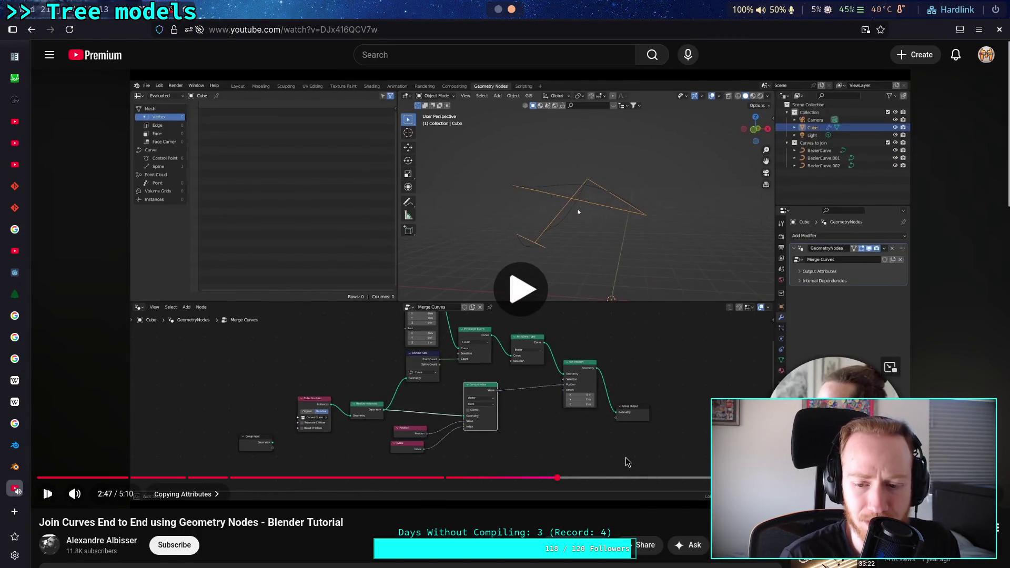
{"action": "key", "text": "f"}
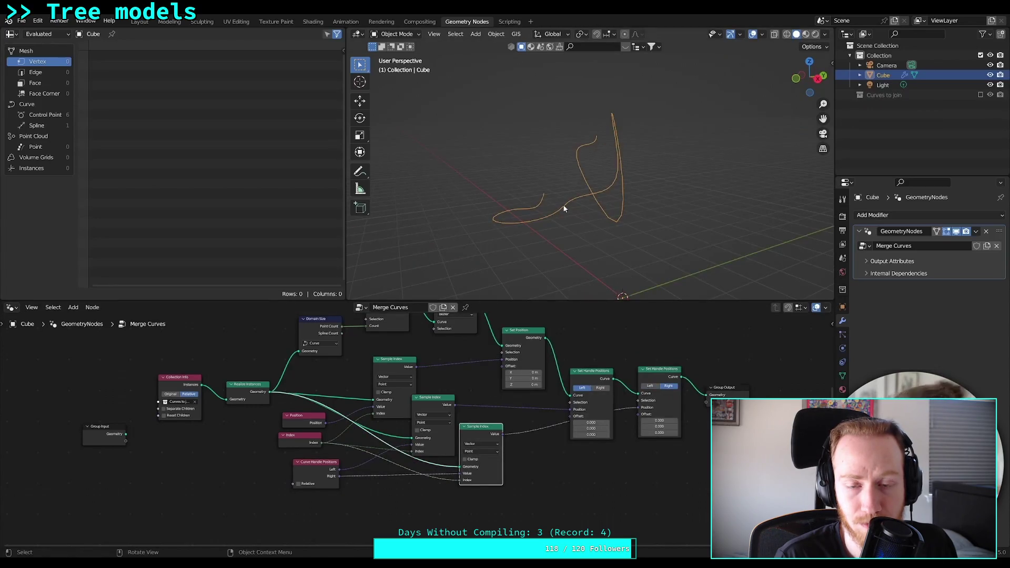
Step: Watch the tutorial add tilt and radius nodes and group them into Splines to curve
{"action": "mouse_move", "coordinate": [701, 454]}
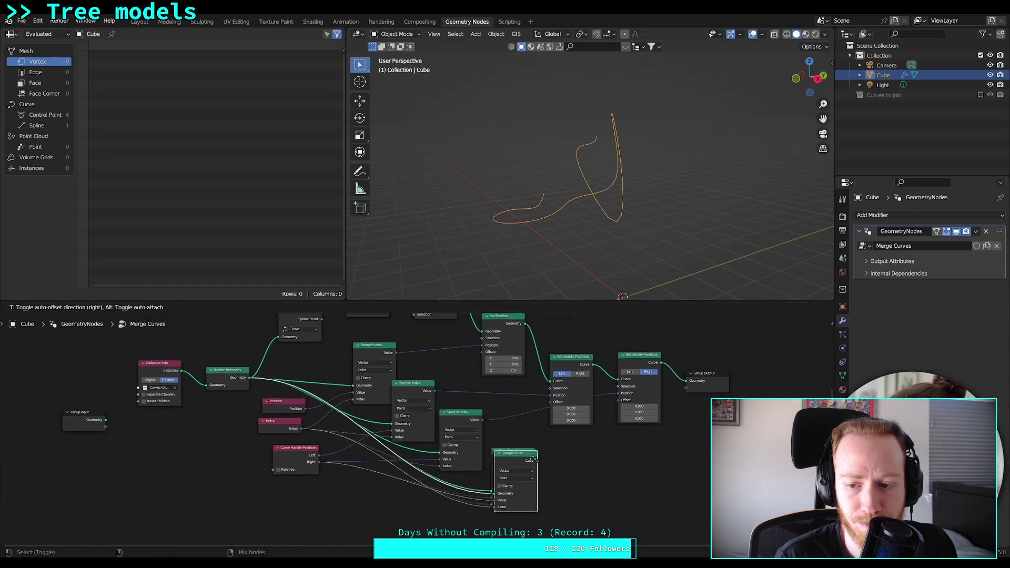
{"action": "left_click", "coordinate": [700, 451]}
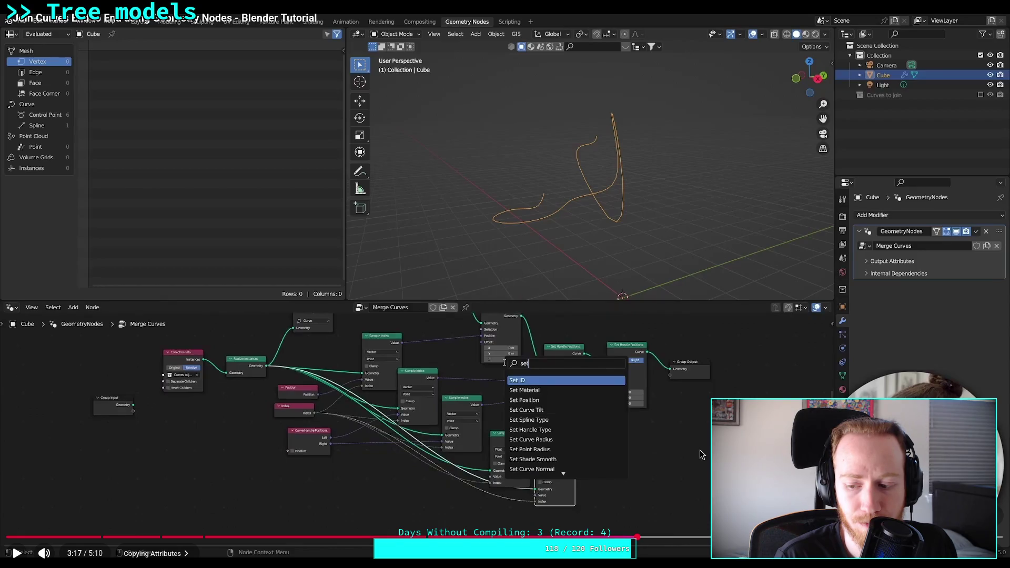
{"action": "left_click", "coordinate": [700, 451]}
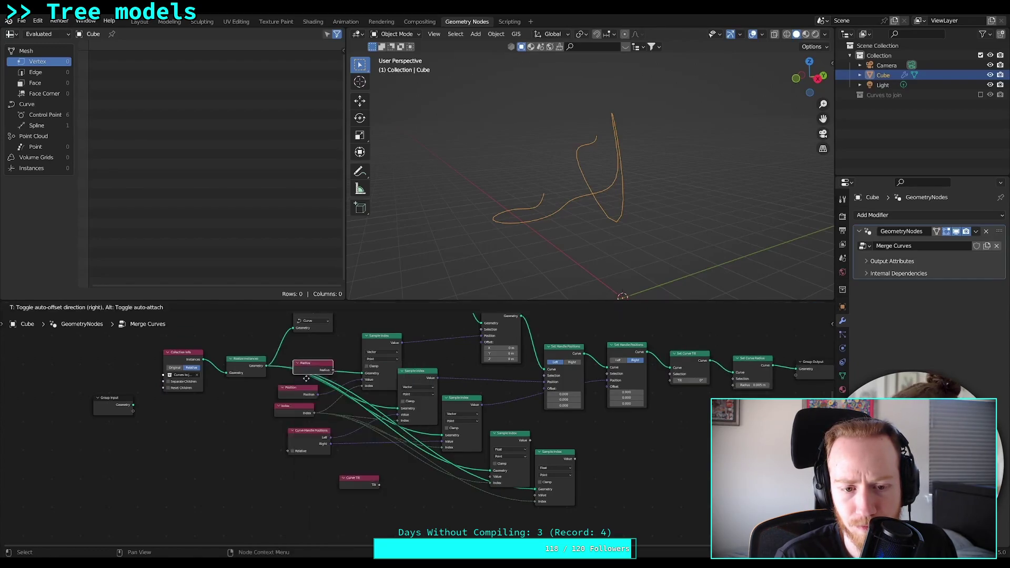
{"action": "left_click_drag", "start_coordinate": [389, 506], "coordinate": [535, 495]}
{"action": "left_click_drag", "start_coordinate": [529, 439], "coordinate": [670, 380]}
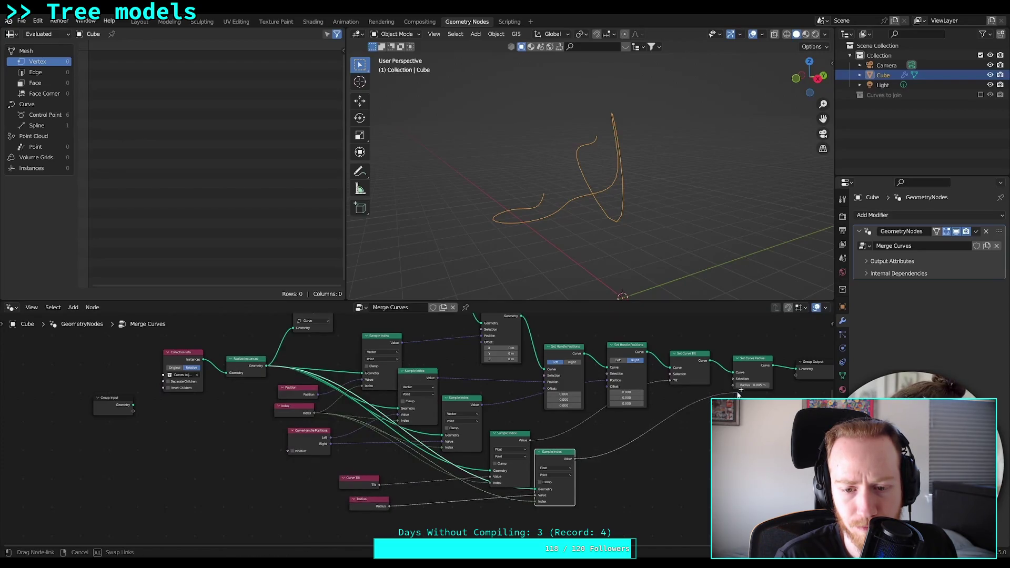
{"action": "mouse_move", "coordinate": [298, 385]}
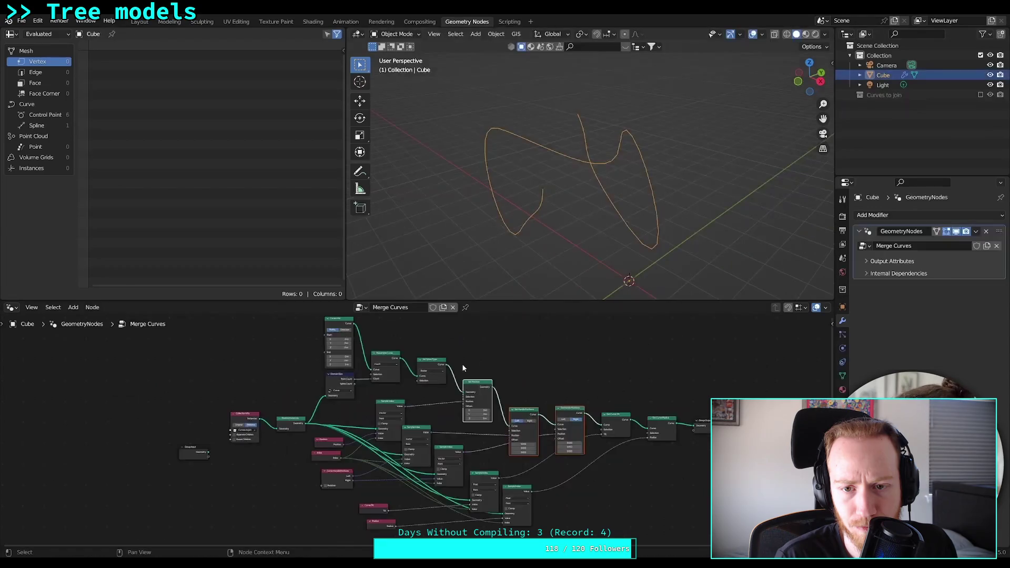
{"action": "left_click", "coordinate": [686, 456]}
{"action": "left_click", "coordinate": [686, 456]}
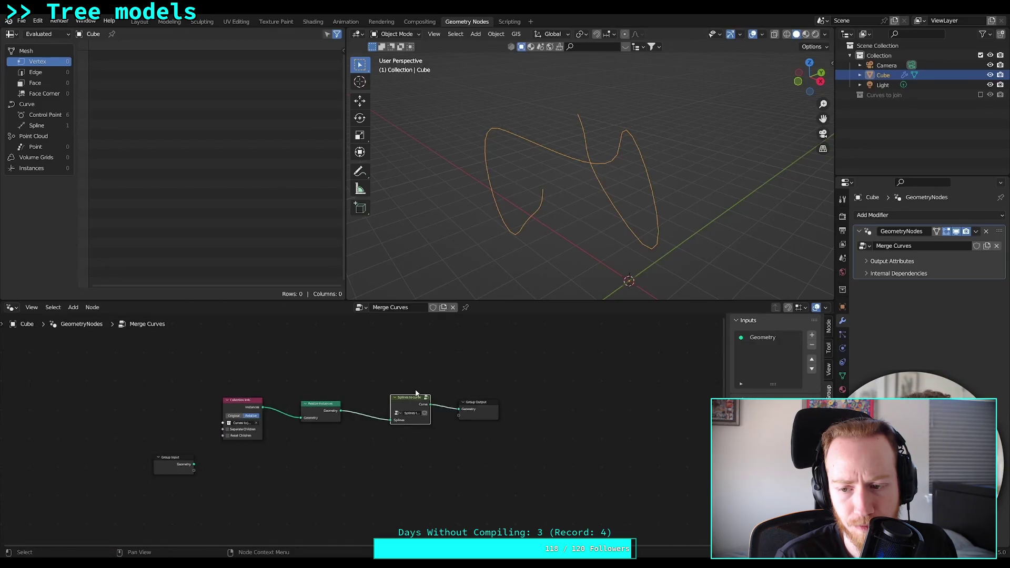
Step: Follow the tutorial as the group gains Geometry, Is Bezier and Curves Collection inputs
{"action": "mouse_move", "coordinate": [613, 447]}
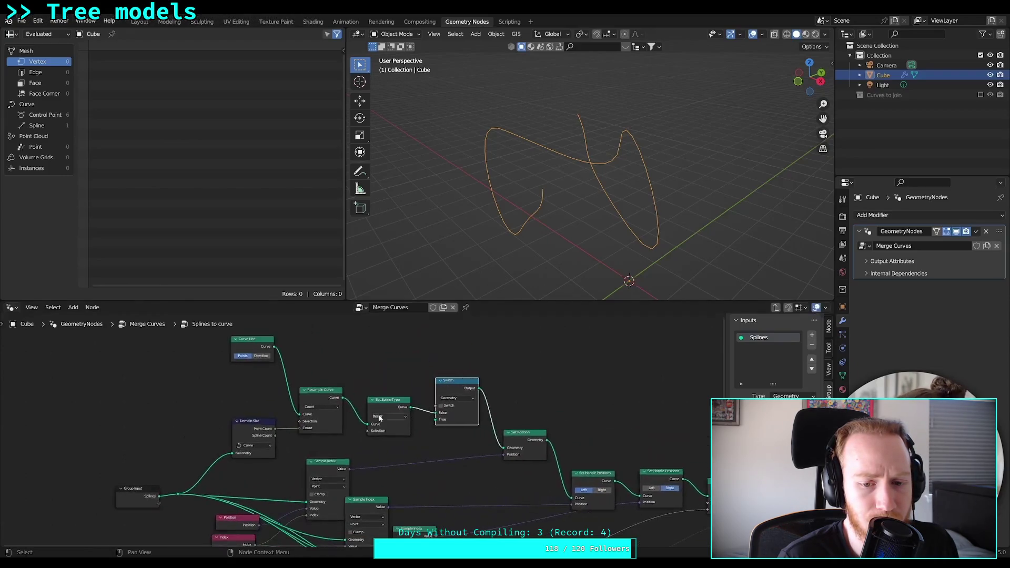
{"action": "left_click_drag", "start_coordinate": [437, 415], "coordinate": [437, 413]}
{"action": "left_click_drag", "start_coordinate": [342, 398], "coordinate": [437, 420]}
{"action": "left_click", "coordinate": [449, 391]}
{"action": "key", "text": "shift+d"}
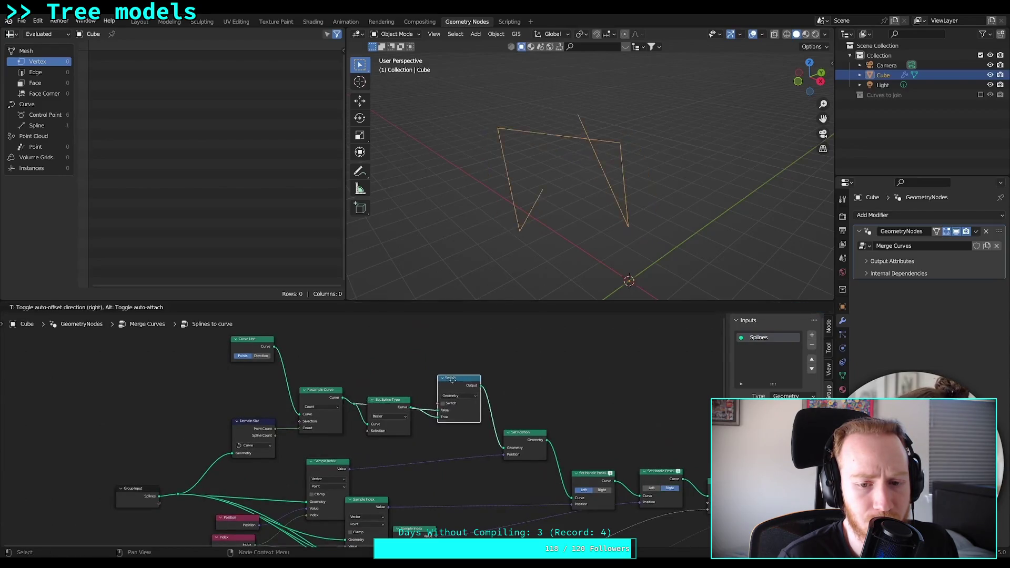
{"action": "left_click", "coordinate": [537, 412]}
{"action": "left_click_drag", "start_coordinate": [476, 392], "coordinate": [505, 432]}
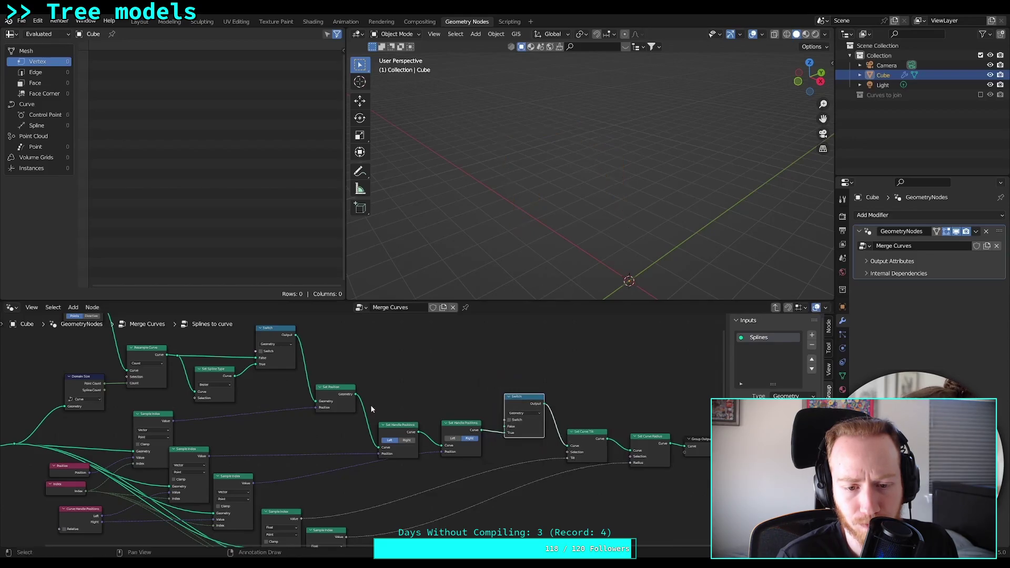
{"action": "mouse_move", "coordinate": [361, 410]}
{"action": "left_mouse_down"}
{"action": "mouse_move", "coordinate": [505, 429]}
{"action": "mouse_move", "coordinate": [514, 387]}
{"action": "mouse_move", "coordinate": [544, 409]}
{"action": "left_mouse_up"}
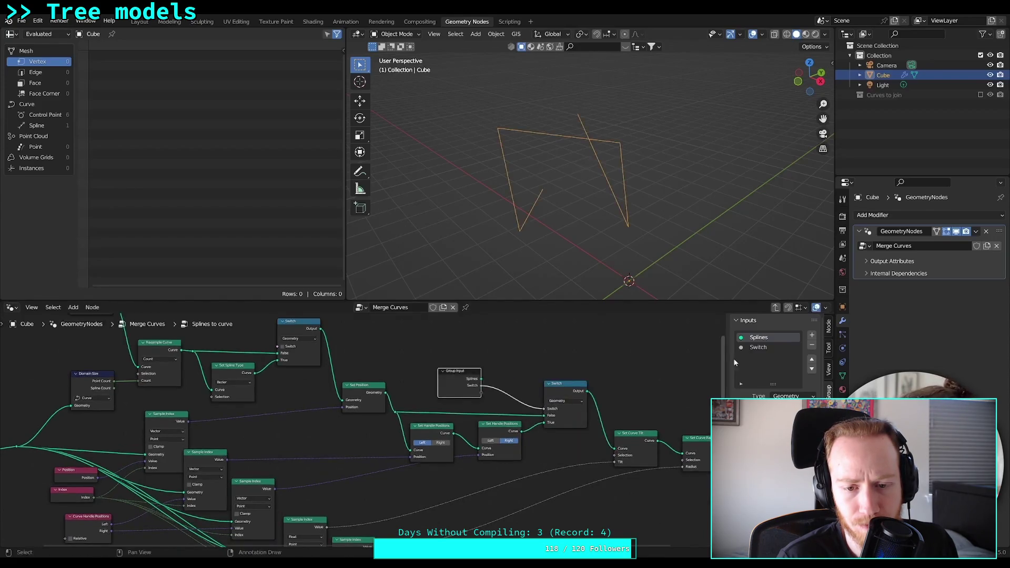
{"action": "double_click", "coordinate": [766, 347]}
{"action": "key", "text": "BackSpace"}
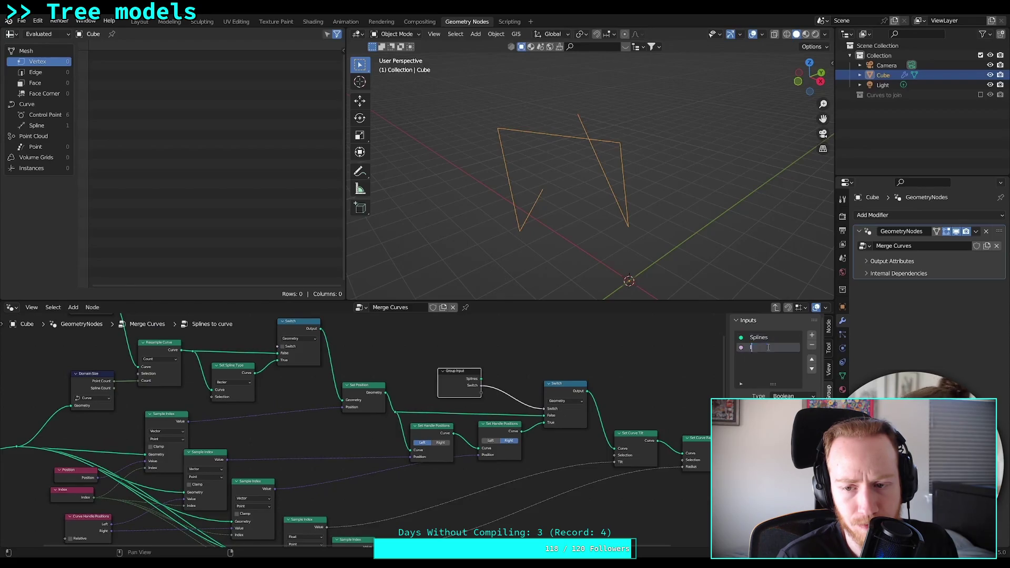
Step: Pause the video, exit and re-enter full screen, then resume playback
{"action": "left_click", "coordinate": [579, 439]}
{"action": "key", "text": "Escape"}
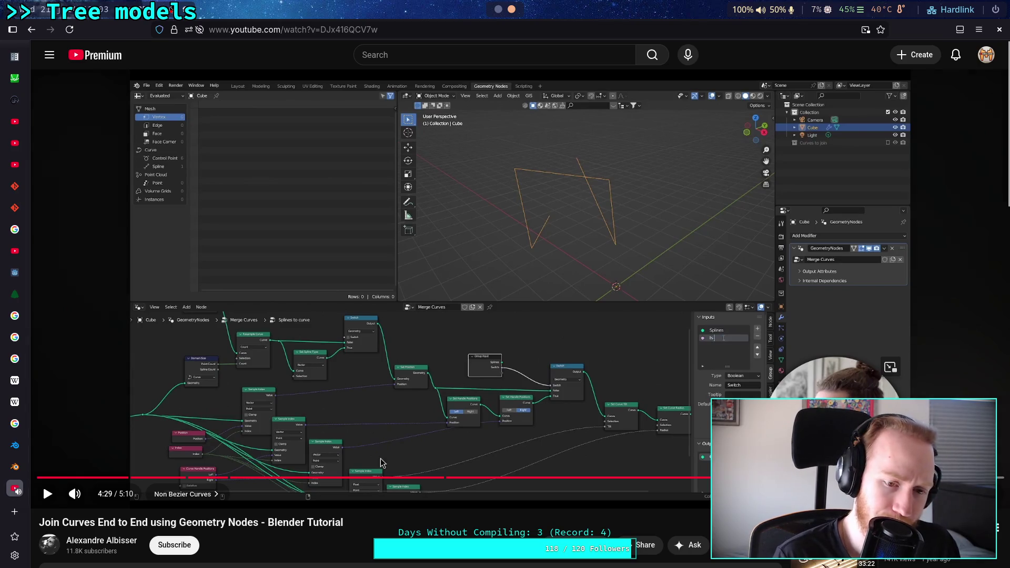
{"action": "key", "text": "f"}
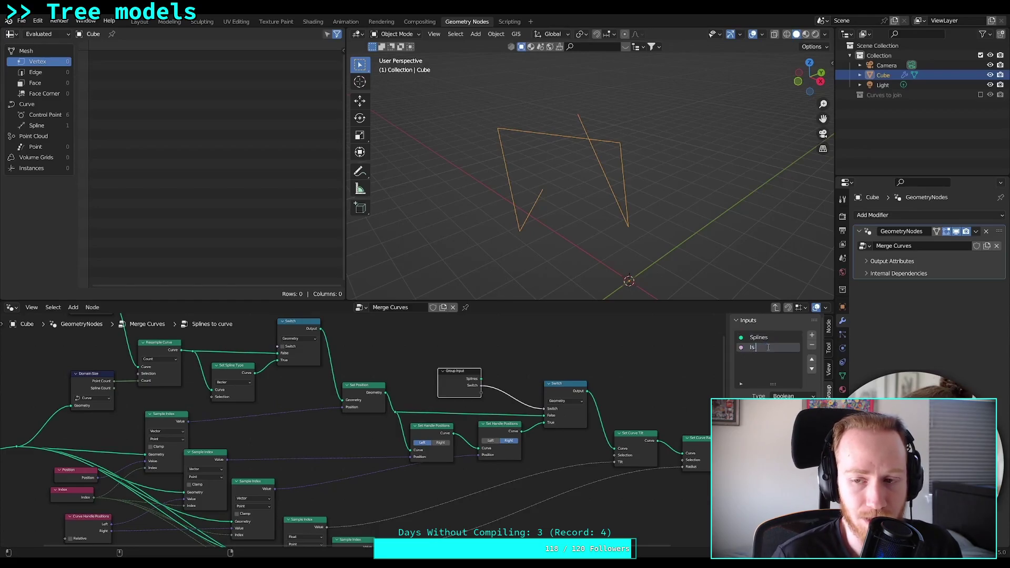
{"action": "mouse_move", "coordinate": [1006, 557]}
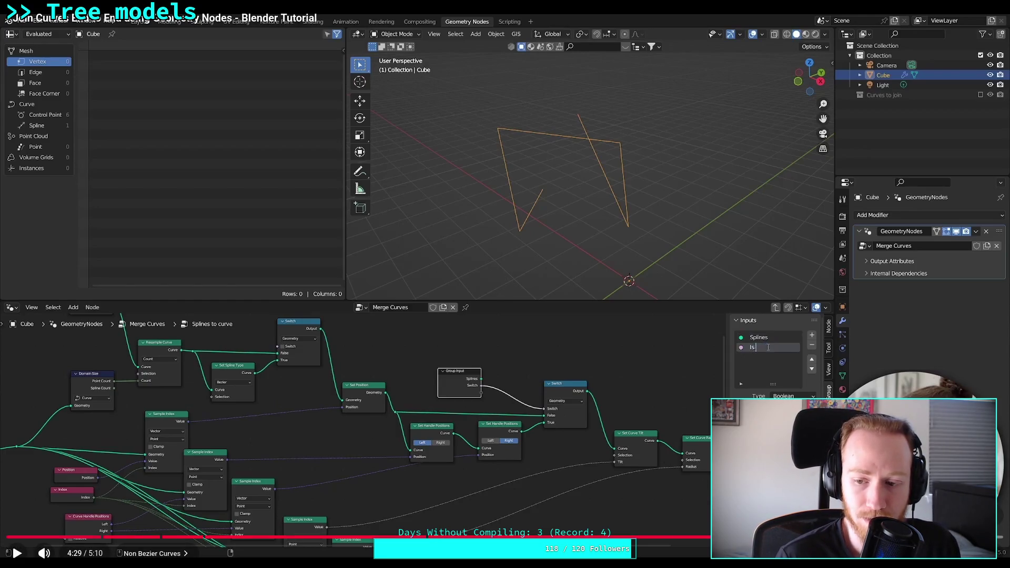
{"action": "key", "text": "space"}
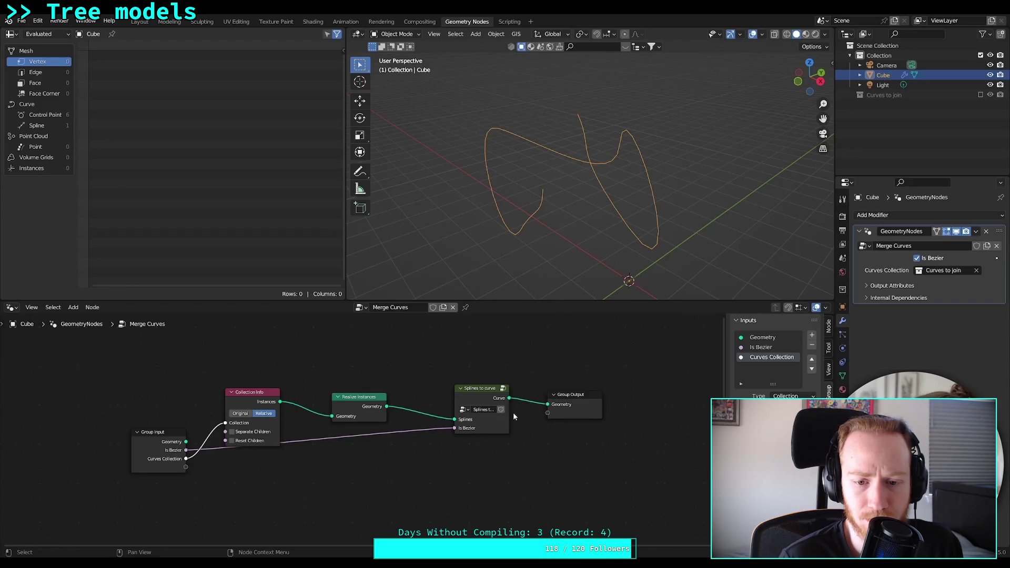
Step: Pause the tutorial at its 5:03 outro, leave full screen and return to Blender
{"action": "right_click", "coordinate": [501, 409]}
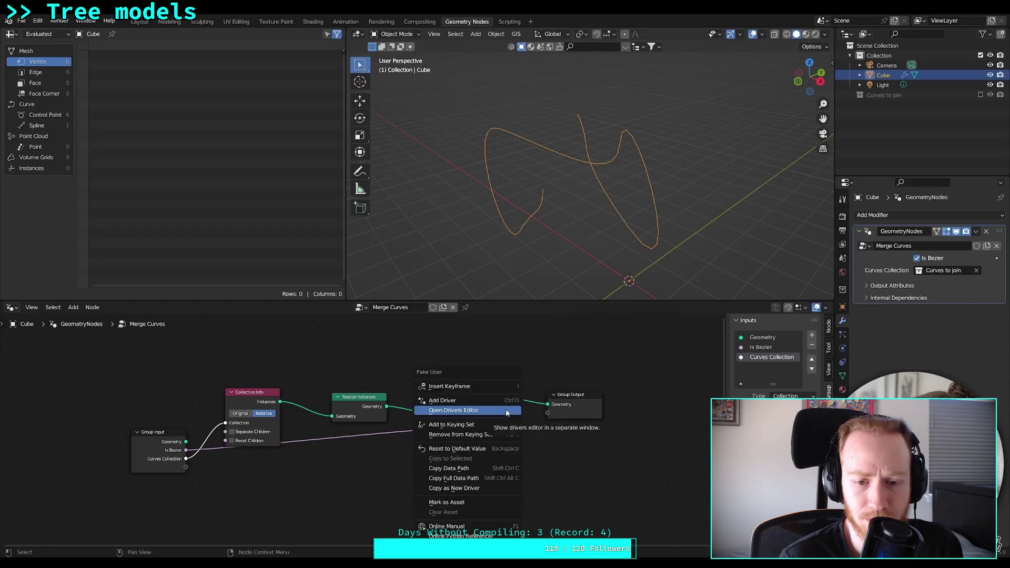
{"action": "left_click", "coordinate": [457, 503]}
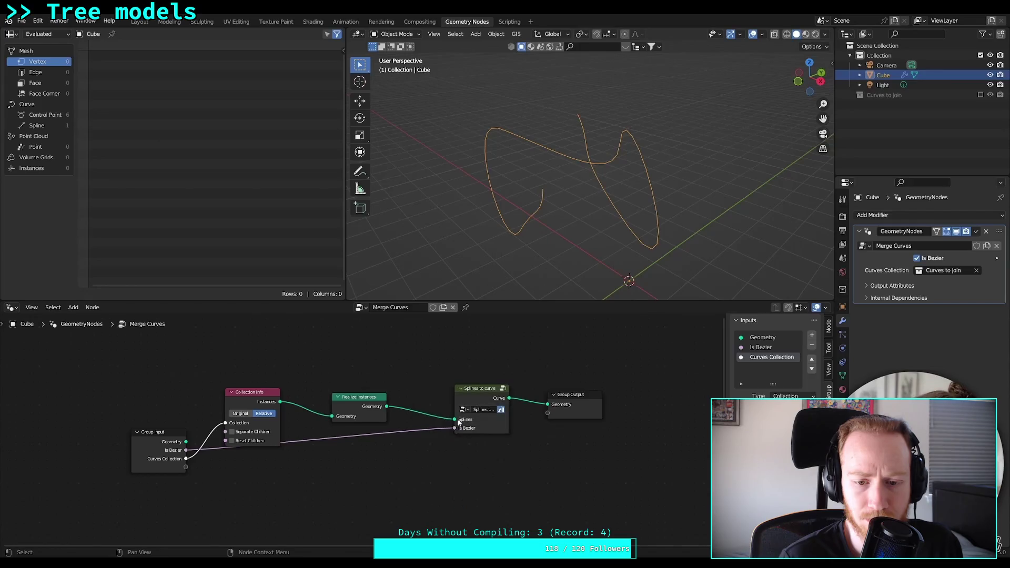
{"action": "left_click", "coordinate": [433, 307]}
{"action": "right_click", "coordinate": [433, 307]}
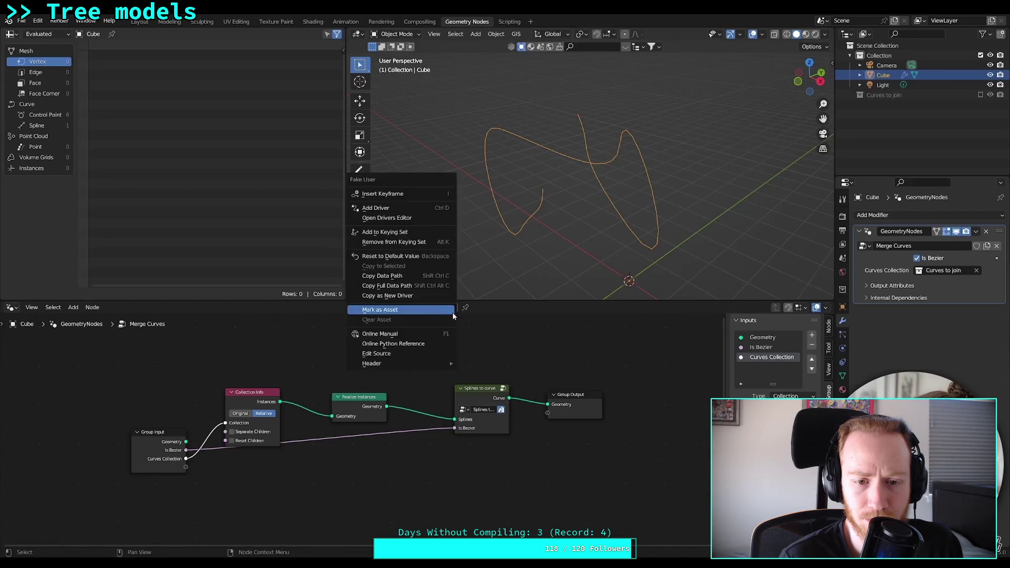
{"action": "left_click", "coordinate": [553, 459]}
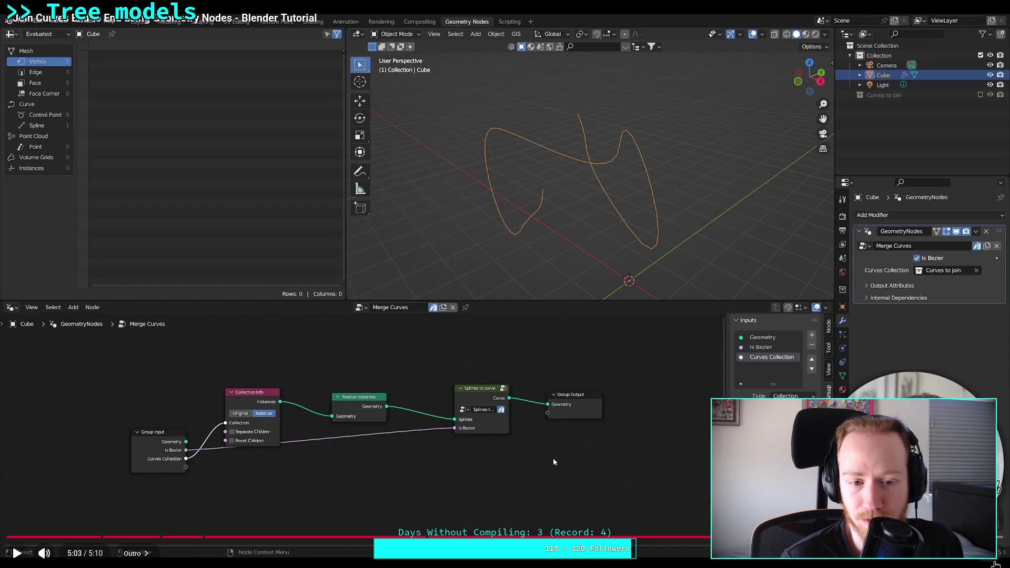
{"action": "key", "text": "Escape"}
{"action": "key", "text": "alt+Tab"}
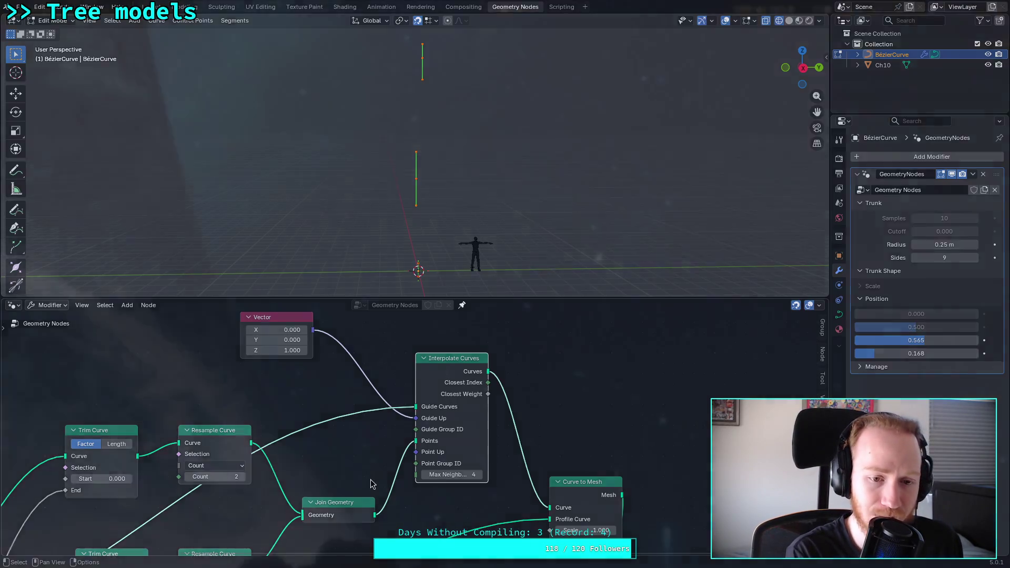
Step: Reopen the 'Join Curves End to End using Geometry Nodes' tutorial from Google results, then return to Blender
{"action": "key", "text": "super+2"}
{"action": "key", "text": "super+3"}
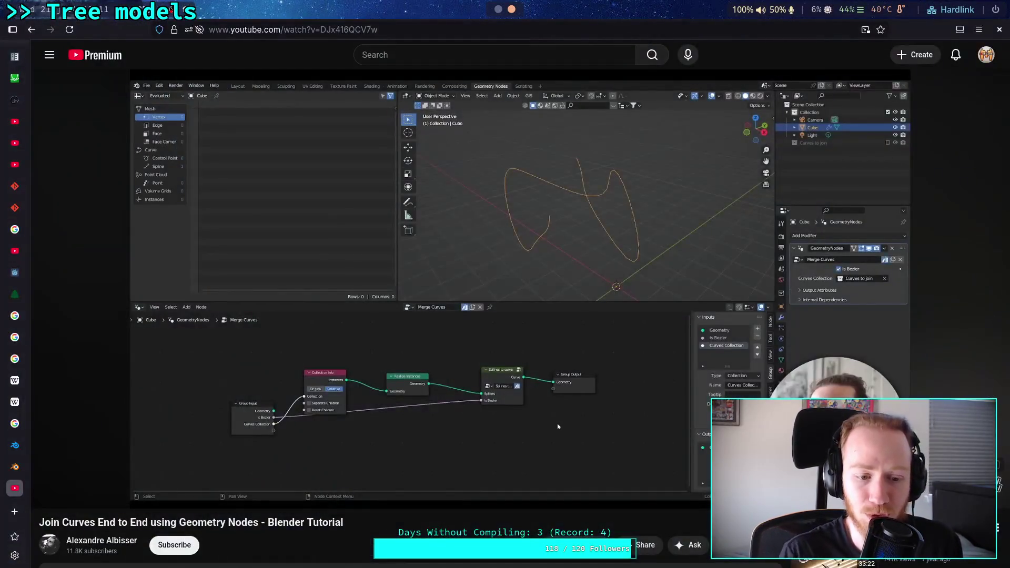
{"action": "scroll", "coordinate": [405, 316], "scroll_direction": "down", "scroll_amount": 5}
{"action": "left_click", "coordinate": [32, 30]}
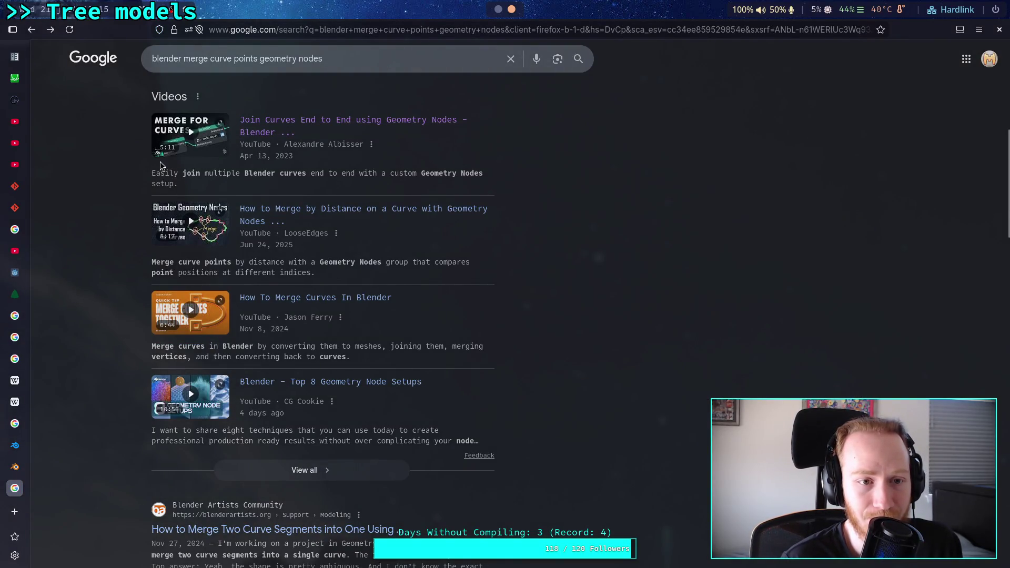
{"action": "left_click", "coordinate": [260, 130]}
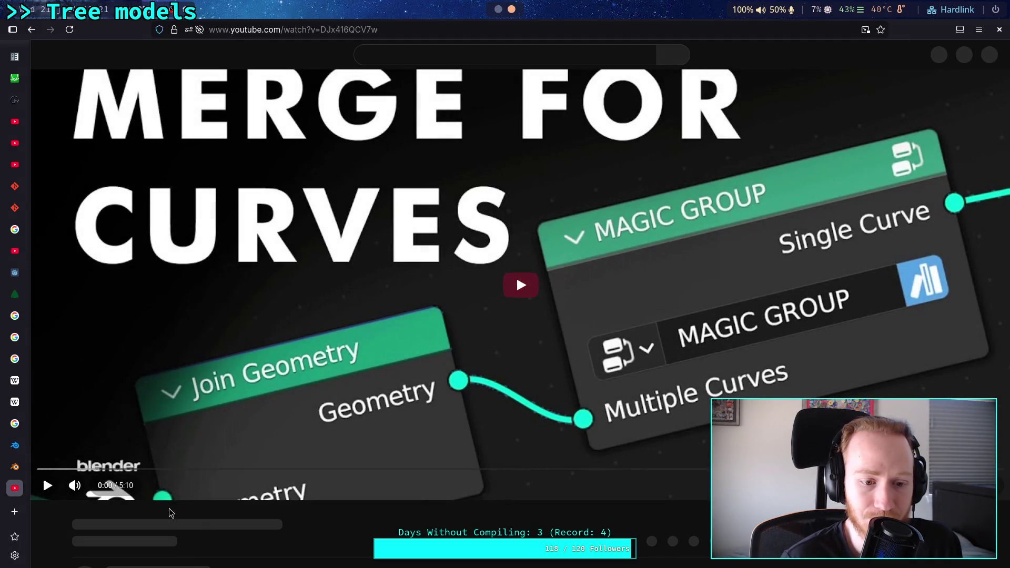
{"action": "scroll", "coordinate": [188, 465], "scroll_direction": "down", "scroll_amount": 2}
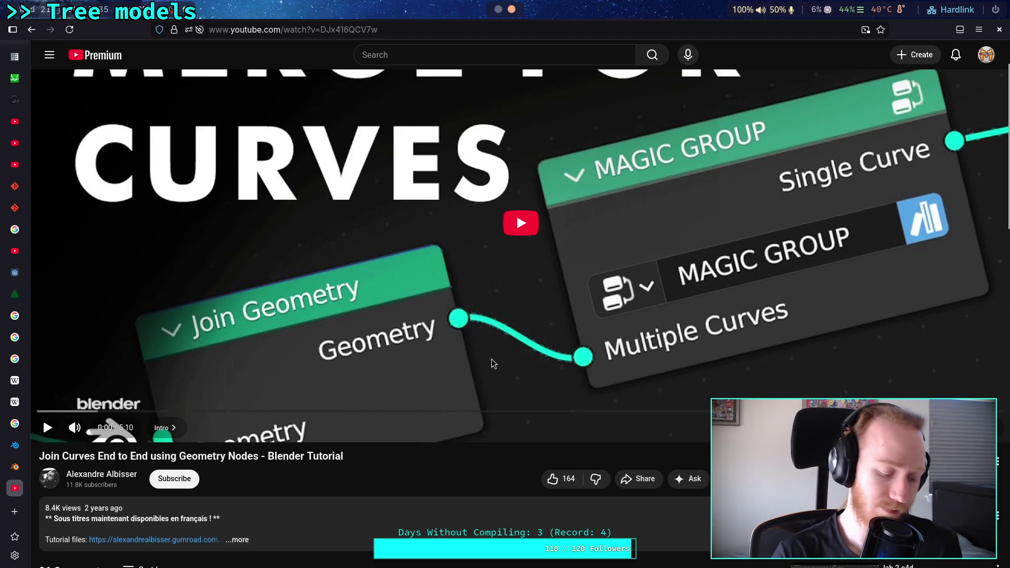
{"action": "key", "text": "alt+Tab"}
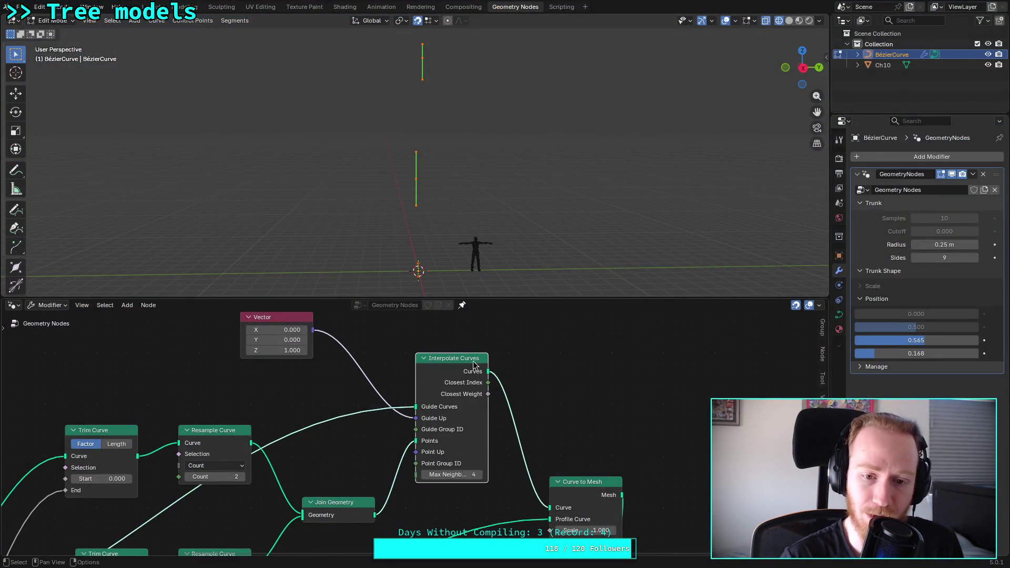
Step: Delete the Interpolate Curves and Vector nodes and move Join Geometry up and right
{"action": "key", "text": "x"}
{"action": "left_click", "coordinate": [267, 319]}
{"action": "key", "text": "x"}
{"action": "middle_click_drag", "start_coordinate": [370, 398], "coordinate": [398, 333]}
{"action": "left_click_drag", "start_coordinate": [390, 434], "coordinate": [391, 432]}
{"action": "left_click", "coordinate": [401, 402]}
{"action": "mouse_move", "coordinate": [401, 403]}
{"action": "middle_mouse_down"}
{"action": "mouse_move", "coordinate": [455, 350]}
{"action": "mouse_move", "coordinate": [401, 390]}
{"action": "middle_mouse_up"}
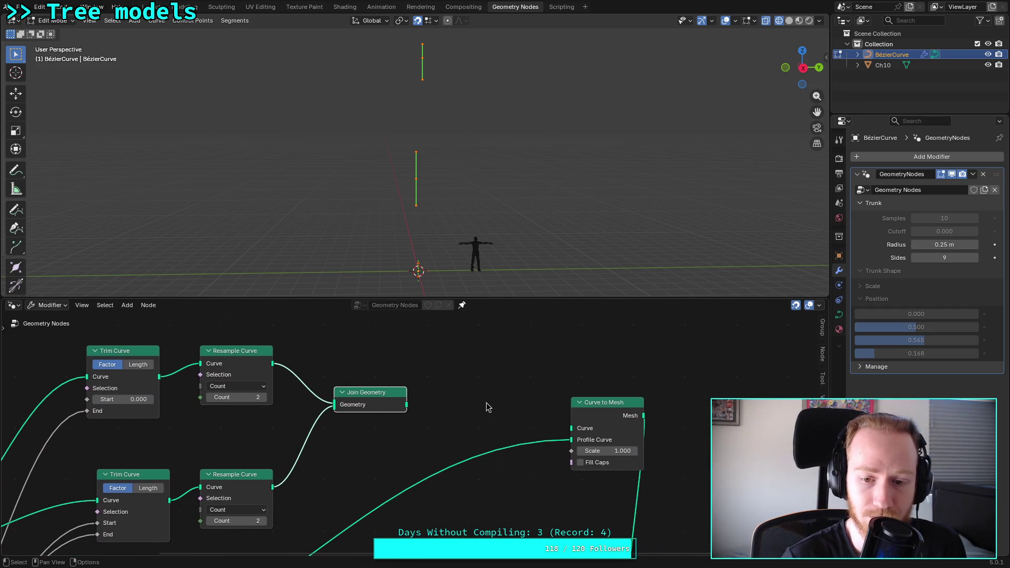
Step: Rearrange Curve to Mesh and Group Output further right, then switch to the browser tutorial
{"action": "mouse_move", "coordinate": [529, 412]}
{"action": "middle_mouse_down"}
{"action": "mouse_move", "coordinate": [470, 388]}
{"action": "mouse_move", "coordinate": [326, 375]}
{"action": "middle_mouse_up"}
{"action": "mouse_move", "coordinate": [458, 345]}
{"action": "left_mouse_down"}
{"action": "mouse_move", "coordinate": [398, 429]}
{"action": "mouse_move", "coordinate": [386, 427]}
{"action": "left_mouse_up"}
{"action": "middle_click_drag", "start_coordinate": [489, 488], "coordinate": [492, 406]}
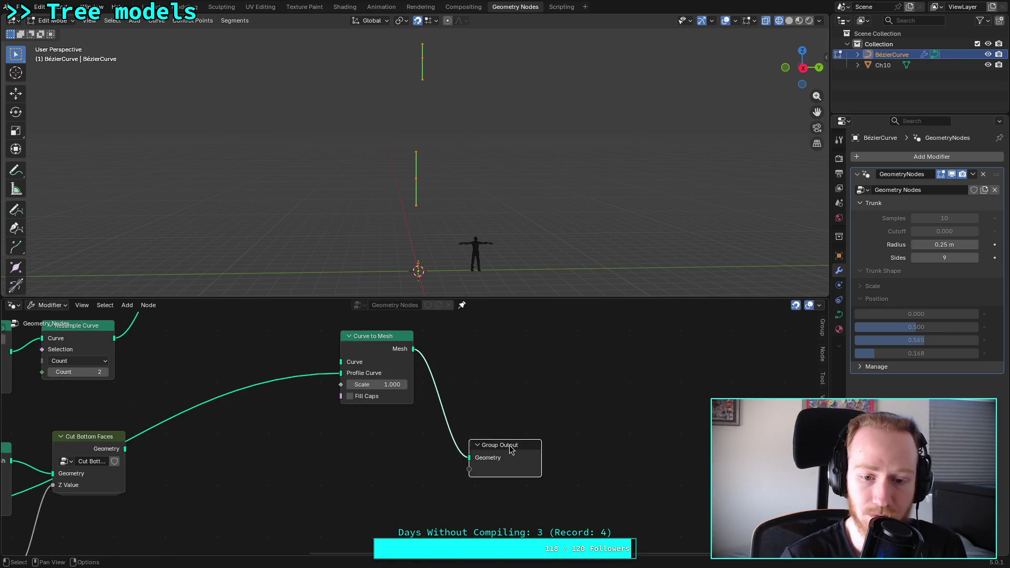
{"action": "left_click_drag", "start_coordinate": [509, 449], "coordinate": [651, 454]}
{"action": "left_click_drag", "start_coordinate": [372, 336], "coordinate": [515, 440]}
{"action": "middle_click_drag", "start_coordinate": [463, 375], "coordinate": [548, 455]}
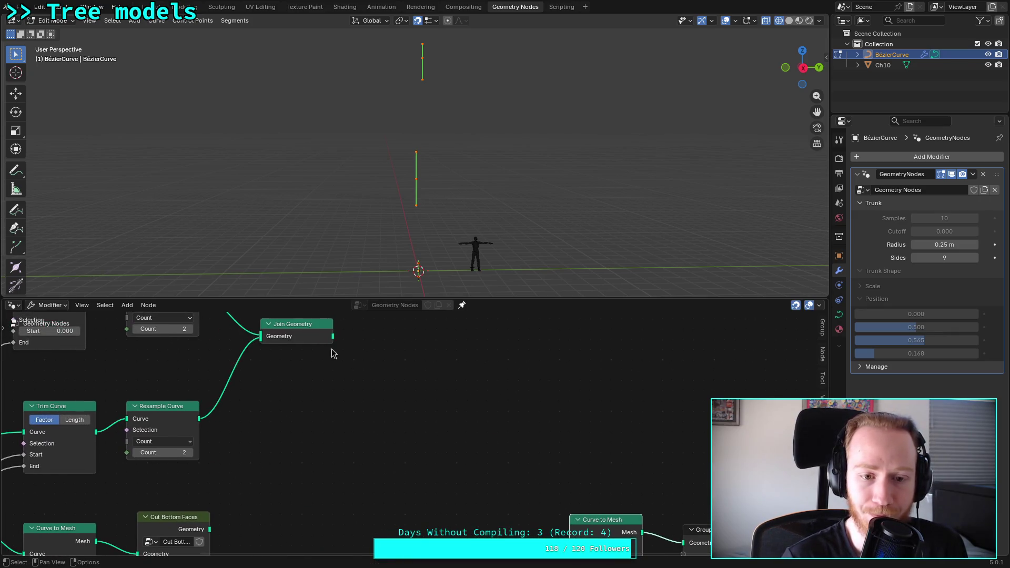
{"action": "middle_click_drag", "start_coordinate": [367, 369], "coordinate": [324, 360]}
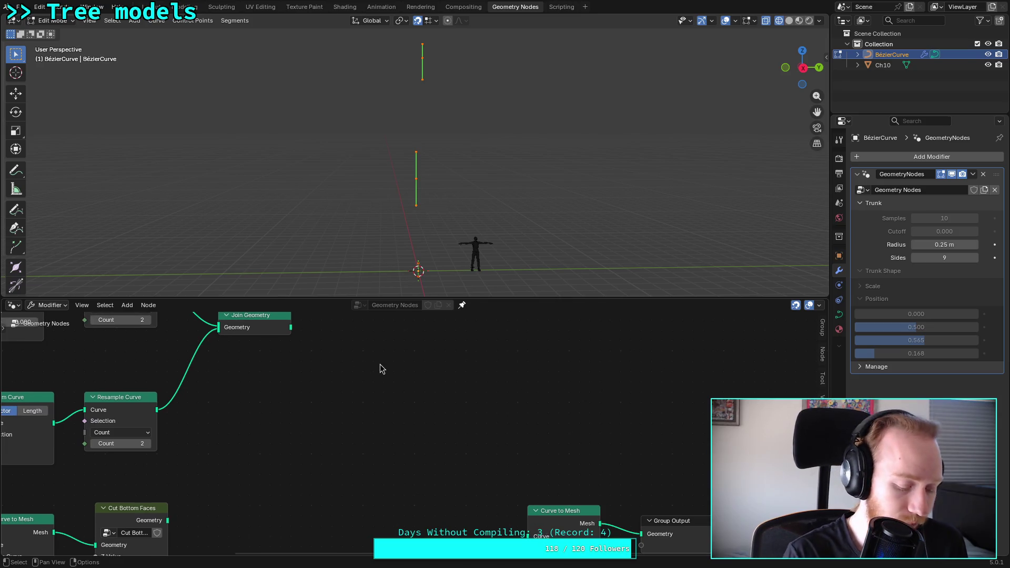
{"action": "key", "text": "super+2"}
{"action": "key", "text": "super+3"}
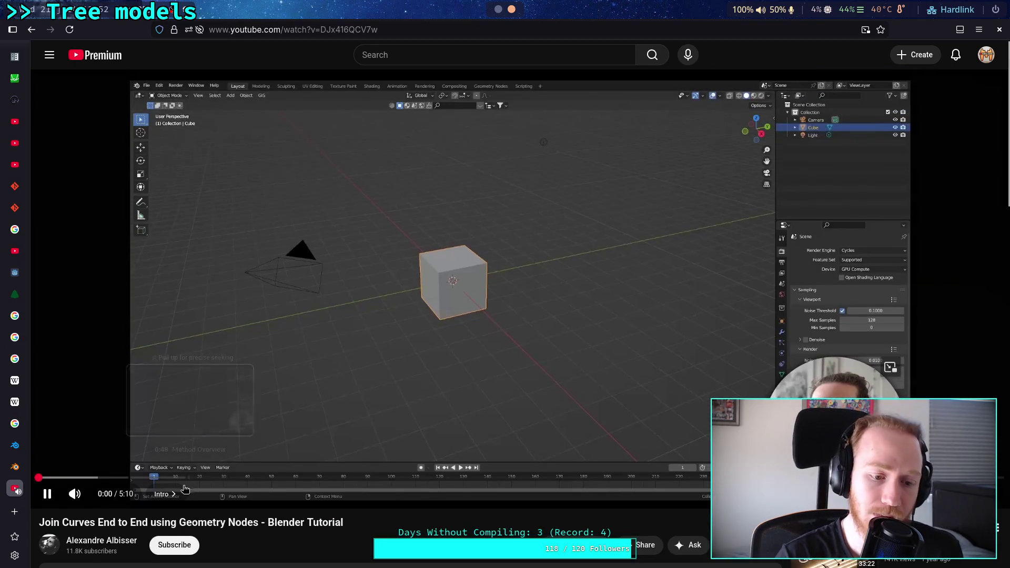
Step: Skip to the Geometry Nodes Setup chapter and play to 1:37, where Resample Curve is added
{"action": "left_click", "coordinate": [124, 477]}
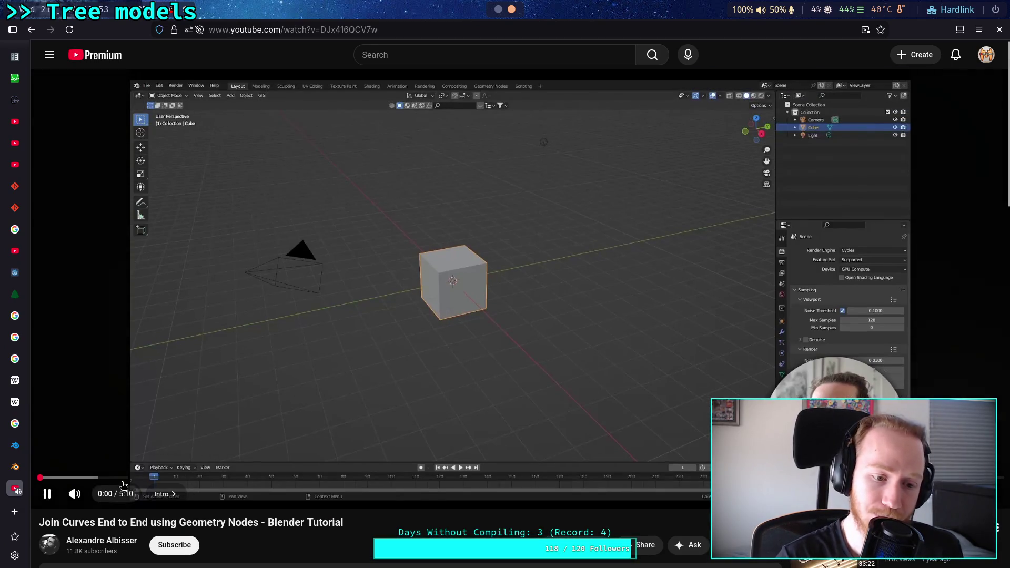
{"action": "left_click", "coordinate": [192, 446]}
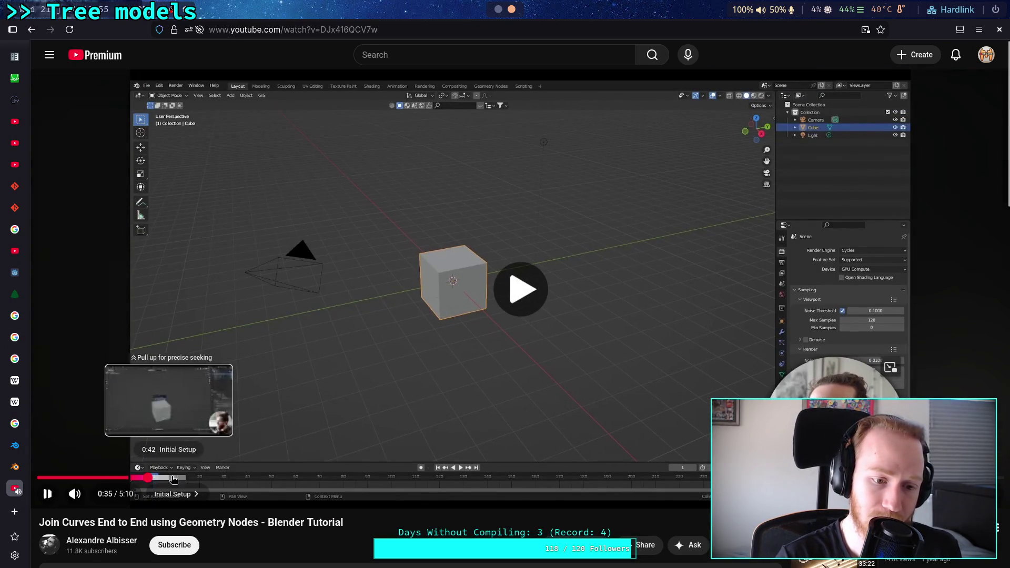
{"action": "left_click", "coordinate": [193, 477]}
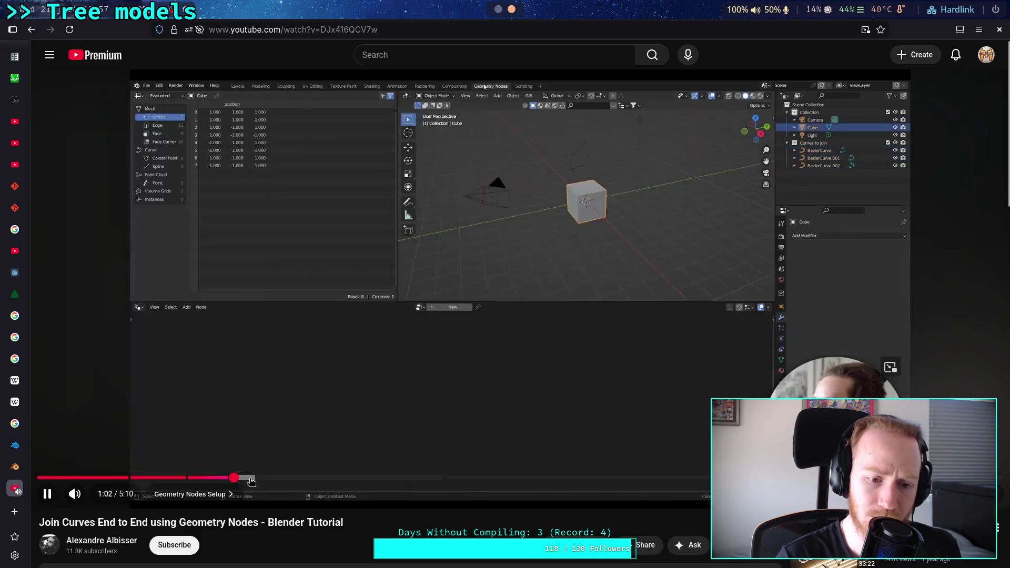
{"action": "left_click", "coordinate": [253, 478]}
{"action": "left_click_drag", "start_coordinate": [281, 479], "coordinate": [318, 480]}
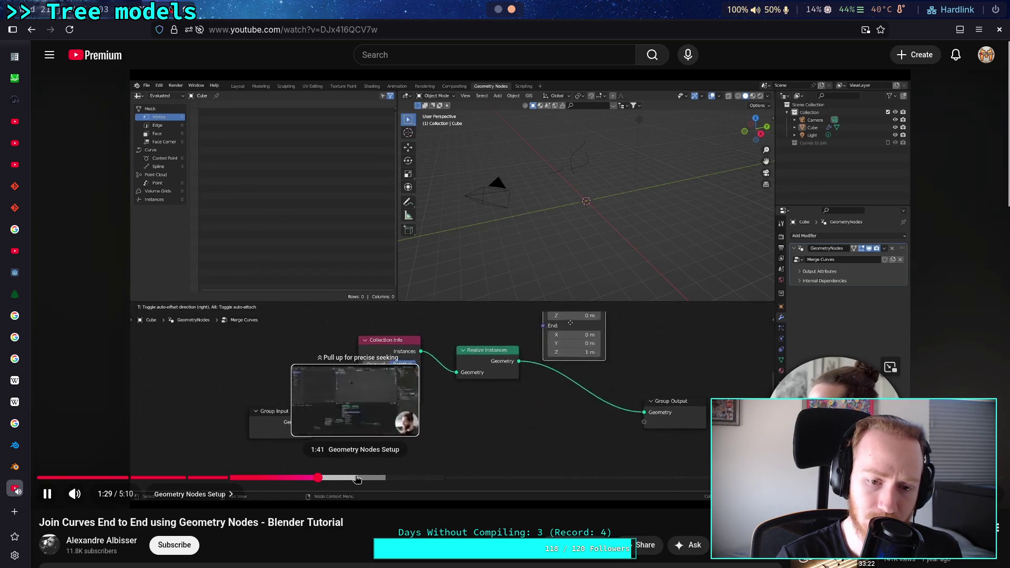
{"action": "left_click", "coordinate": [362, 457]}
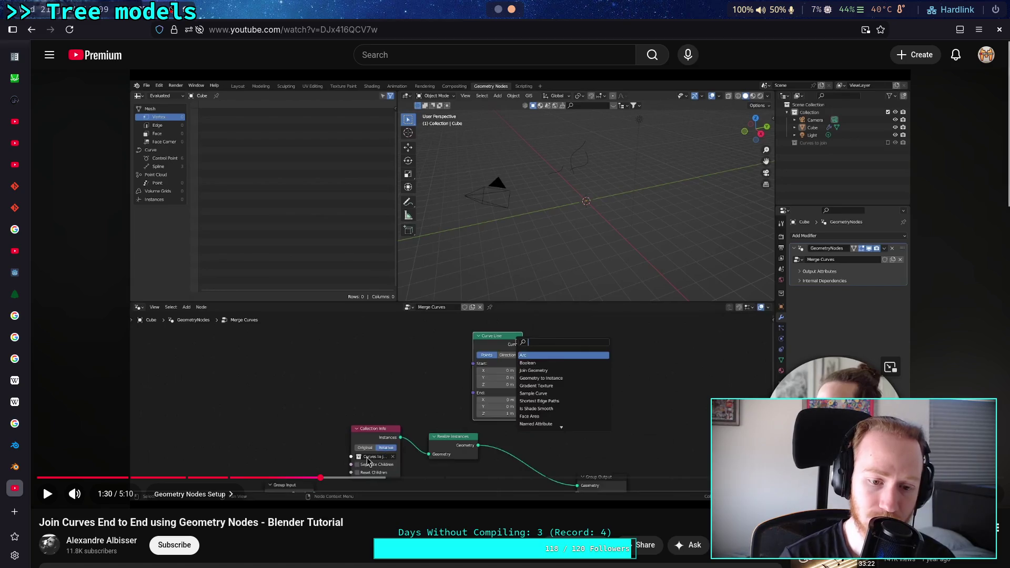
{"action": "left_click", "coordinate": [320, 447]}
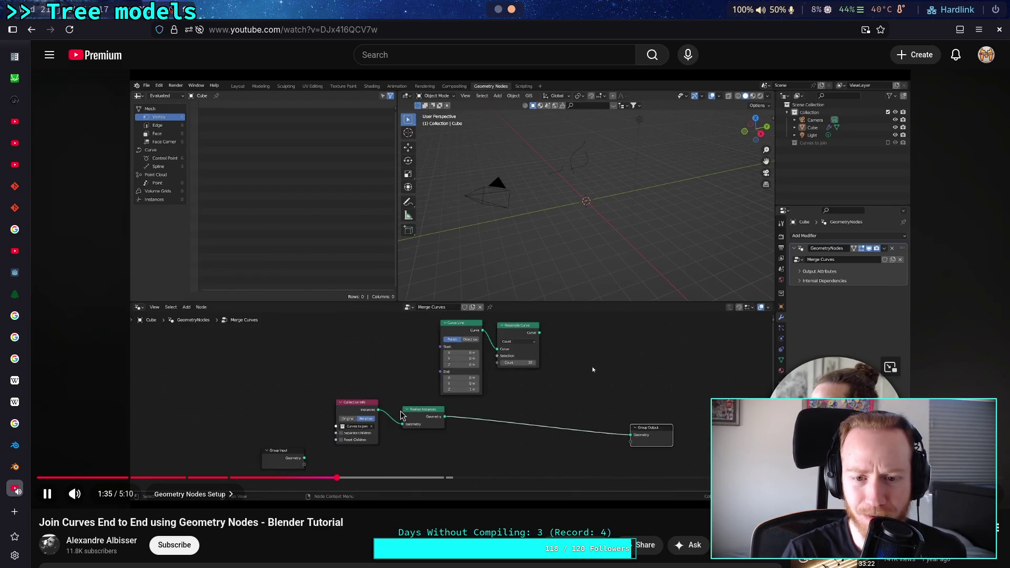
{"action": "left_click", "coordinate": [43, 484]}
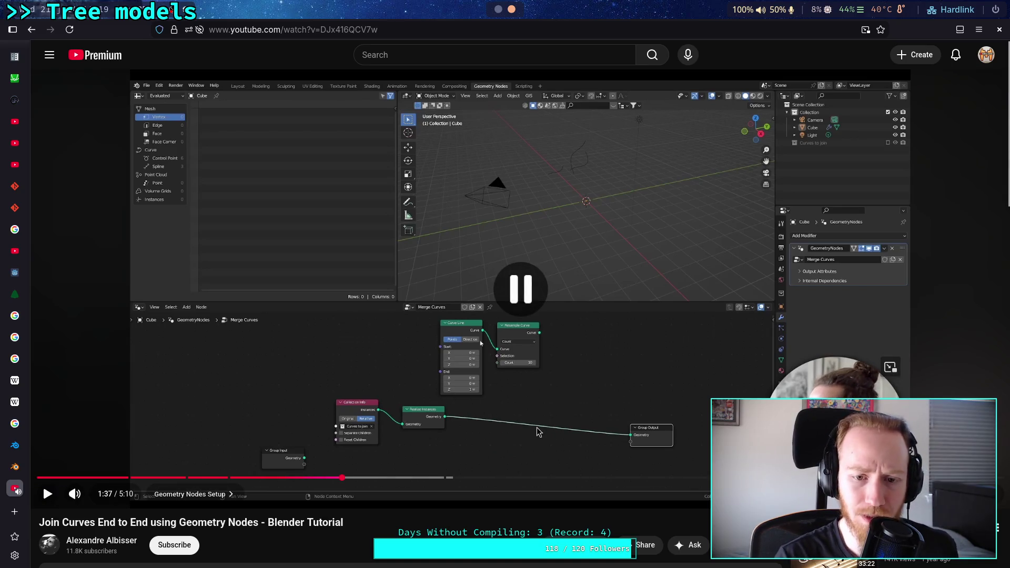
{"action": "key", "text": "alt+Tab"}
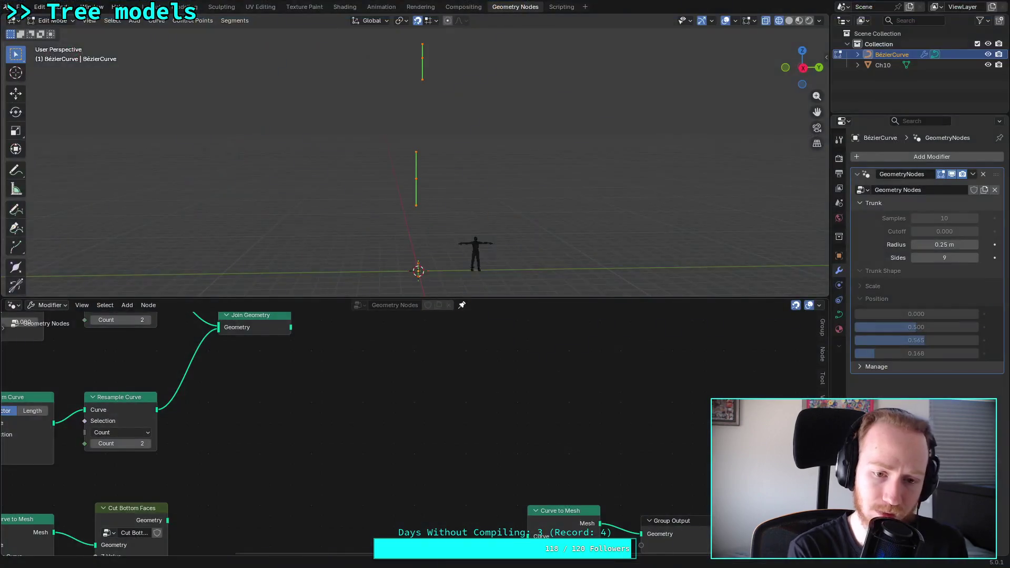
Step: Add a Curve Line node and link it toward Curve to Mesh
{"action": "key", "text": "shift+a"}
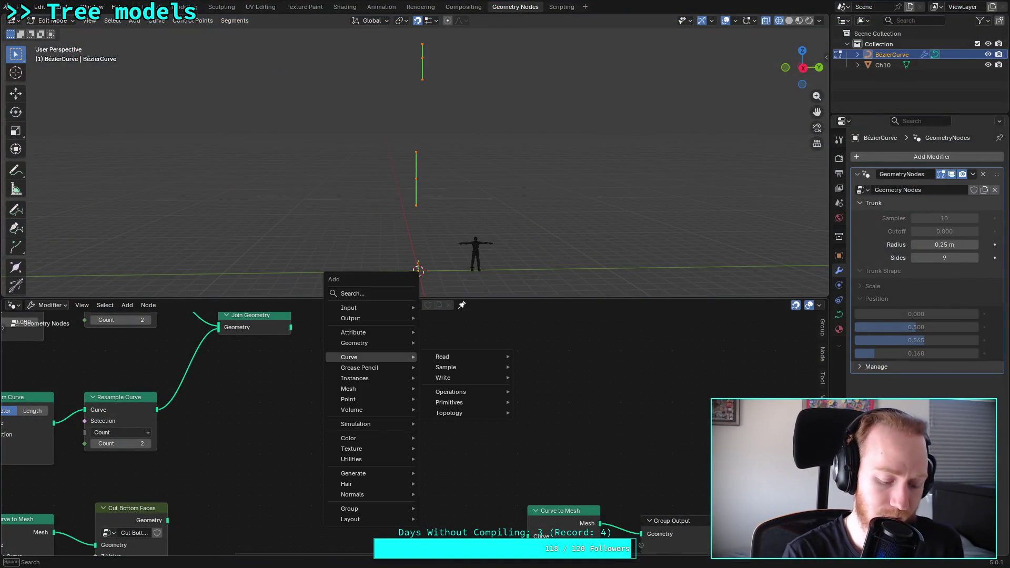
{"action": "type", "text": "curve line"}
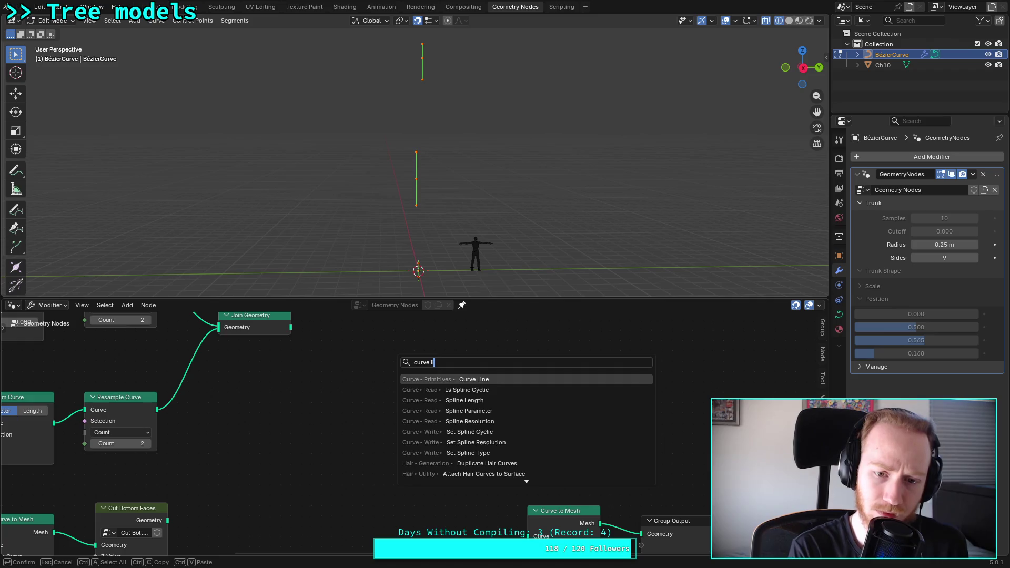
{"action": "key", "text": "Return"}
{"action": "left_click", "coordinate": [404, 341]}
{"action": "mouse_move", "coordinate": [481, 355]}
{"action": "middle_mouse_down"}
{"action": "mouse_move", "coordinate": [450, 347]}
{"action": "mouse_move", "coordinate": [487, 358]}
{"action": "middle_mouse_up"}
{"action": "key", "text": "g"}
{"action": "left_click", "coordinate": [451, 361]}
{"action": "left_click_drag", "start_coordinate": [427, 325], "coordinate": [498, 524]}
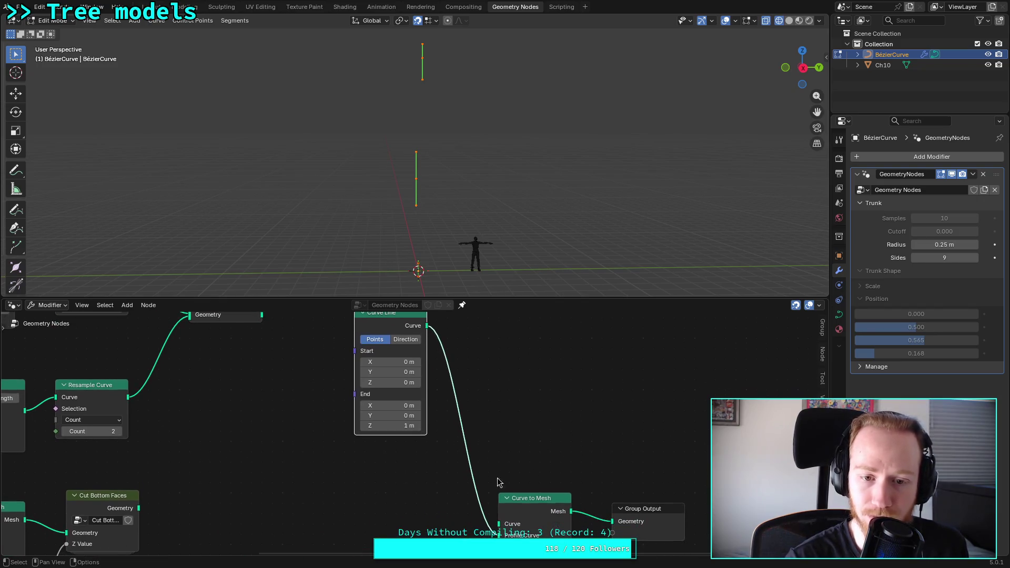
Step: Make Curve Circle the profile, feed Curve Line into Curve input, and save plants.blend
{"action": "middle_click_drag", "start_coordinate": [208, 502], "coordinate": [214, 494]}
{"action": "left_click_drag", "start_coordinate": [213, 489], "coordinate": [234, 462]}
{"action": "scroll", "coordinate": [235, 462], "scroll_direction": "down", "scroll_amount": 5}
{"action": "scroll", "coordinate": [235, 462], "scroll_direction": "left", "scroll_amount": 5}
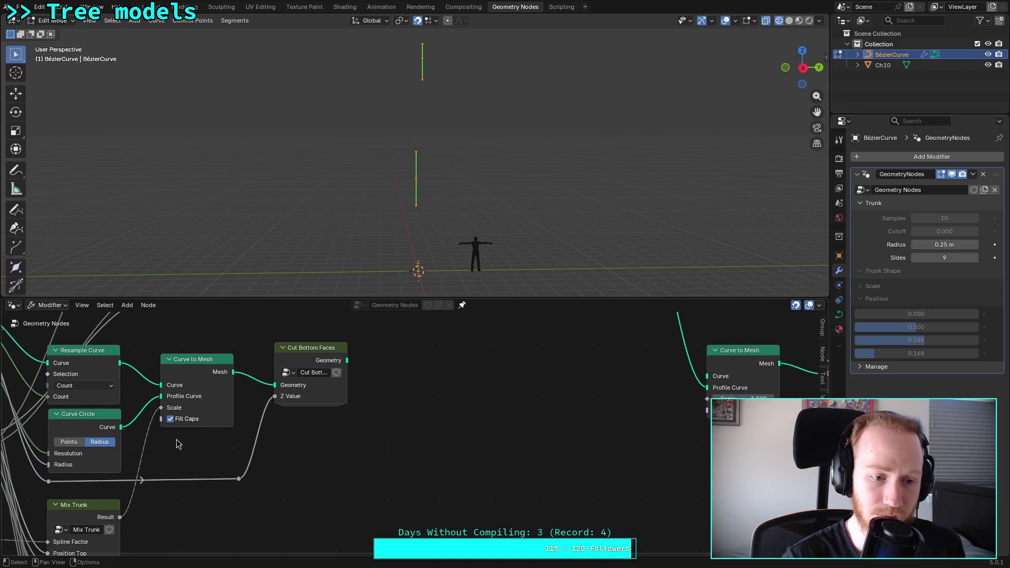
{"action": "mouse_move", "coordinate": [121, 427]}
{"action": "left_mouse_down"}
{"action": "mouse_move", "coordinate": [680, 421]}
{"action": "mouse_move", "coordinate": [711, 388]}
{"action": "left_mouse_up"}
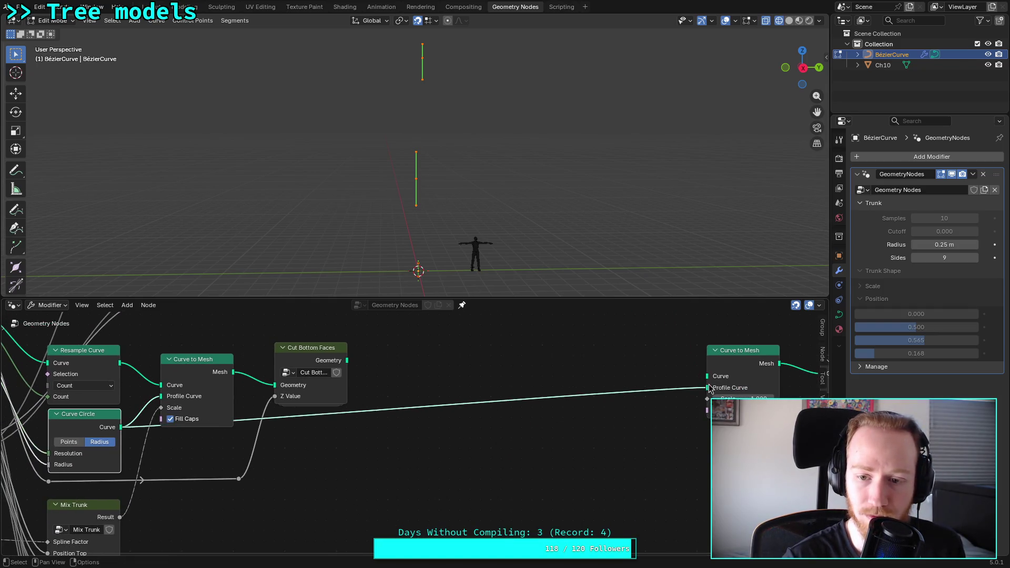
{"action": "middle_click_drag", "start_coordinate": [627, 345], "coordinate": [446, 499]}
{"action": "left_click_drag", "start_coordinate": [454, 332], "coordinate": [526, 530]}
{"action": "key", "text": "ctrl+s"}
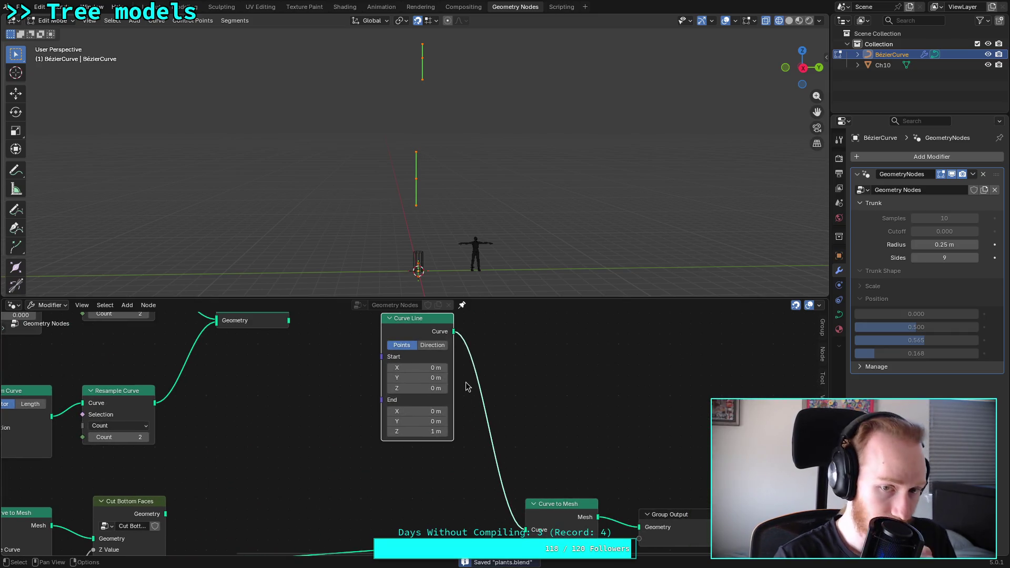
Step: Try Curve Line's direction-and-length mode, then revert it to start and end points
{"action": "middle_click_drag", "start_coordinate": [503, 348], "coordinate": [525, 394]}
{"action": "left_click", "coordinate": [454, 391]}
{"action": "left_click", "coordinate": [425, 391]}
{"action": "middle_click_drag", "start_coordinate": [441, 362], "coordinate": [433, 343]}
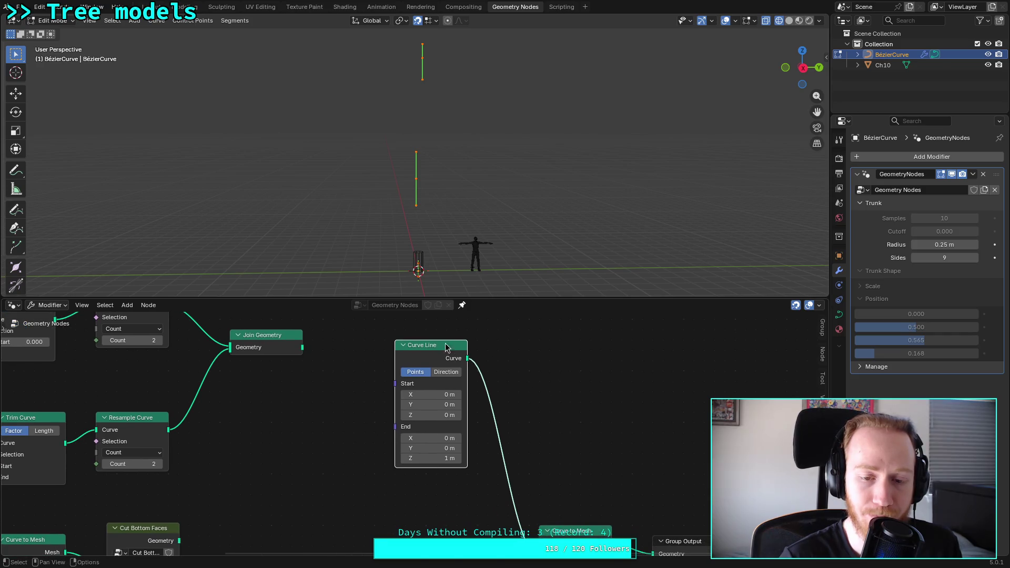
{"action": "left_click", "coordinate": [530, 354]}
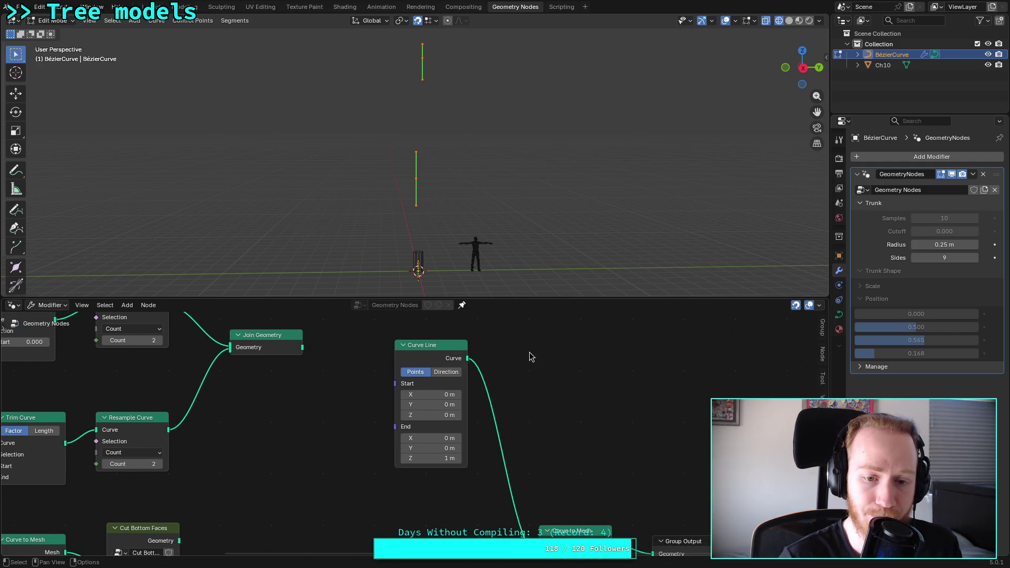
Step: Insert a Resample Curve node between Curve Line and Curve to Mesh, aligned side by side
{"action": "key", "text": "shift+a"}
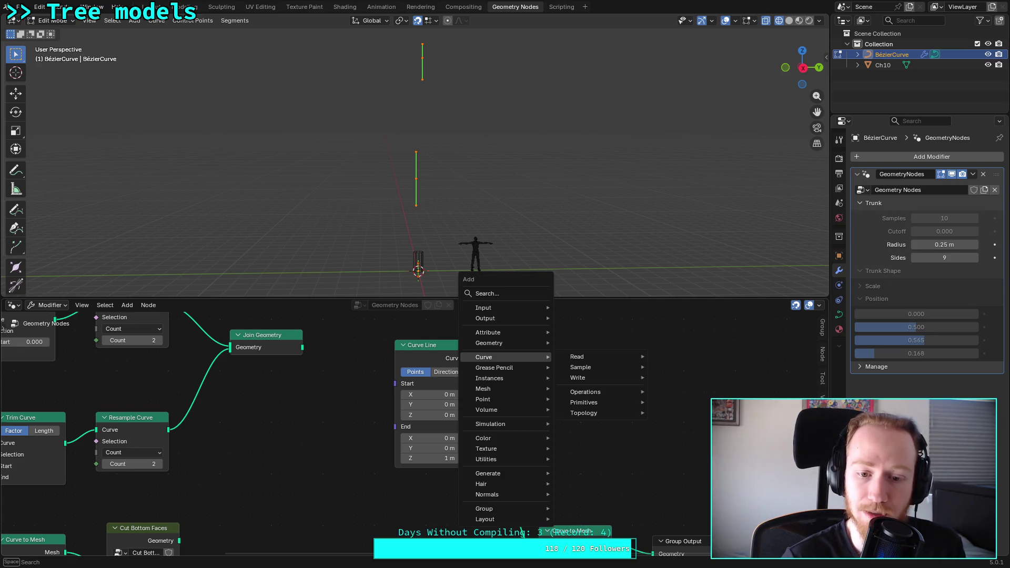
{"action": "type", "text": "resample"}
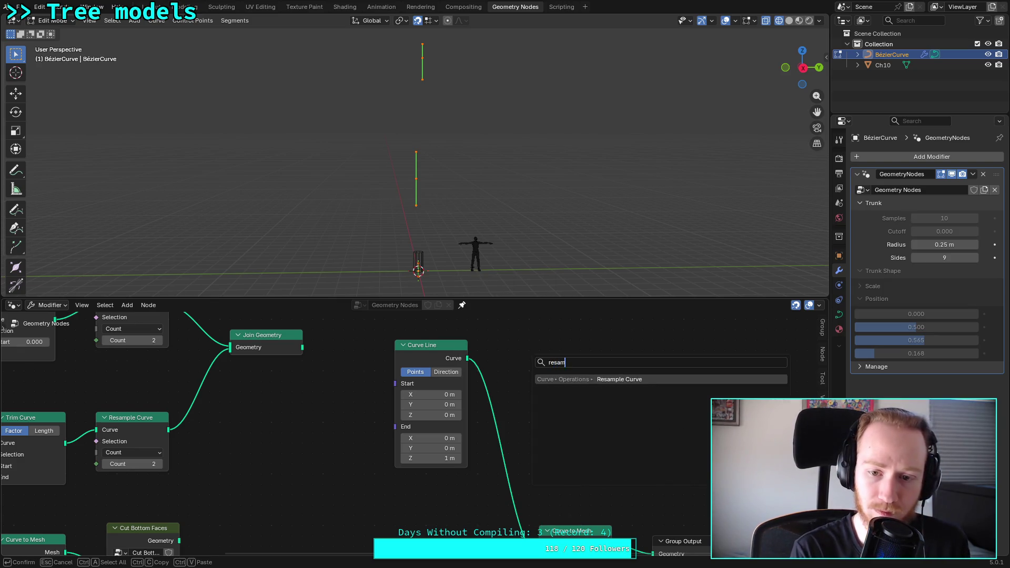
{"action": "key", "text": "Return"}
{"action": "left_click", "coordinate": [509, 359]}
{"action": "left_click_drag", "start_coordinate": [467, 358], "coordinate": [519, 378]}
{"action": "mouse_move", "coordinate": [591, 378]}
{"action": "left_mouse_down"}
{"action": "mouse_move", "coordinate": [544, 550]}
{"action": "mouse_move", "coordinate": [542, 523]}
{"action": "left_mouse_up"}
{"action": "middle_click_drag", "start_coordinate": [493, 374], "coordinate": [458, 443]}
{"action": "left_click_drag", "start_coordinate": [399, 377], "coordinate": [368, 325]}
{"action": "left_click_drag", "start_coordinate": [518, 401], "coordinate": [467, 340]}
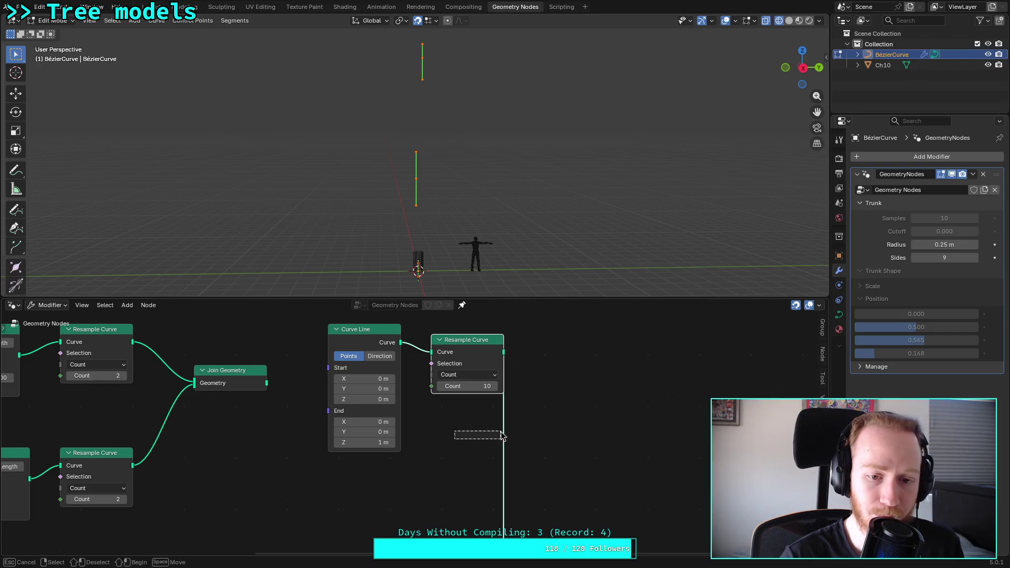
Step: Add a Curve-mode Domain Size from Join Geometry, driving Resample Curve's Count with Point Count
{"action": "key", "text": "shift+a"}
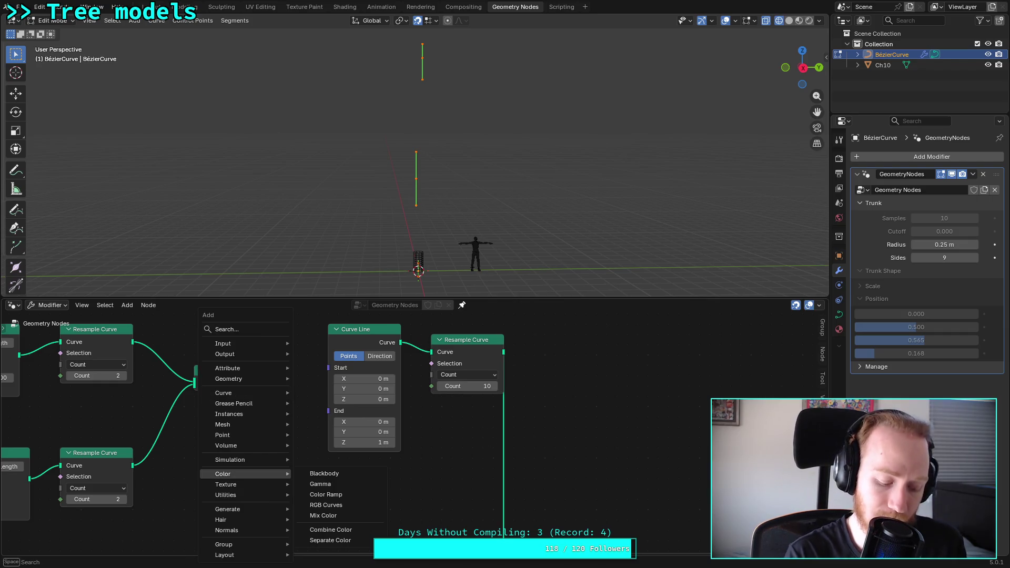
{"action": "type", "text": "dom"}
{"action": "key", "text": "Return"}
{"action": "left_click", "coordinate": [250, 441]}
{"action": "left_click_drag", "start_coordinate": [267, 383], "coordinate": [236, 530]}
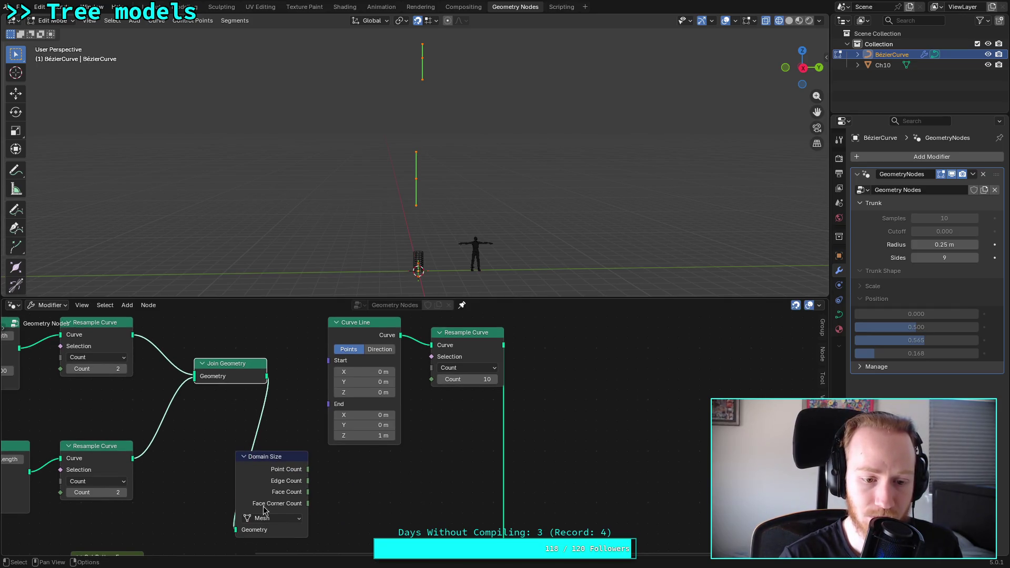
{"action": "left_click", "coordinate": [274, 518]}
{"action": "left_click", "coordinate": [280, 488]}
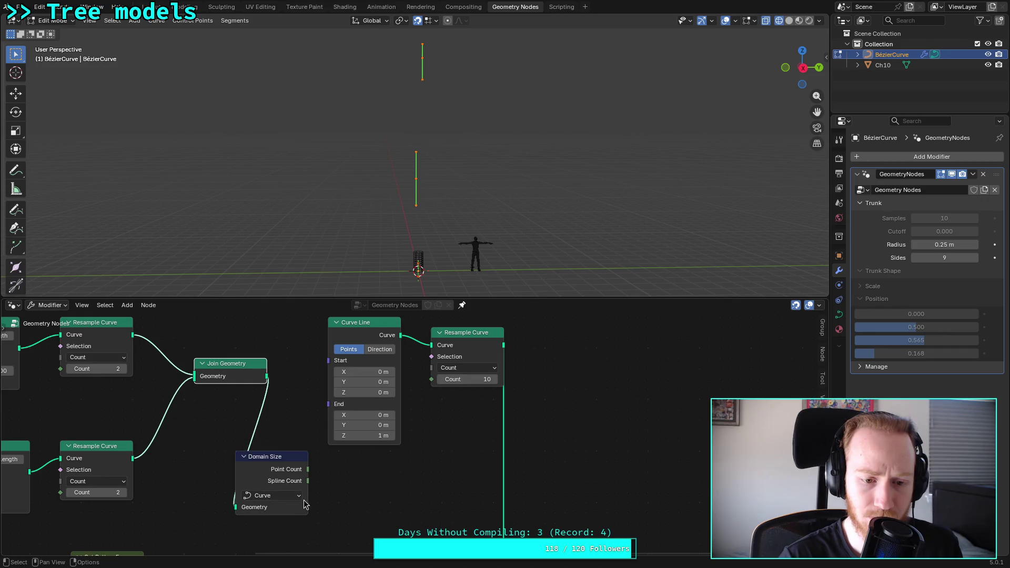
{"action": "left_click_drag", "start_coordinate": [308, 469], "coordinate": [437, 379]}
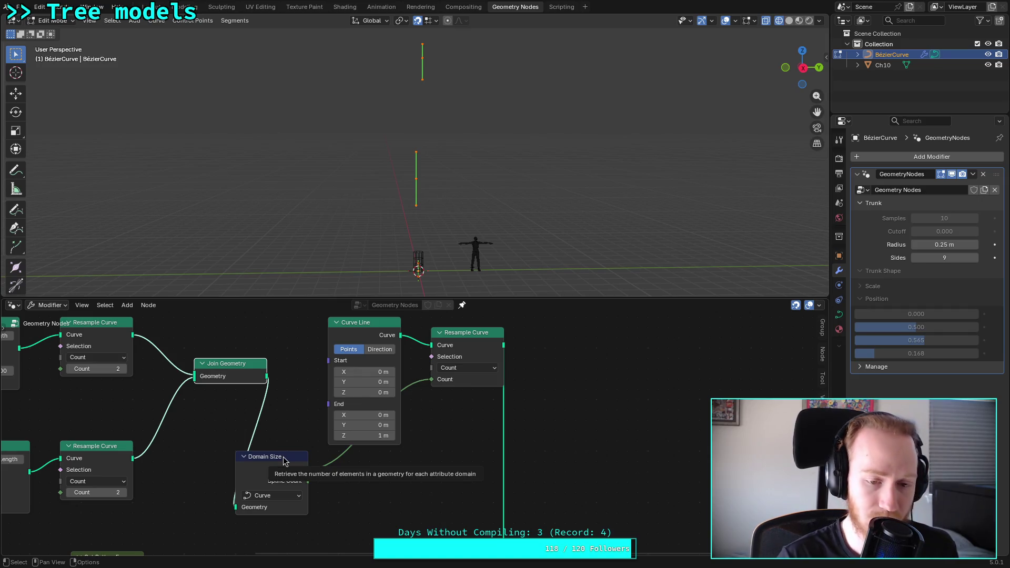
{"action": "left_click_drag", "start_coordinate": [277, 462], "coordinate": [371, 467]}
{"action": "left_click", "coordinate": [475, 471]}
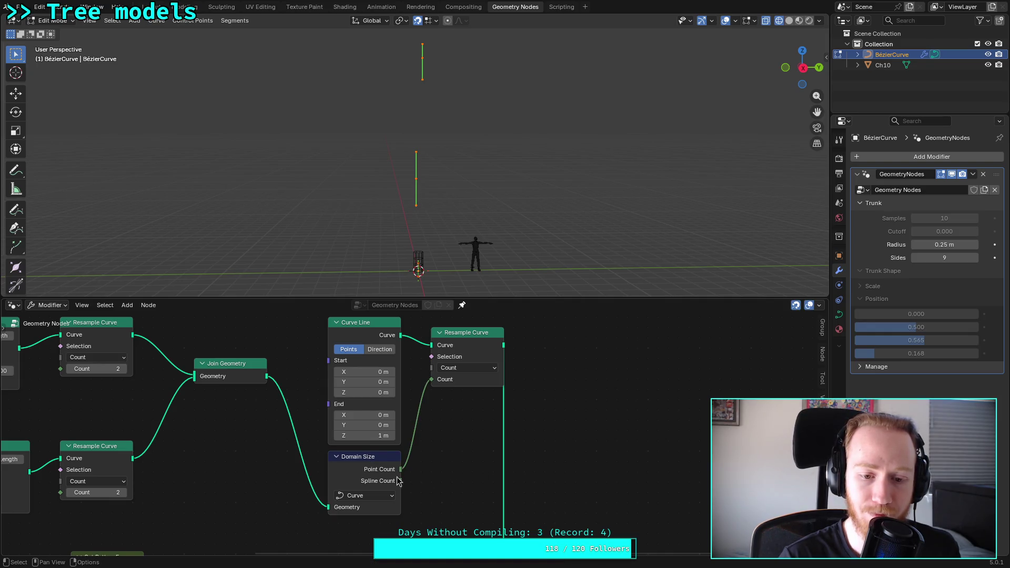
Step: Move Join Geometry up-left beside the upper Resample Curve
{"action": "mouse_move", "coordinate": [386, 485]}
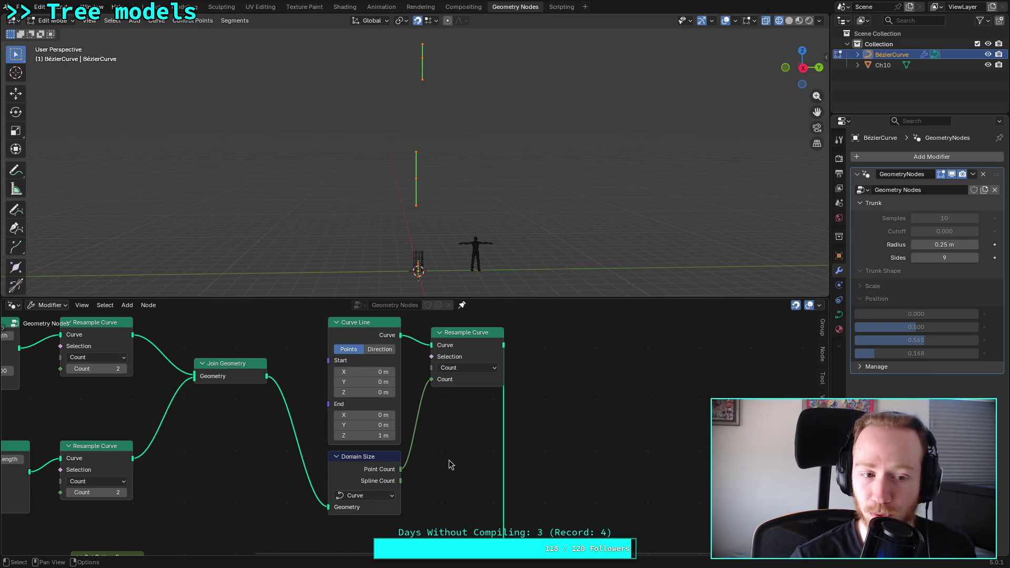
{"action": "mouse_move", "coordinate": [235, 363]}
{"action": "left_mouse_down"}
{"action": "mouse_move", "coordinate": [210, 324]}
{"action": "mouse_move", "coordinate": [205, 352]}
{"action": "left_mouse_up"}
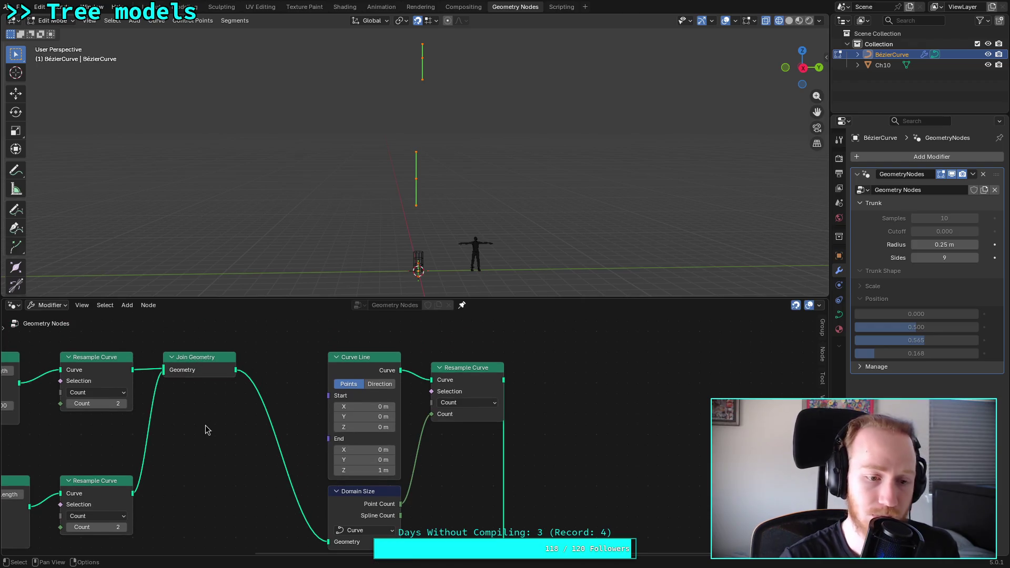
{"action": "key", "text": "shift+a"}
Step: Browse the Add menu's Mesh > Read category and cancel without adding a node
{"action": "mouse_move", "coordinate": [205, 425]}
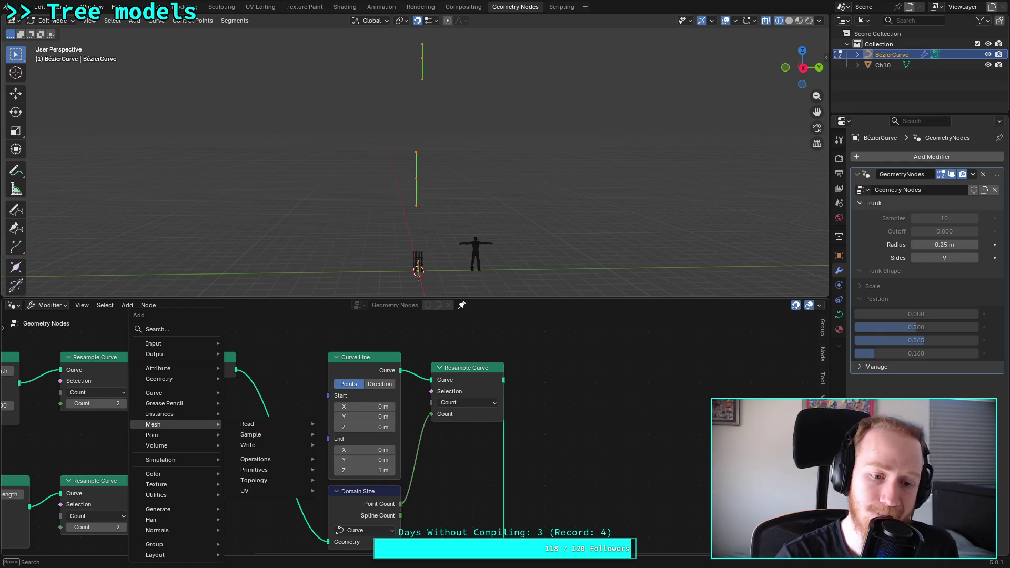
{"action": "mouse_move", "coordinate": [256, 430]}
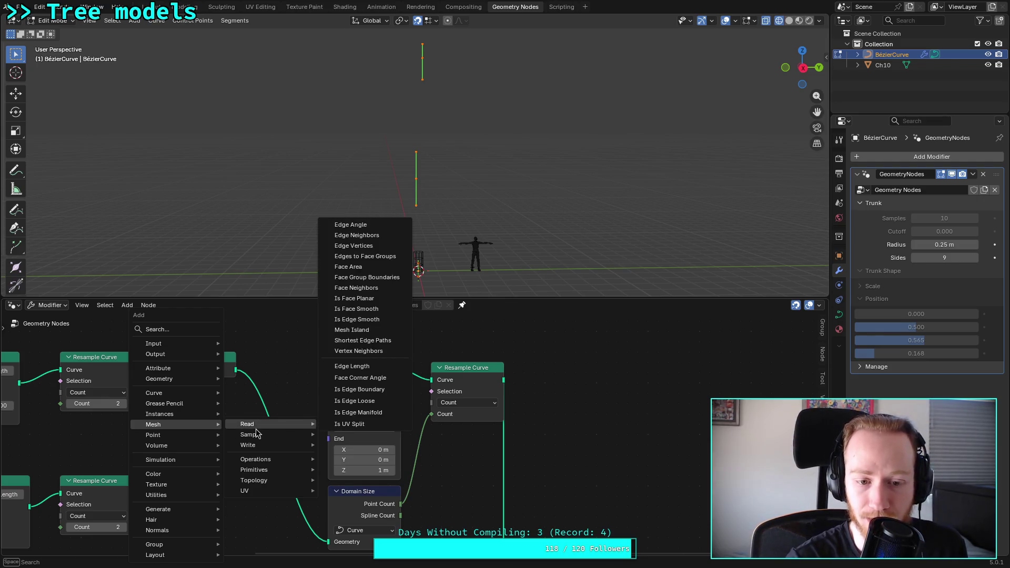
{"action": "key", "text": "Escape"}
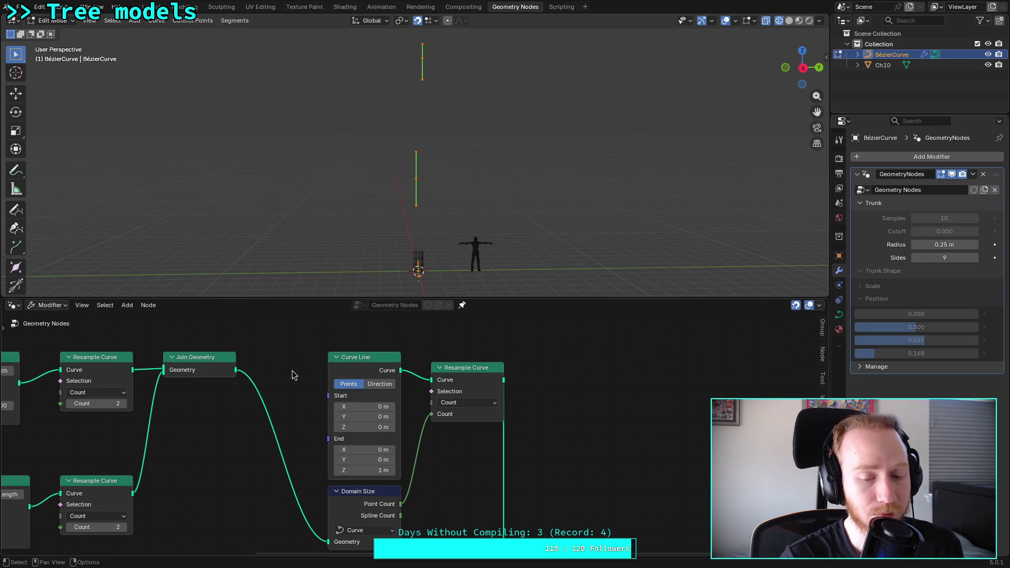
Step: Inspect the resampled curve in the 3D view, then shift the Resample Curve node right
{"action": "key", "text": "KP_Decimal"}
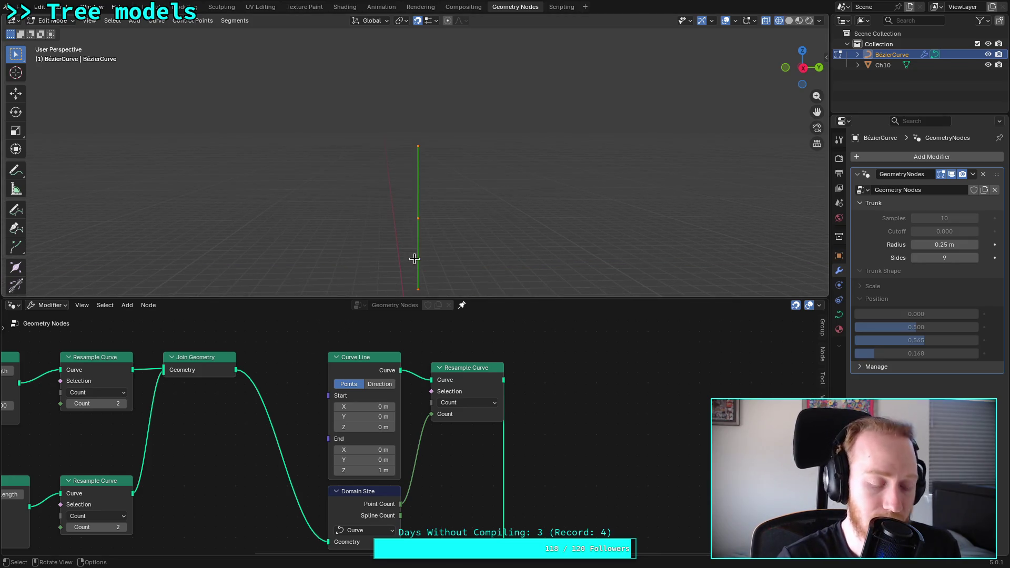
{"action": "mouse_move", "coordinate": [431, 254]}
{"action": "middle_mouse_down"}
{"action": "mouse_move", "coordinate": [415, 140]}
{"action": "mouse_move", "coordinate": [437, 218]}
{"action": "mouse_move", "coordinate": [432, 247]}
{"action": "middle_mouse_up"}
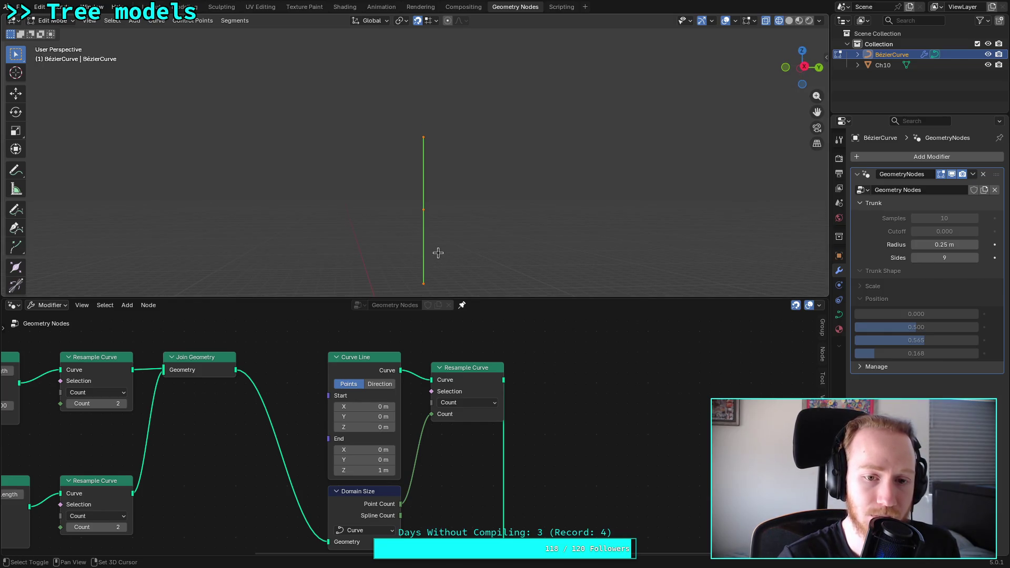
{"action": "scroll", "coordinate": [444, 207], "scroll_direction": "down", "scroll_amount": 5}
{"action": "mouse_move", "coordinate": [467, 191]}
{"action": "middle_mouse_down", "text": "shift"}
{"action": "mouse_move", "coordinate": [449, 177]}
{"action": "mouse_move", "coordinate": [456, 188]}
{"action": "middle_mouse_up", "text": "shift"}
{"action": "scroll", "coordinate": [444, 192], "scroll_direction": "up", "scroll_amount": 2}
{"action": "scroll", "coordinate": [447, 200], "scroll_direction": "up", "scroll_amount": 2}
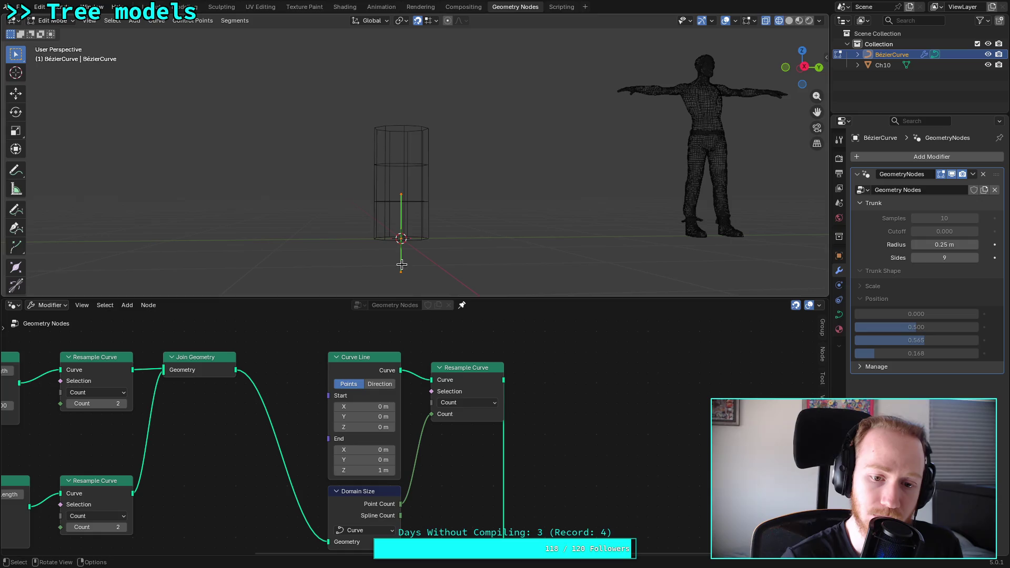
{"action": "scroll", "coordinate": [263, 403], "scroll_direction": "down", "scroll_amount": 1}
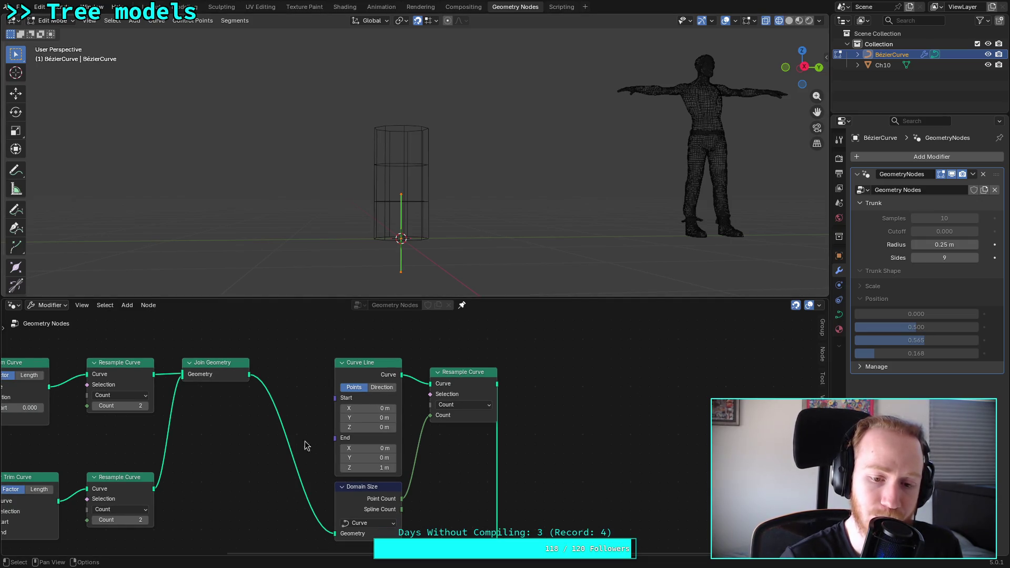
{"action": "mouse_move", "coordinate": [375, 511]}
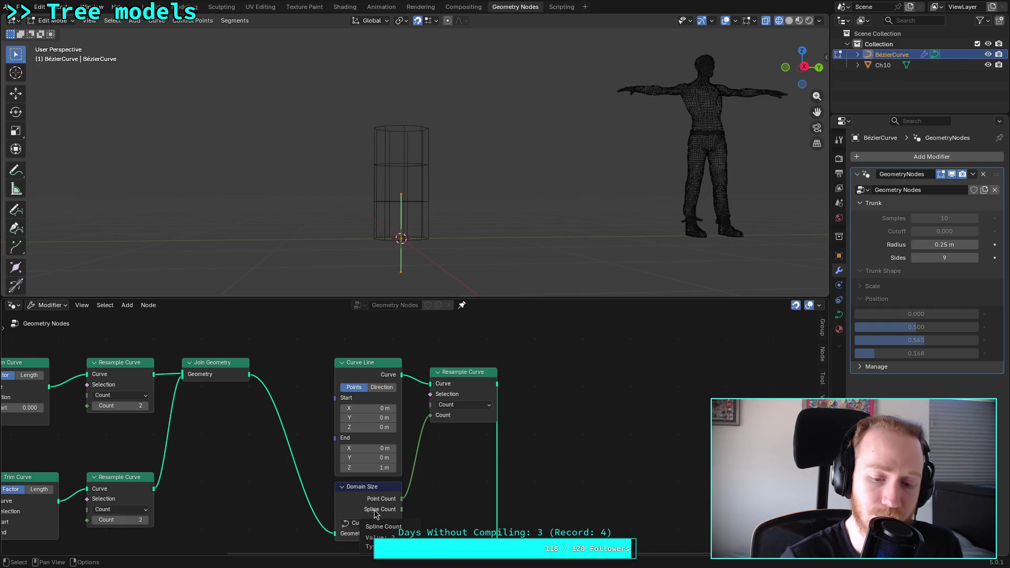
{"action": "left_click_drag", "start_coordinate": [458, 377], "coordinate": [496, 377]}
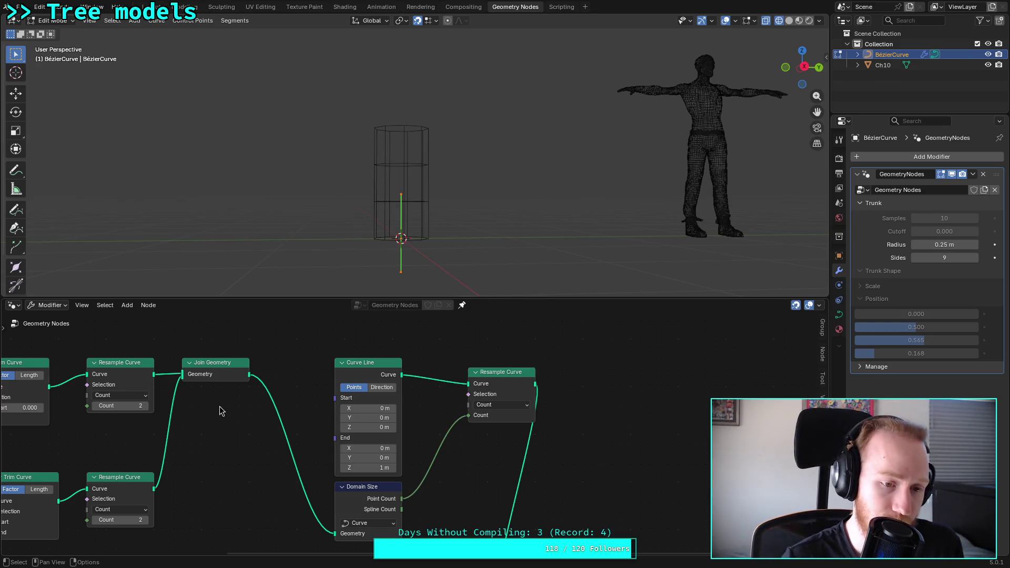
{"action": "key", "text": "shift+a"}
{"action": "mouse_move", "coordinate": [211, 424]}
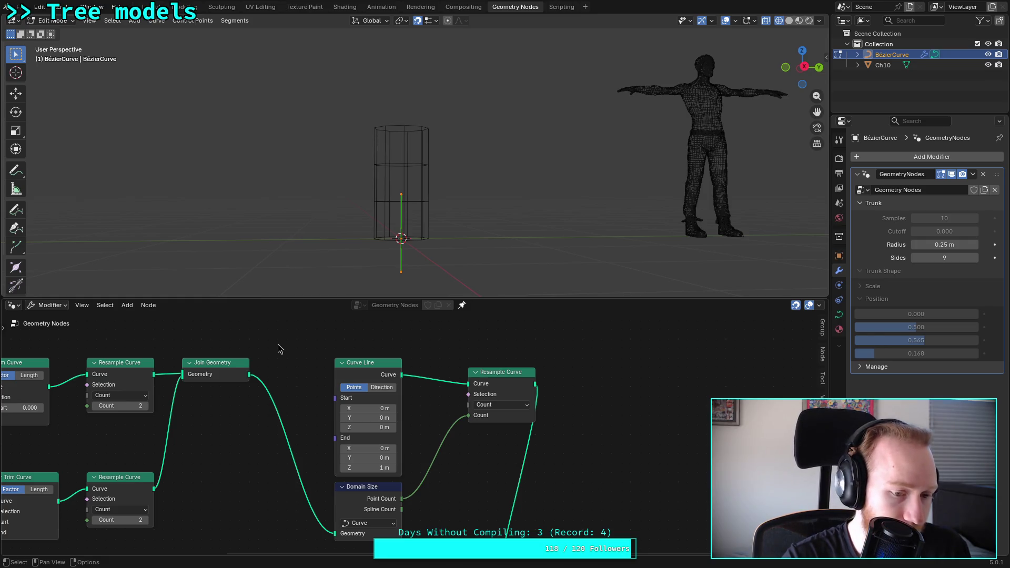
Step: Try the top Resample Curve count at 1 and 2, then link Join Geometry's output into Curve to Mesh
{"action": "left_click", "coordinate": [95, 406]}
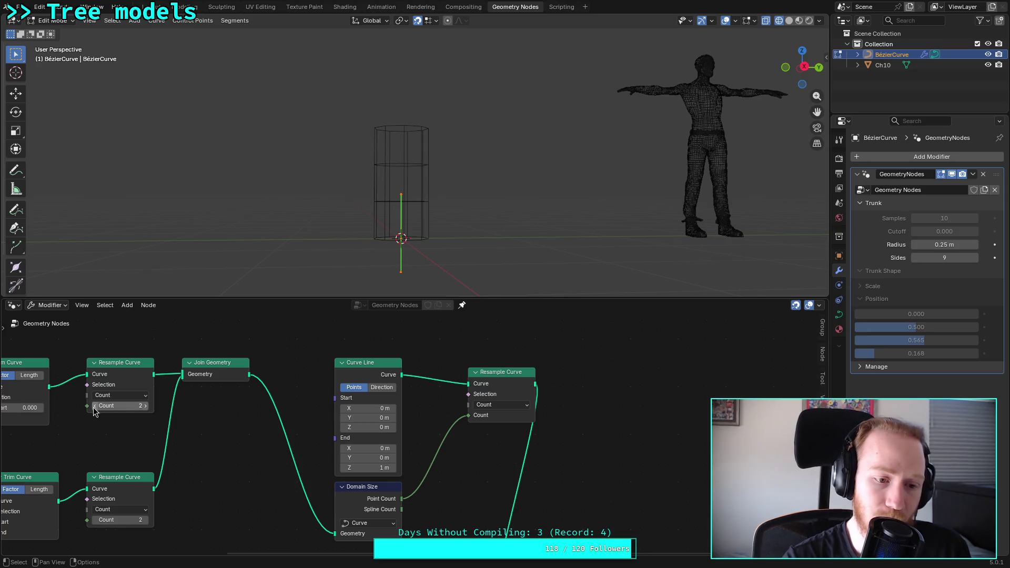
{"action": "left_click", "coordinate": [145, 406]}
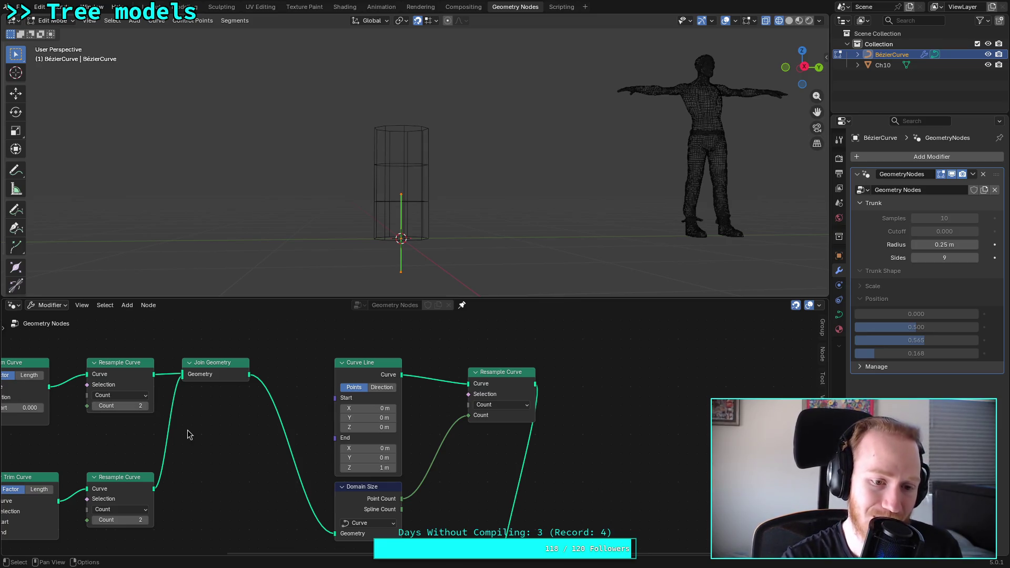
{"action": "mouse_move", "coordinate": [197, 435]}
{"action": "middle_mouse_down"}
{"action": "mouse_move", "coordinate": [208, 424]}
{"action": "mouse_move", "coordinate": [299, 418]}
{"action": "middle_mouse_up"}
{"action": "middle_click_drag", "start_coordinate": [370, 442], "coordinate": [358, 430]}
{"action": "mouse_move", "coordinate": [338, 351]}
{"action": "left_mouse_down"}
{"action": "mouse_move", "coordinate": [531, 500]}
{"action": "mouse_move", "coordinate": [559, 505]}
{"action": "mouse_move", "coordinate": [585, 483]}
{"action": "left_mouse_up"}
{"action": "scroll", "coordinate": [313, 347], "scroll_direction": "down", "scroll_amount": 1}
{"action": "mouse_move", "coordinate": [312, 347]}
{"action": "middle_mouse_down"}
{"action": "mouse_move", "coordinate": [331, 461]}
{"action": "mouse_move", "coordinate": [333, 424]}
{"action": "middle_mouse_up"}
{"action": "scroll", "coordinate": [332, 419], "scroll_direction": "down", "scroll_amount": 1}
{"action": "scroll", "coordinate": [384, 219], "scroll_direction": "down", "scroll_amount": 5}
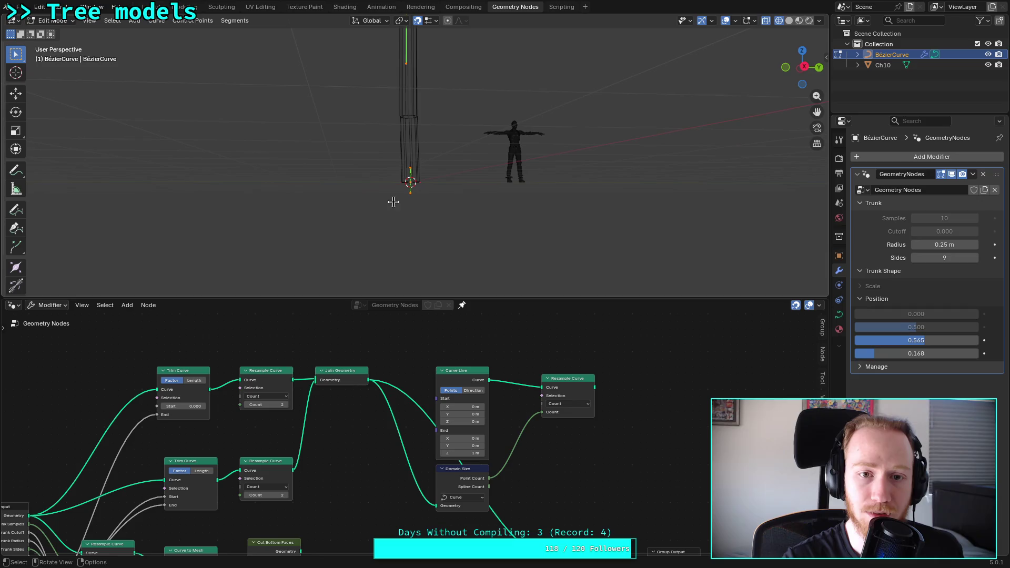
Step: Test the bottom Resample Curve count at 1 and 2, and set the top count to 1
{"action": "mouse_move", "coordinate": [431, 161]}
{"action": "middle_mouse_down"}
{"action": "mouse_move", "coordinate": [442, 157]}
{"action": "mouse_move", "coordinate": [435, 251]}
{"action": "middle_mouse_up"}
{"action": "scroll", "coordinate": [241, 462], "scroll_direction": "up", "scroll_amount": 1}
{"action": "left_click", "coordinate": [241, 505]}
{"action": "left_click_drag", "start_coordinate": [241, 505], "coordinate": [220, 511]}
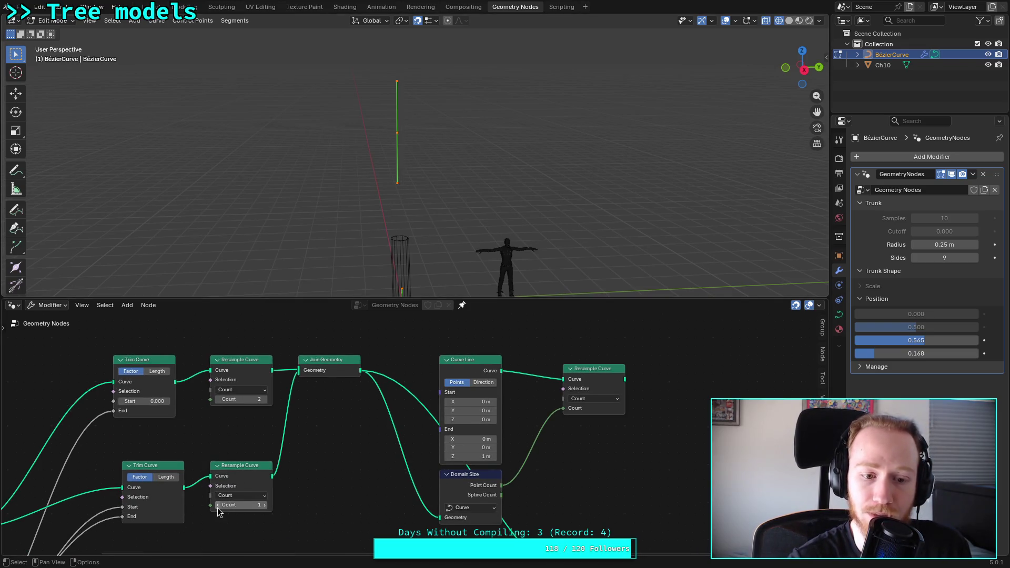
{"action": "left_click", "coordinate": [264, 506]}
{"action": "left_click", "coordinate": [218, 400]}
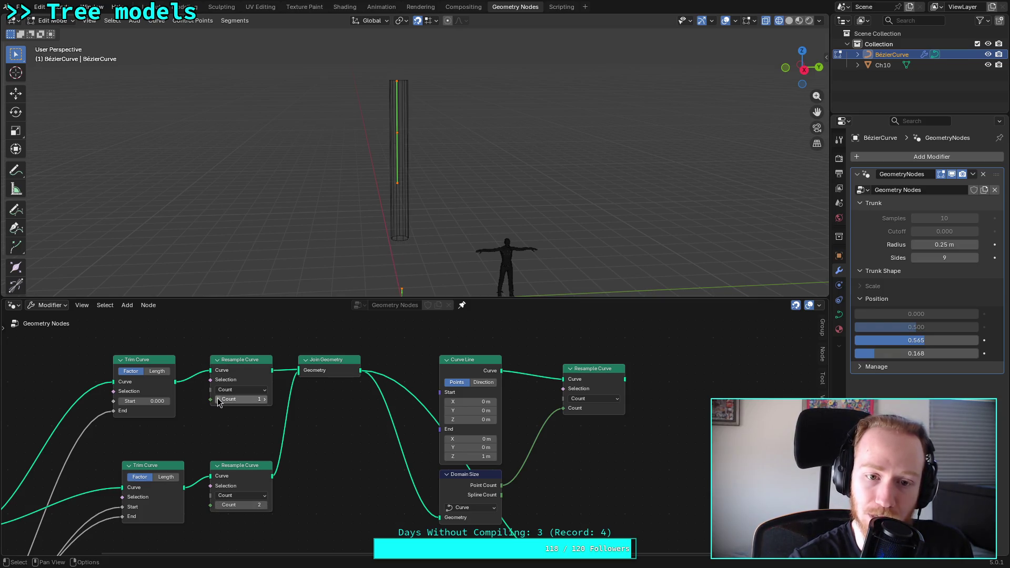
{"action": "mouse_move", "coordinate": [379, 199]}
{"action": "middle_mouse_down"}
{"action": "mouse_move", "coordinate": [392, 207]}
{"action": "mouse_move", "coordinate": [384, 220]}
{"action": "middle_mouse_up"}
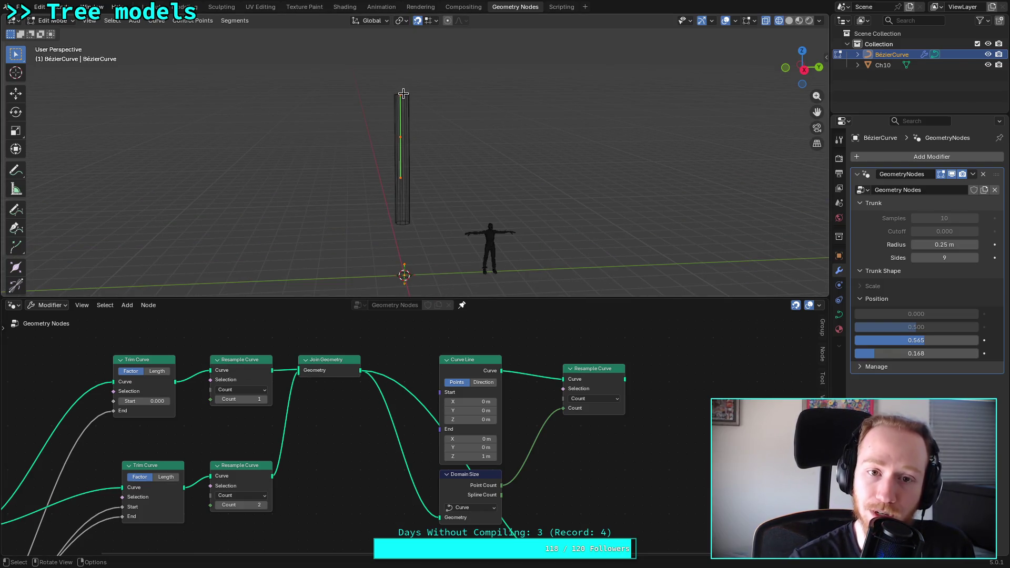
{"action": "left_click", "coordinate": [217, 505]}
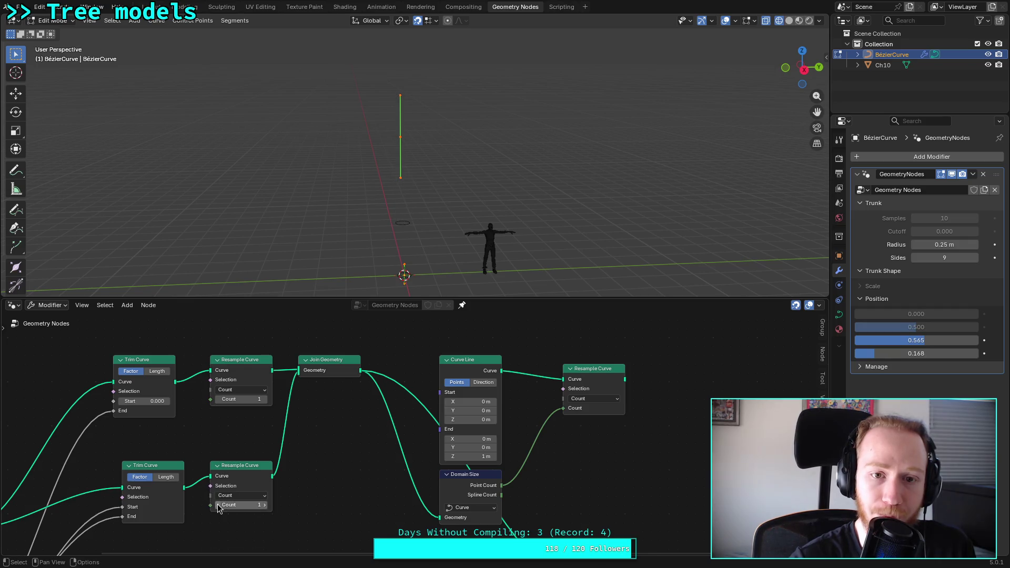
{"action": "left_click", "coordinate": [269, 505]}
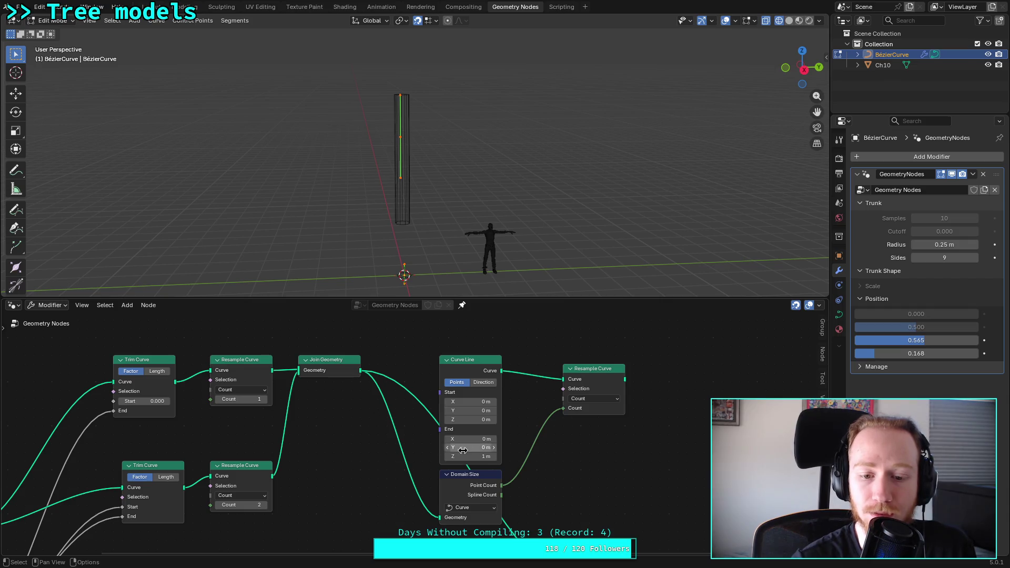
Step: Link the Resample Curve output into Curve to Mesh and tidy the Trim Curve and Resample Curve nodes
{"action": "mouse_move", "coordinate": [625, 379]}
{"action": "left_mouse_down"}
{"action": "mouse_move", "coordinate": [621, 520]}
{"action": "mouse_move", "coordinate": [605, 529]}
{"action": "mouse_move", "coordinate": [599, 496]}
{"action": "left_mouse_up"}
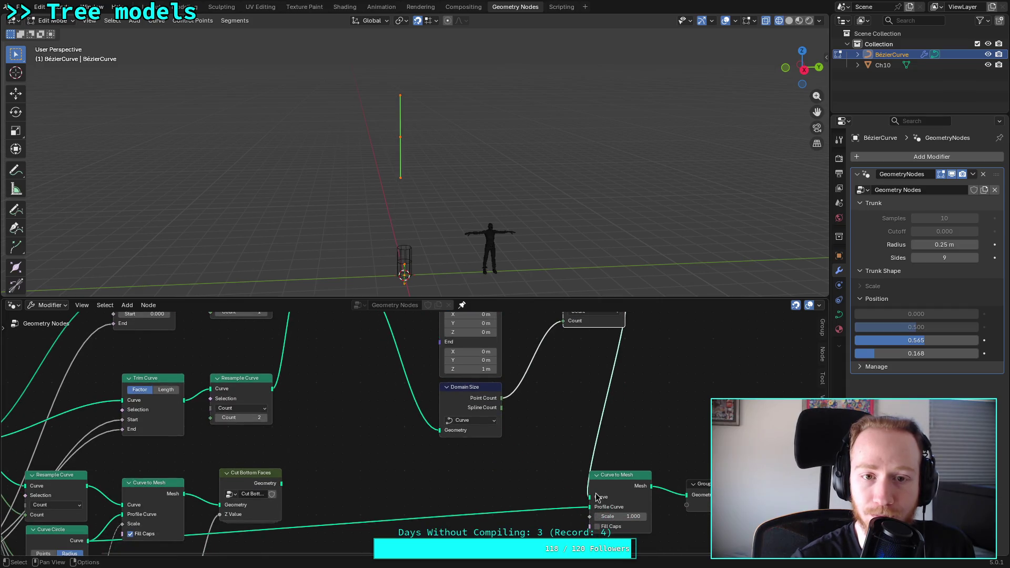
{"action": "mouse_move", "coordinate": [493, 404]}
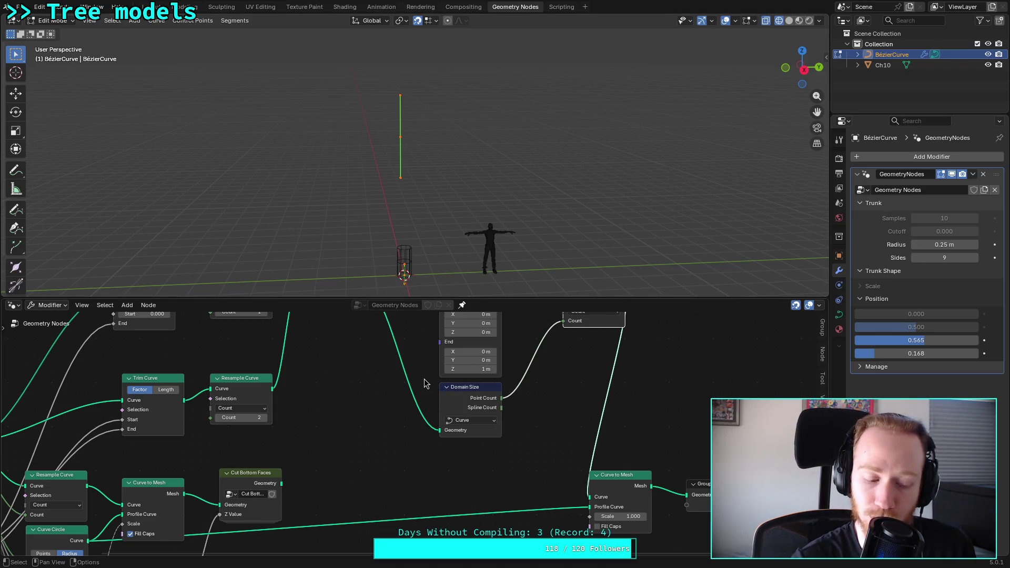
{"action": "middle_click_drag", "start_coordinate": [396, 372], "coordinate": [412, 449]}
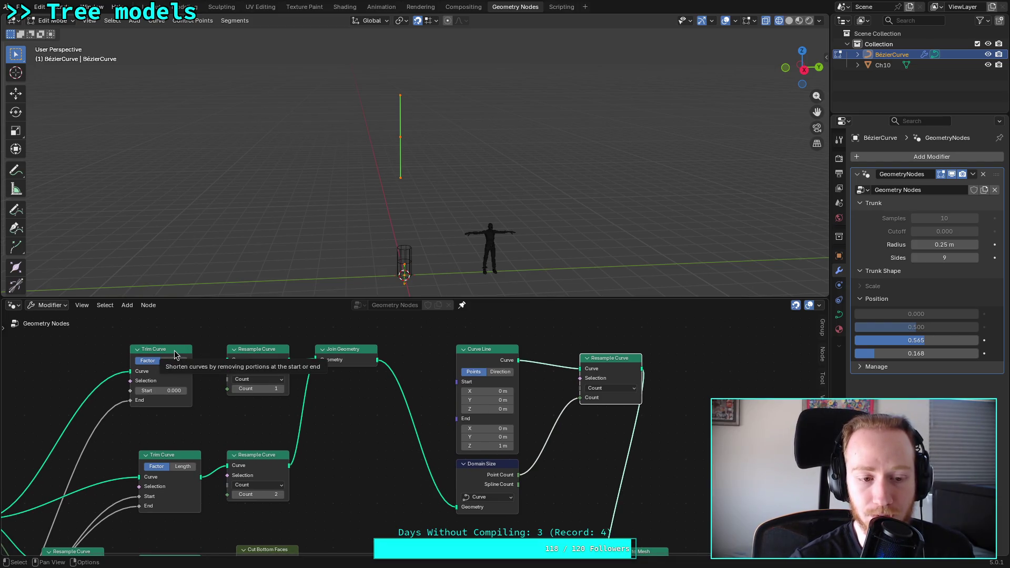
{"action": "left_click_drag", "start_coordinate": [175, 355], "coordinate": [171, 343]}
{"action": "left_click_drag", "start_coordinate": [251, 352], "coordinate": [233, 344]}
{"action": "mouse_move", "coordinate": [213, 410]}
{"action": "middle_mouse_down"}
{"action": "mouse_move", "coordinate": [228, 401]}
{"action": "mouse_move", "coordinate": [273, 412]}
{"action": "mouse_move", "coordinate": [295, 332]}
{"action": "mouse_move", "coordinate": [275, 397]}
{"action": "mouse_move", "coordinate": [226, 419]}
{"action": "mouse_move", "coordinate": [238, 409]}
{"action": "middle_mouse_up"}
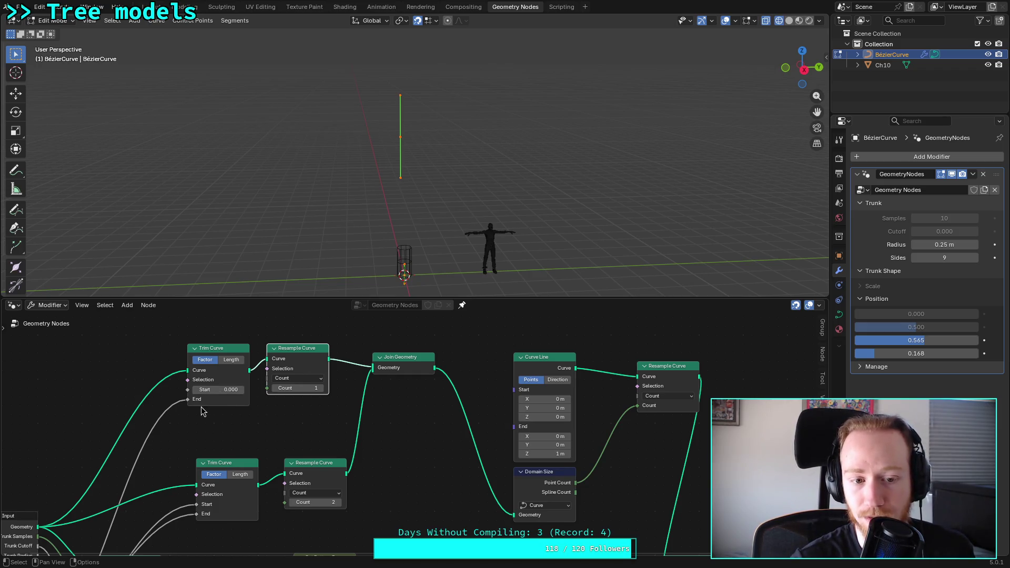
Step: Disconnect the Trim Curve End input, leaving it at 1.000, and start a new link from Resample Curve
{"action": "left_click_drag", "start_coordinate": [187, 399], "coordinate": [176, 415]}
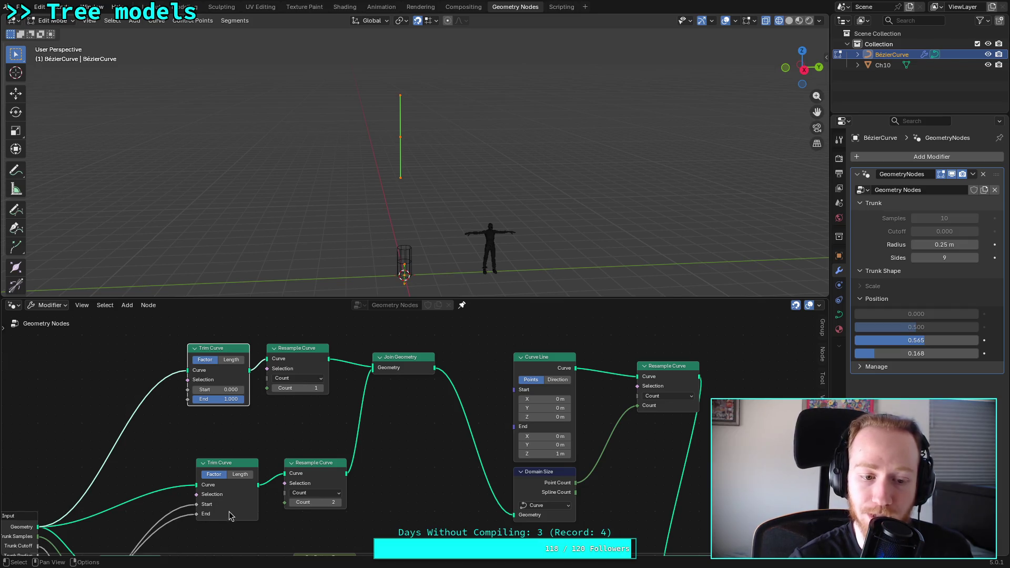
{"action": "mouse_move", "coordinate": [213, 527]}
{"action": "middle_mouse_down"}
{"action": "mouse_move", "coordinate": [239, 467]}
{"action": "mouse_move", "coordinate": [188, 502]}
{"action": "middle_mouse_up"}
{"action": "middle_click_drag", "start_coordinate": [273, 454], "coordinate": [236, 478]}
{"action": "middle_click_drag", "start_coordinate": [396, 449], "coordinate": [245, 406]}
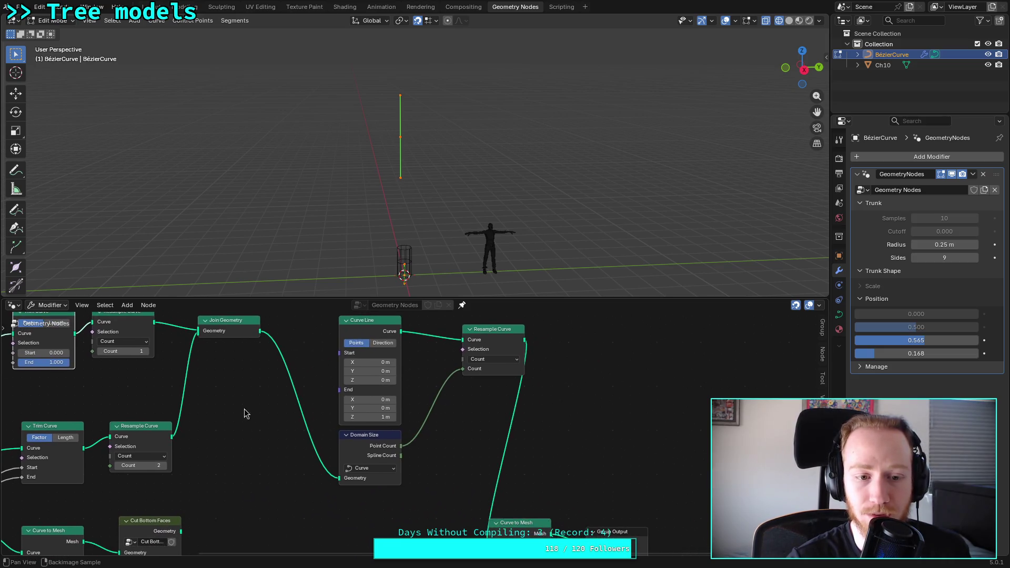
{"action": "mouse_move", "coordinate": [172, 432]}
{"action": "left_mouse_down"}
{"action": "mouse_move", "coordinate": [463, 537]}
{"action": "mouse_move", "coordinate": [493, 519]}
{"action": "left_mouse_up"}
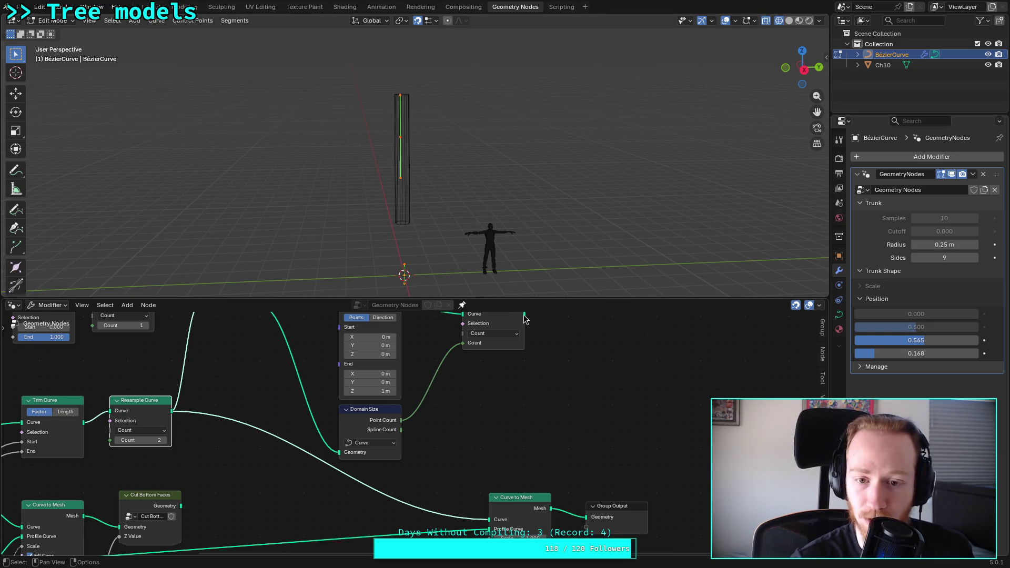
Step: Connect the new link into Curve to Mesh and rearrange the Trim Curve, Resample Curve and Join Geometry nodes
{"action": "left_click_drag", "start_coordinate": [525, 315], "coordinate": [489, 519]}
{"action": "middle_click_drag", "start_coordinate": [240, 368], "coordinate": [443, 433]}
{"action": "scroll", "coordinate": [443, 434], "scroll_direction": "down", "scroll_amount": 2}
{"action": "left_click_drag", "start_coordinate": [305, 386], "coordinate": [288, 340]}
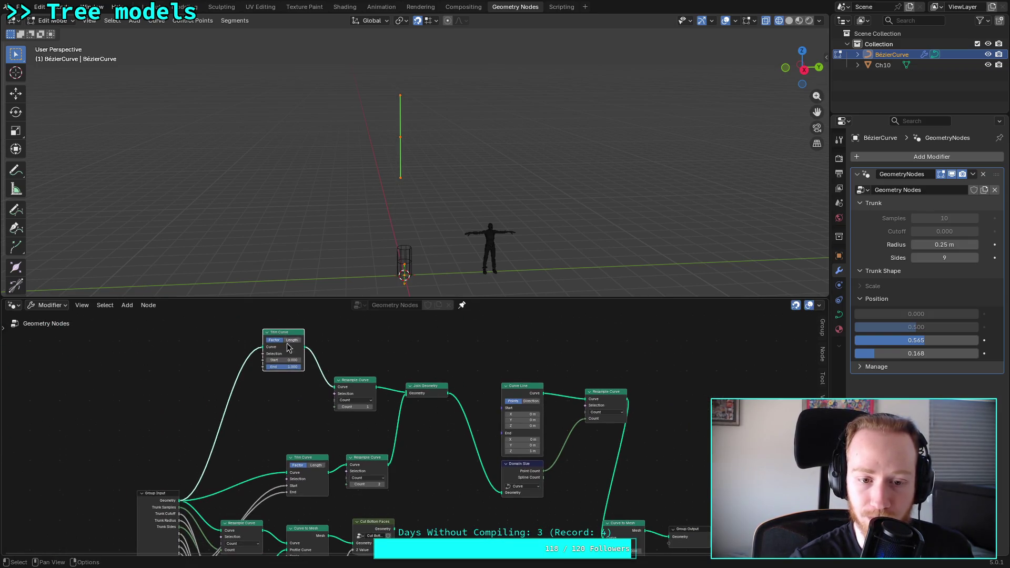
{"action": "left_click_drag", "start_coordinate": [303, 462], "coordinate": [278, 393]}
{"action": "mouse_move", "coordinate": [355, 371]}
{"action": "left_mouse_down"}
{"action": "mouse_move", "coordinate": [356, 331]}
{"action": "mouse_move", "coordinate": [355, 348]}
{"action": "left_mouse_up"}
{"action": "left_click_drag", "start_coordinate": [368, 480], "coordinate": [352, 408]}
{"action": "mouse_move", "coordinate": [421, 406]}
{"action": "left_mouse_down"}
{"action": "mouse_move", "coordinate": [420, 358]}
{"action": "mouse_move", "coordinate": [423, 412]}
{"action": "left_mouse_up"}
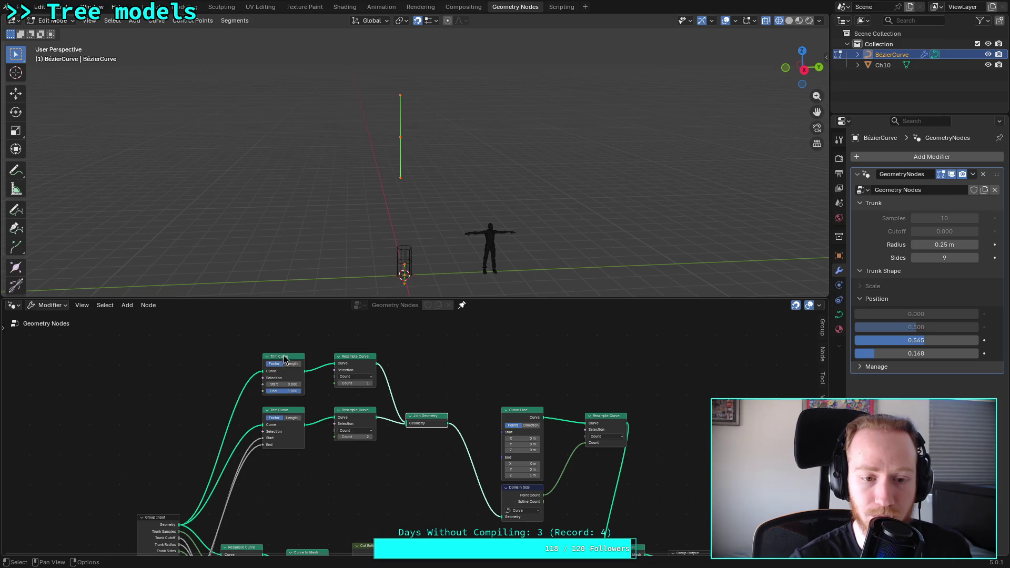
Step: Duplicate the lower Trim Curve node below the original and save plants.blend
{"action": "left_click", "coordinate": [284, 415]}
{"action": "key", "text": "shift+d"}
{"action": "left_click_drag", "start_coordinate": [289, 475], "coordinate": [294, 512]}
{"action": "left_click", "coordinate": [295, 506]}
{"action": "key", "text": "ctrl+s"}
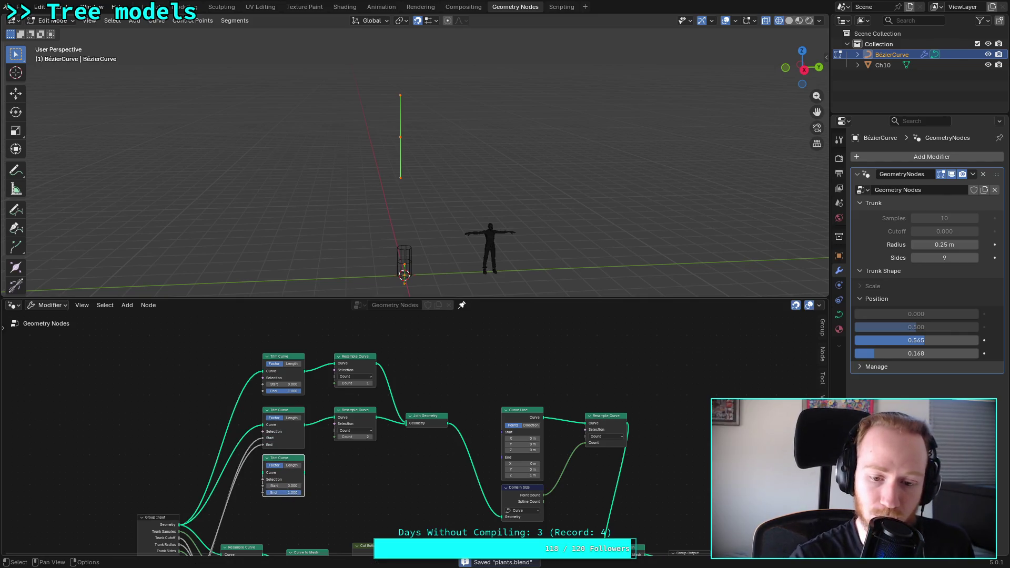
Step: Lower the Resample Curve count from 2 to 1
{"action": "scroll", "coordinate": [295, 473], "scroll_direction": "up", "scroll_amount": 1}
{"action": "mouse_move", "coordinate": [322, 478]}
{"action": "middle_mouse_down"}
{"action": "mouse_move", "coordinate": [305, 432]}
{"action": "mouse_move", "coordinate": [356, 422]}
{"action": "mouse_move", "coordinate": [363, 440]}
{"action": "mouse_move", "coordinate": [370, 384]}
{"action": "mouse_move", "coordinate": [337, 443]}
{"action": "middle_mouse_up"}
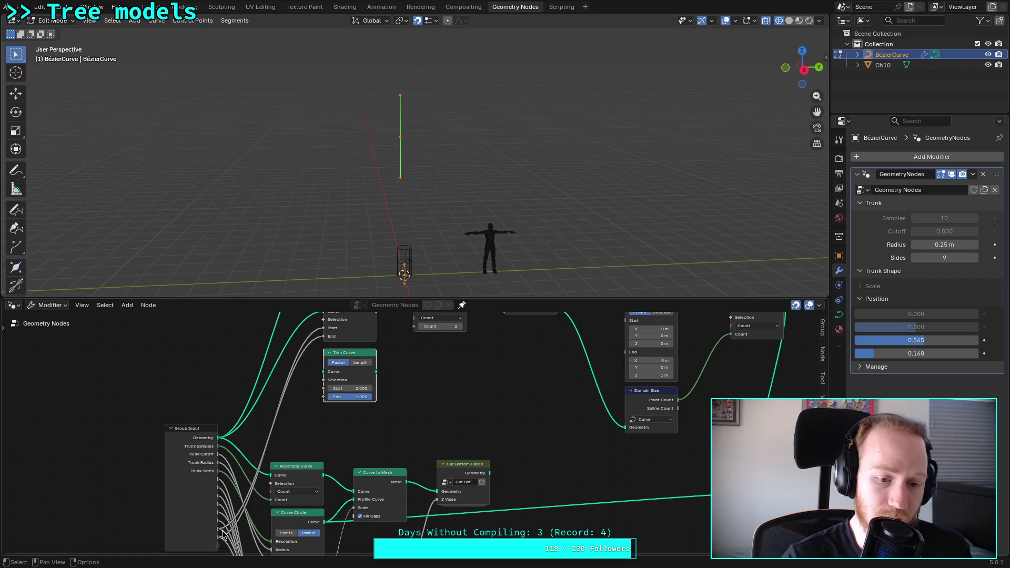
{"action": "mouse_move", "coordinate": [218, 533]}
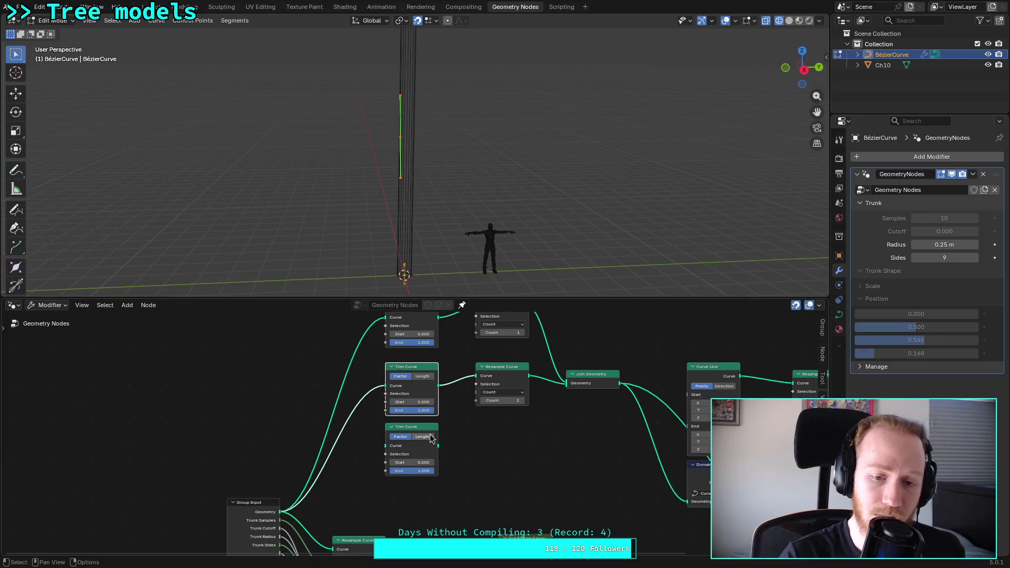
{"action": "left_click", "coordinate": [483, 401]}
Step: Link a Group Input value into the Trim Curve's Start socket
{"action": "scroll", "coordinate": [382, 240], "scroll_direction": "down", "scroll_amount": 3}
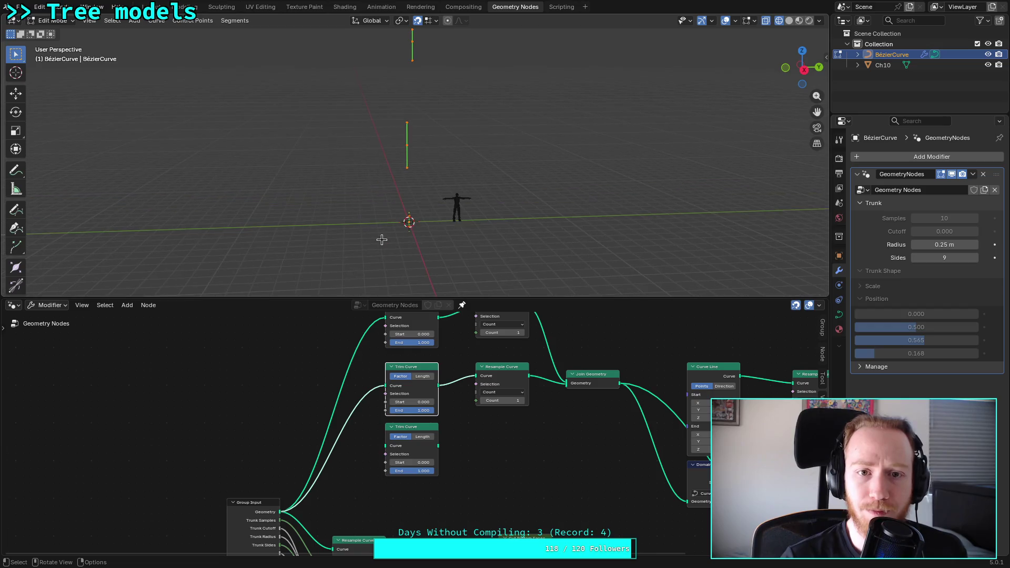
{"action": "scroll", "coordinate": [382, 239], "scroll_direction": "up", "scroll_amount": 1}
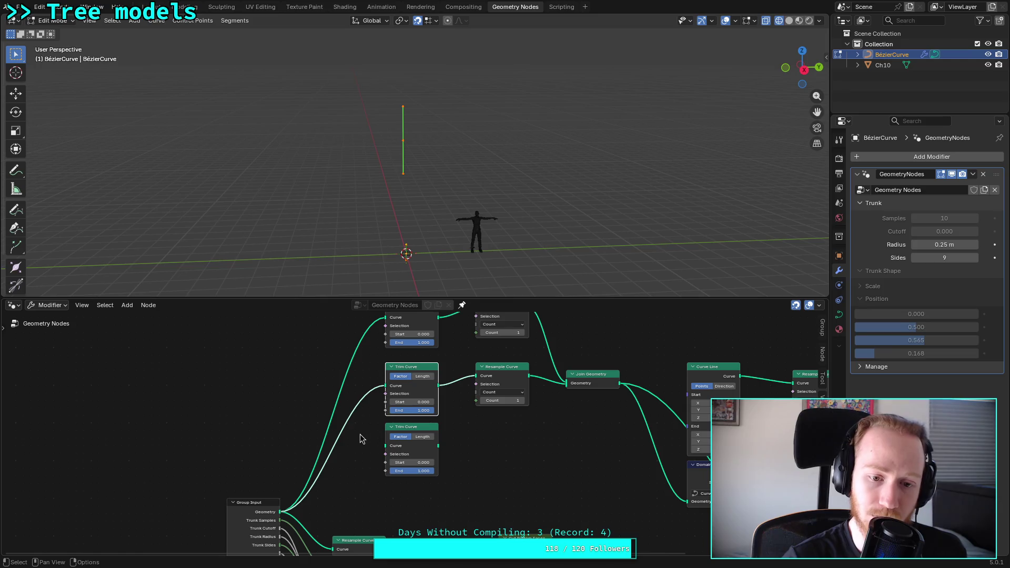
{"action": "middle_click_drag", "start_coordinate": [356, 454], "coordinate": [356, 378]}
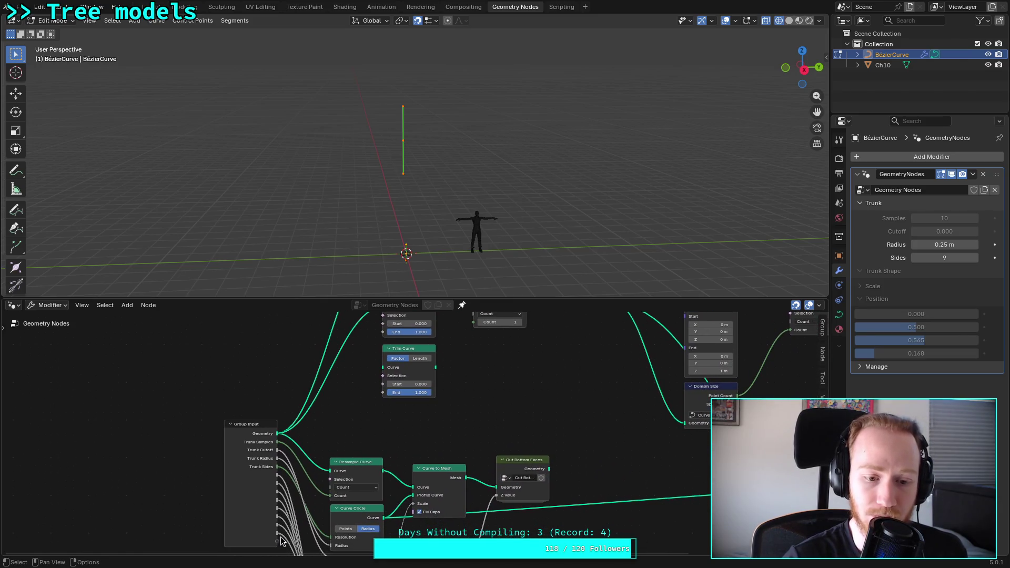
{"action": "mouse_move", "coordinate": [279, 537]}
{"action": "left_mouse_down"}
{"action": "mouse_move", "coordinate": [376, 321]}
{"action": "mouse_move", "coordinate": [387, 416]}
{"action": "mouse_move", "coordinate": [382, 379]}
{"action": "left_mouse_up"}
{"action": "middle_click_drag", "start_coordinate": [480, 434], "coordinate": [451, 482]}
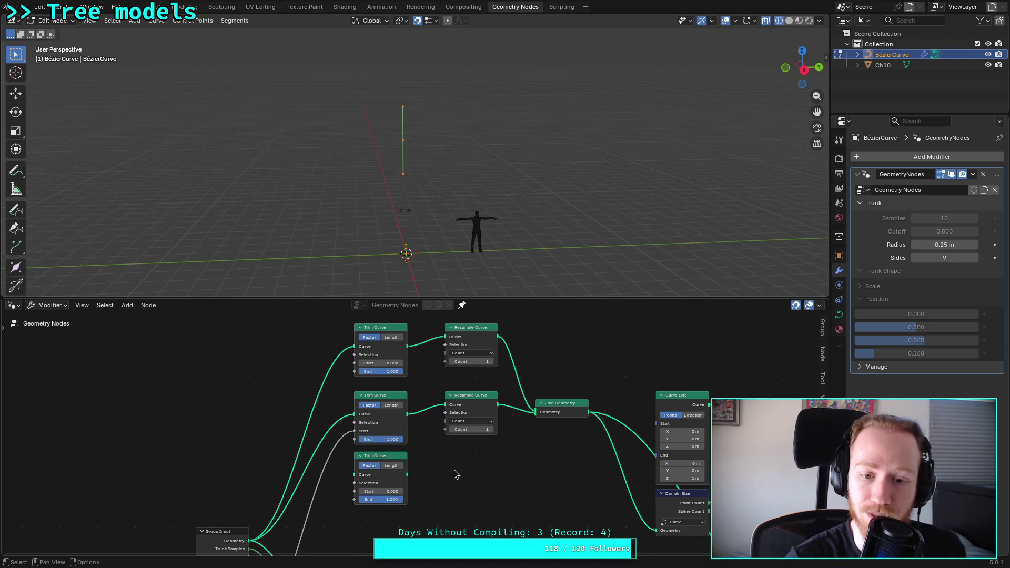
{"action": "middle_click_drag", "start_coordinate": [455, 474], "coordinate": [424, 460]}
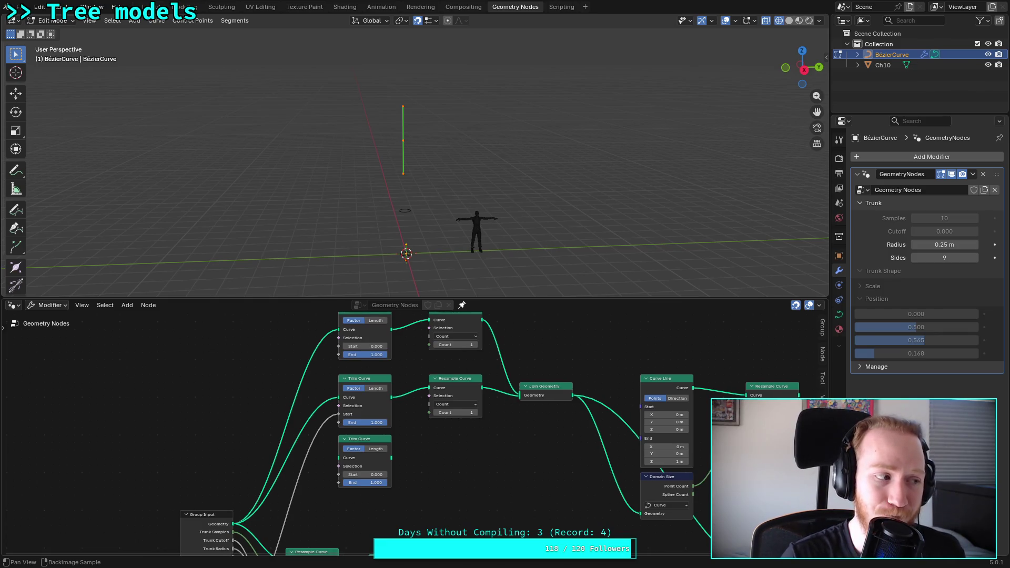
{"action": "middle_click_drag", "start_coordinate": [426, 452], "coordinate": [458, 406]}
{"action": "middle_click_drag", "start_coordinate": [538, 423], "coordinate": [440, 437]}
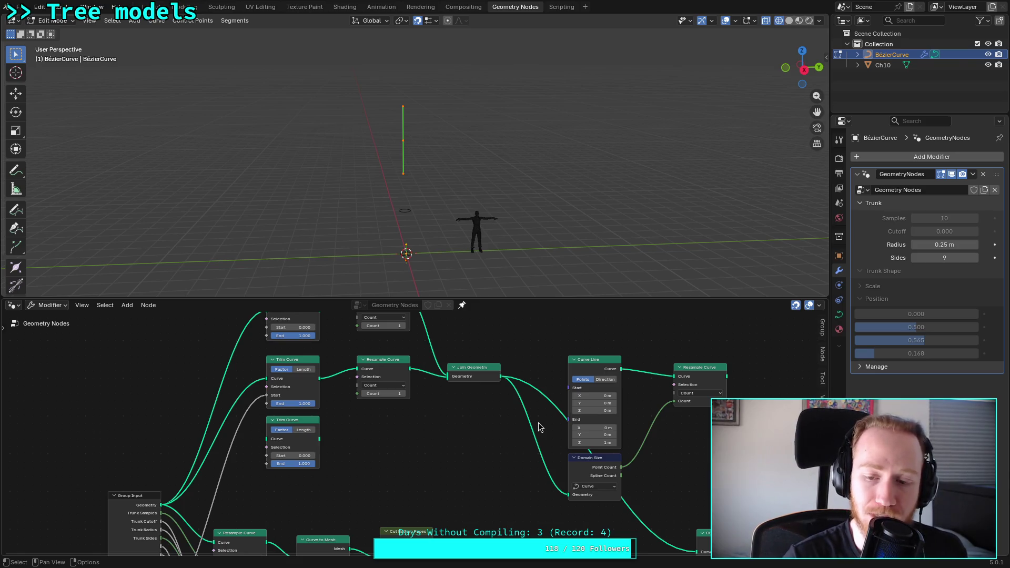
{"action": "mouse_move", "coordinate": [539, 427]}
{"action": "middle_mouse_down"}
{"action": "mouse_move", "coordinate": [436, 421]}
{"action": "mouse_move", "coordinate": [371, 448]}
{"action": "middle_mouse_up"}
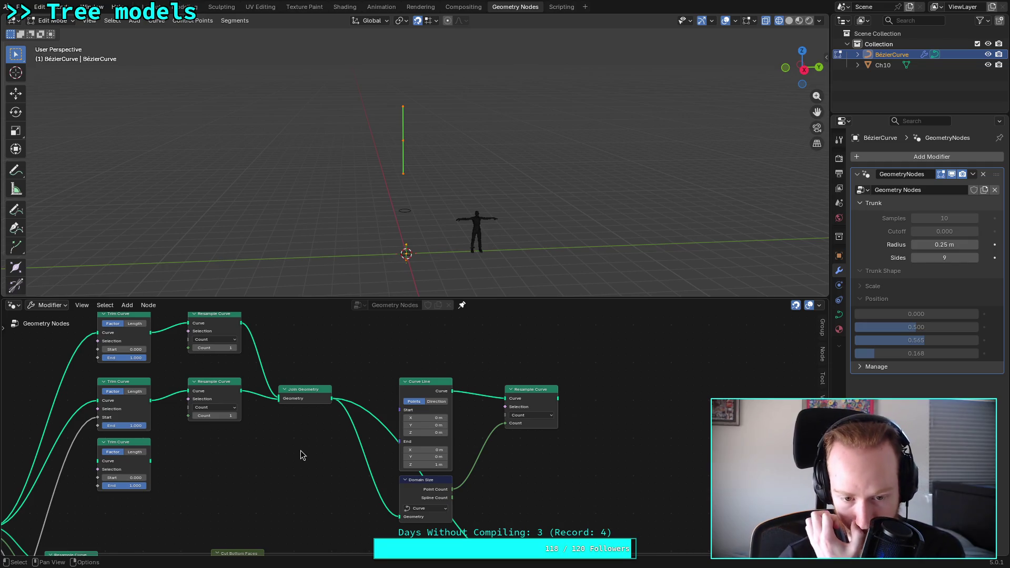
Step: Delete the Domain Size node and set the Resample Curve Count to 4
{"action": "left_click", "coordinate": [427, 480]}
{"action": "key", "text": "x"}
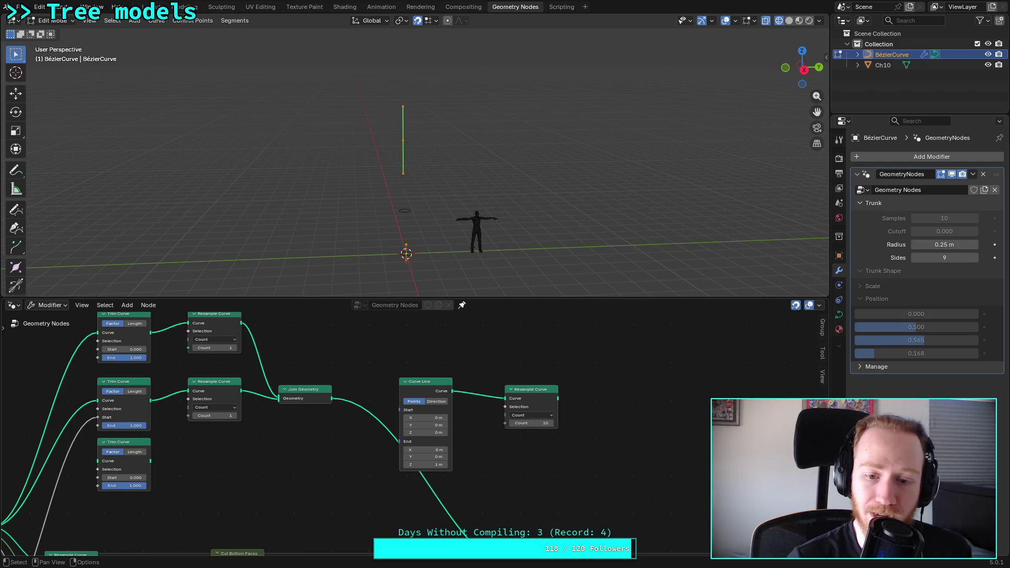
{"action": "left_click", "coordinate": [531, 424]}
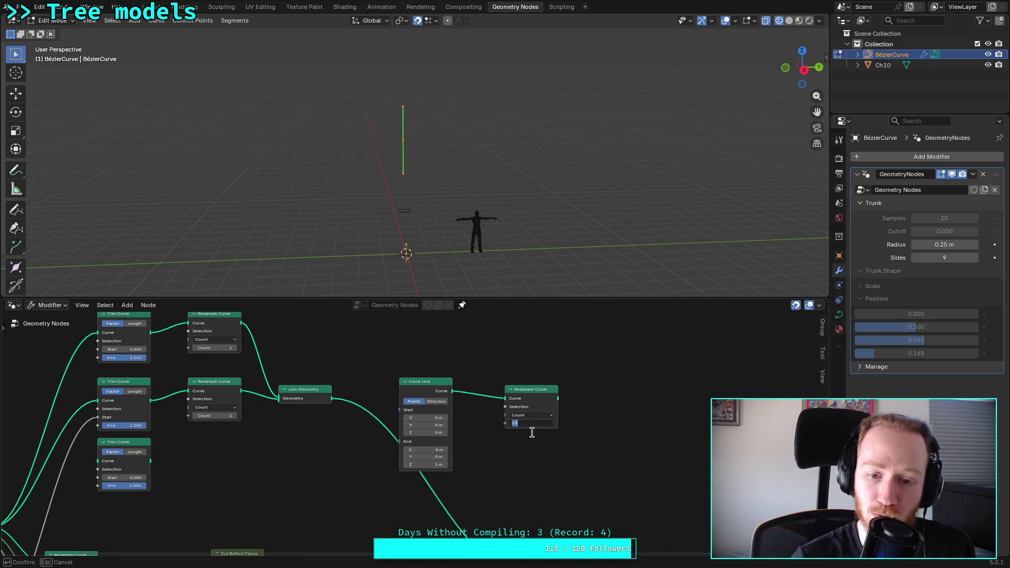
{"action": "type", "text": "4"}
{"action": "key", "text": "Return"}
Step: Move the Curve Line and its Resample Curve up and left, side by side
{"action": "mouse_move", "coordinate": [435, 395]}
{"action": "middle_mouse_down"}
{"action": "mouse_move", "coordinate": [439, 368]}
{"action": "mouse_move", "coordinate": [412, 425]}
{"action": "middle_mouse_up"}
{"action": "left_click", "coordinate": [411, 425]}
{"action": "left_click_drag", "start_coordinate": [412, 425], "coordinate": [397, 342]}
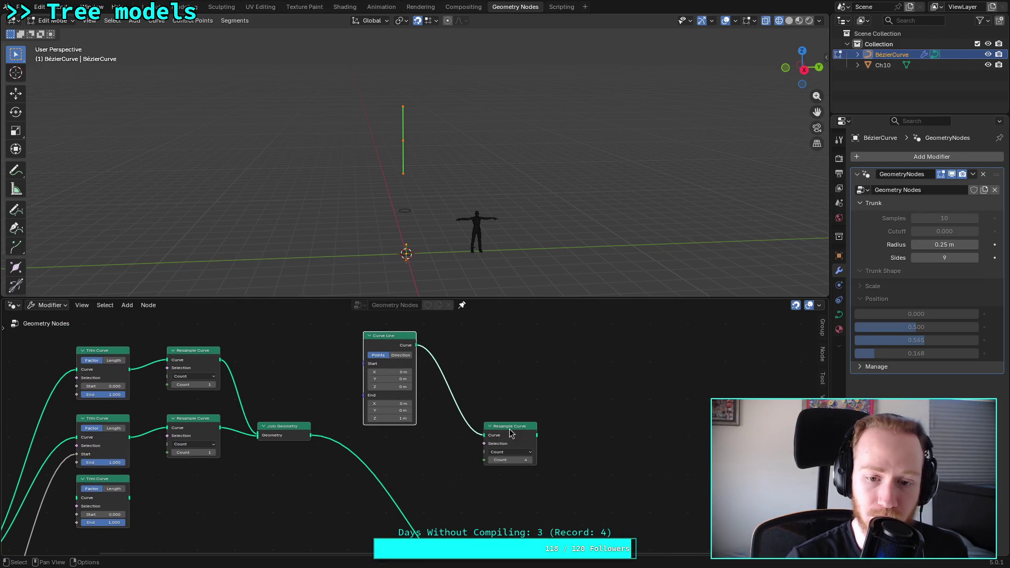
{"action": "left_click_drag", "start_coordinate": [507, 426], "coordinate": [477, 343]}
{"action": "scroll", "coordinate": [519, 405], "scroll_direction": "up", "scroll_amount": 1}
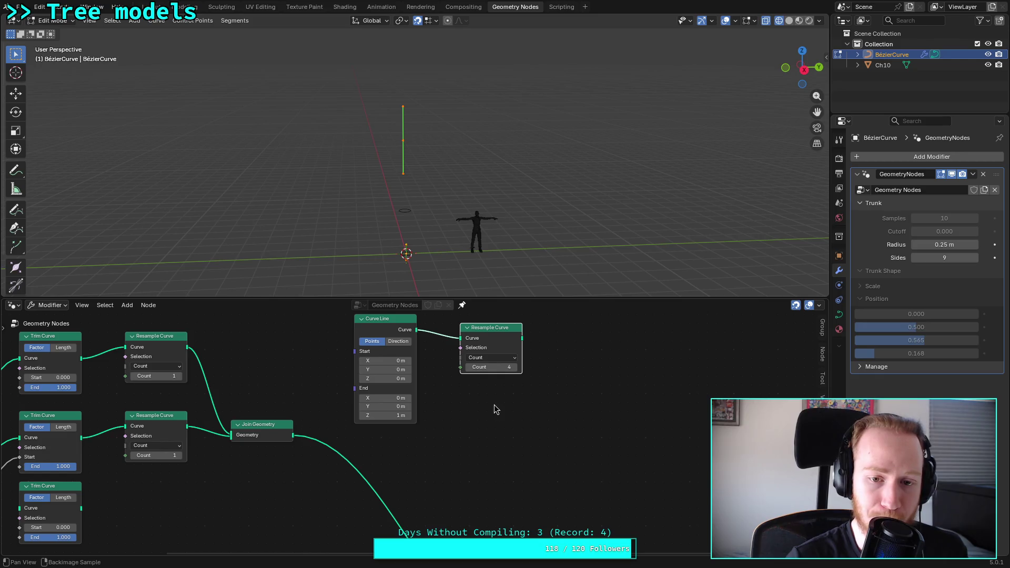
{"action": "middle_click_drag", "start_coordinate": [509, 407], "coordinate": [451, 449]}
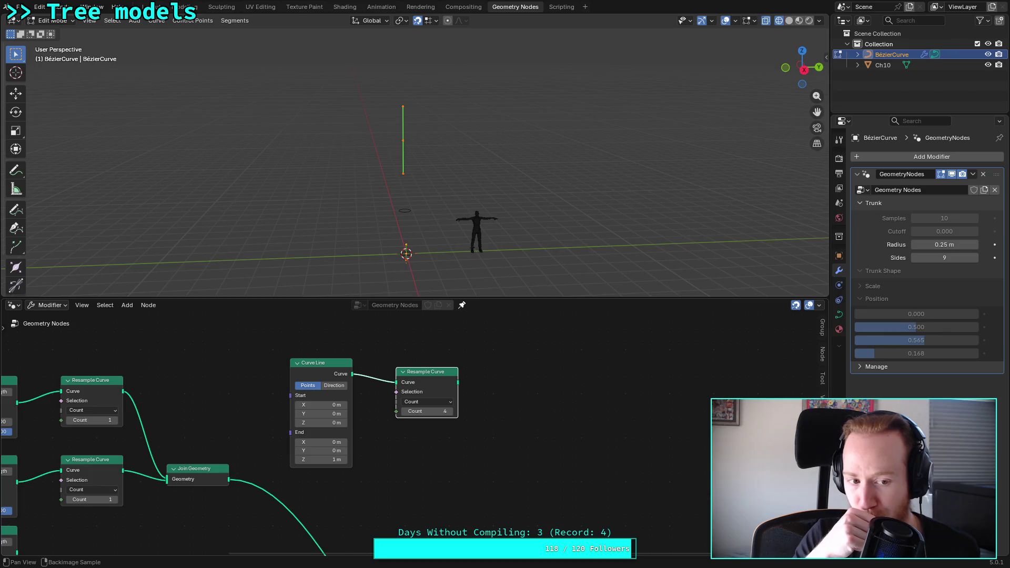
{"action": "left_click", "coordinate": [619, 420]}
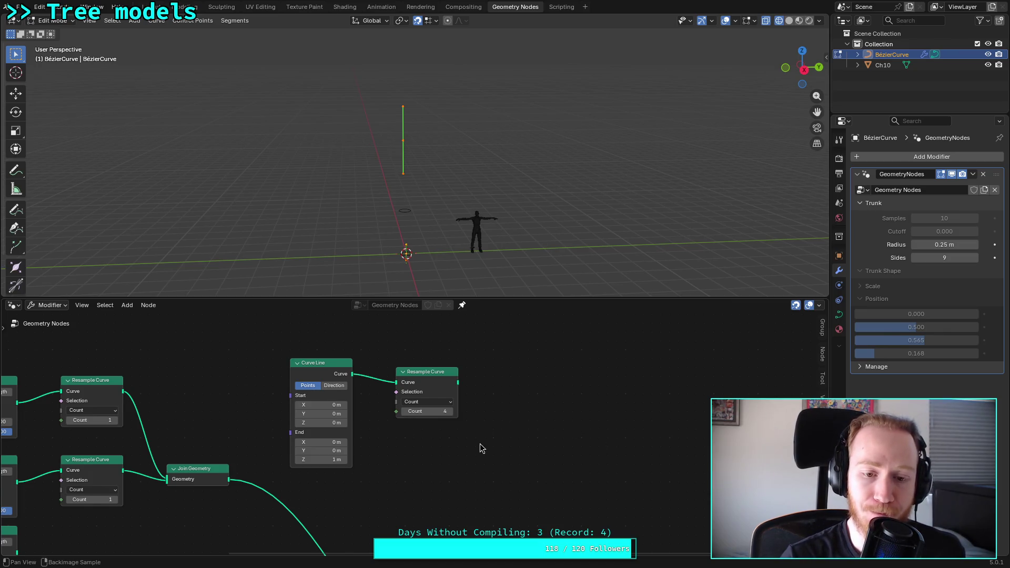
{"action": "middle_click_drag", "start_coordinate": [478, 444], "coordinate": [485, 437]}
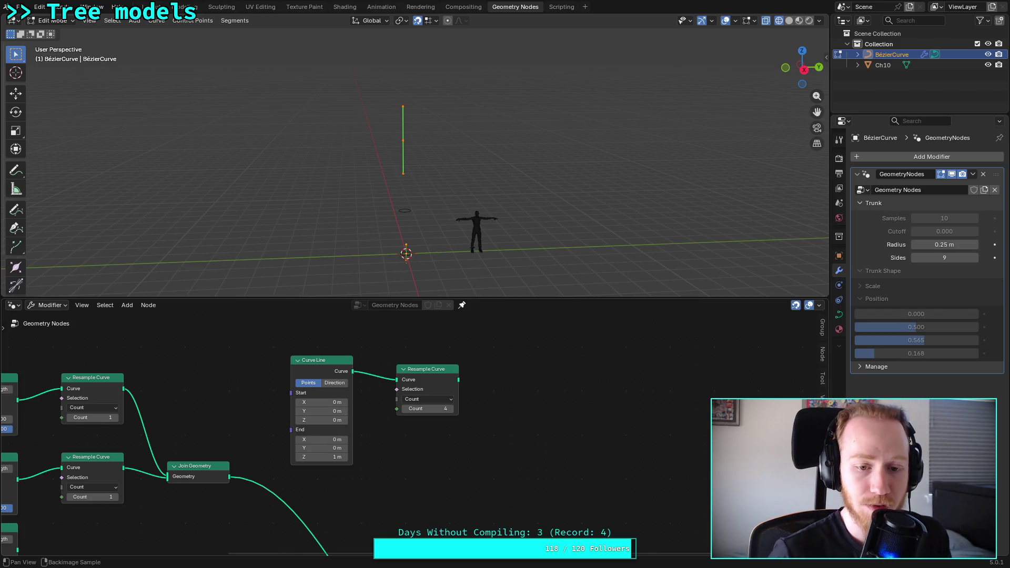
Step: Check the Resample Curve mode options without changing them and save plants.blend
{"action": "left_click", "coordinate": [428, 409]}
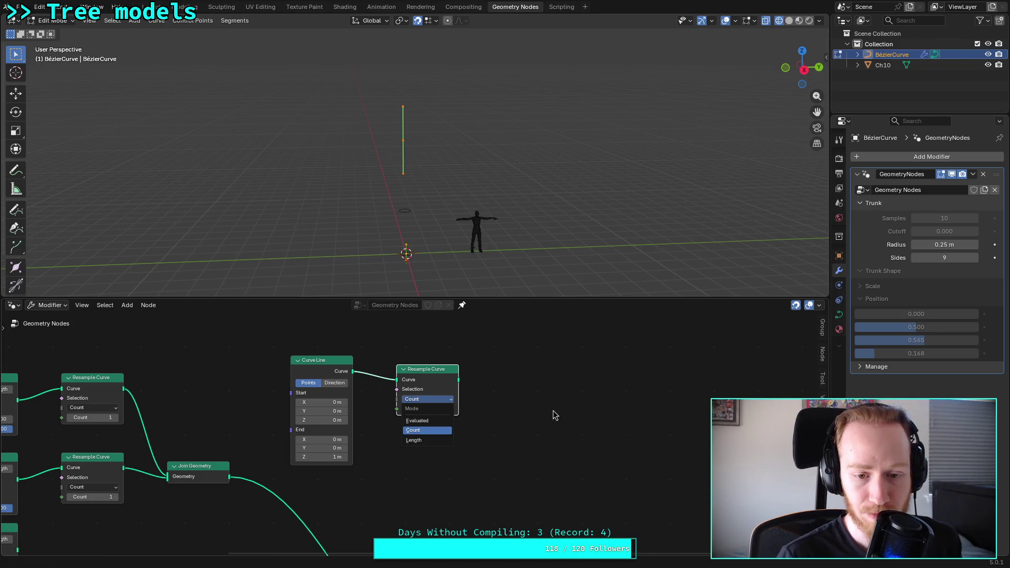
{"action": "left_click", "coordinate": [522, 424]}
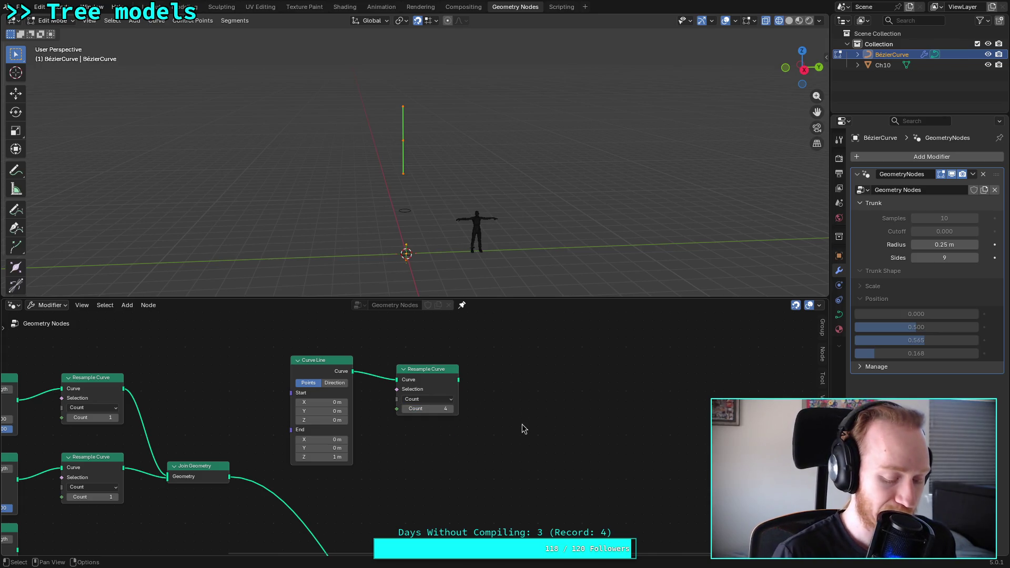
{"action": "key", "text": "ctrl+s"}
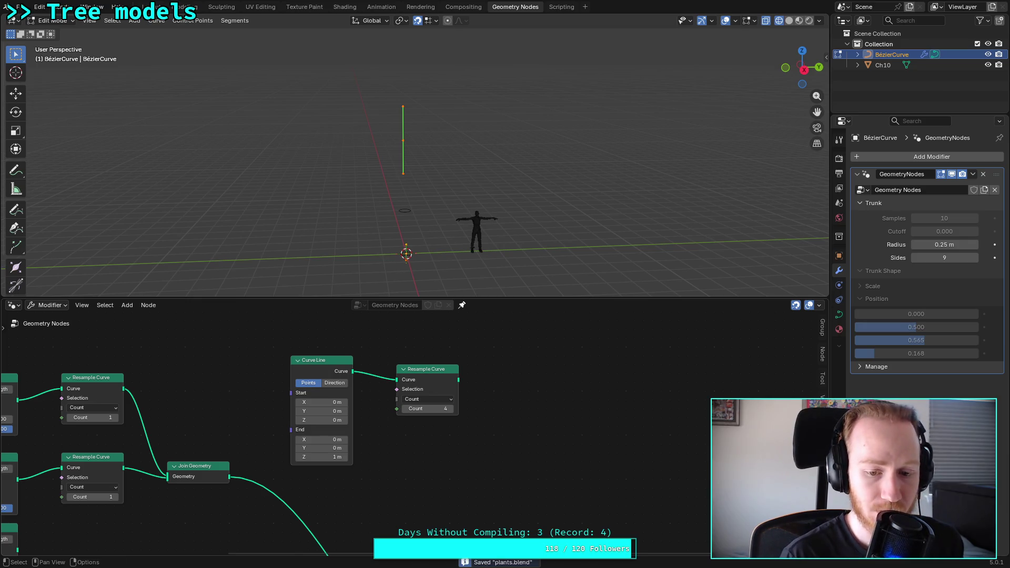
{"action": "key", "text": "super+f"}
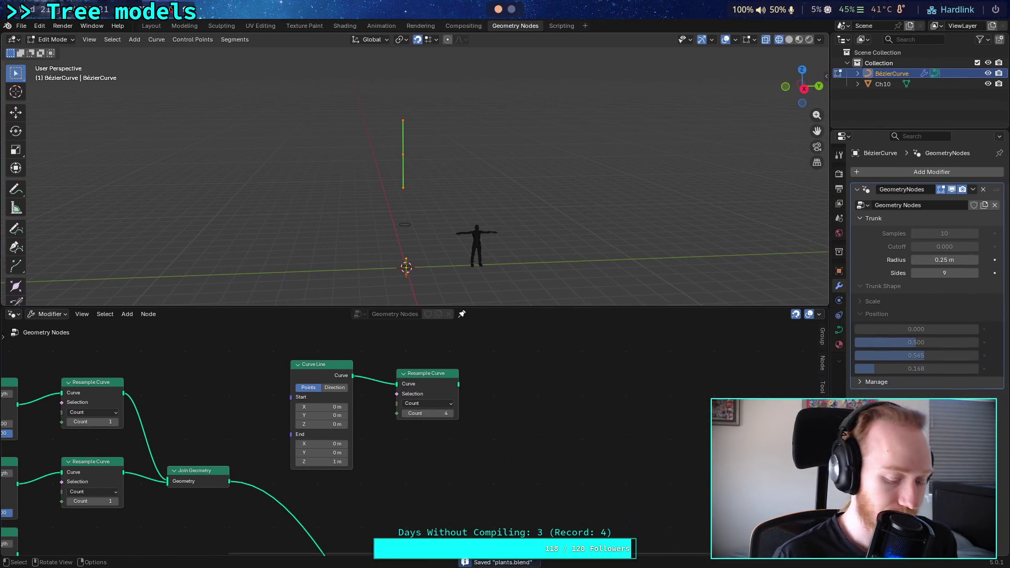
{"action": "key", "text": "super+f"}
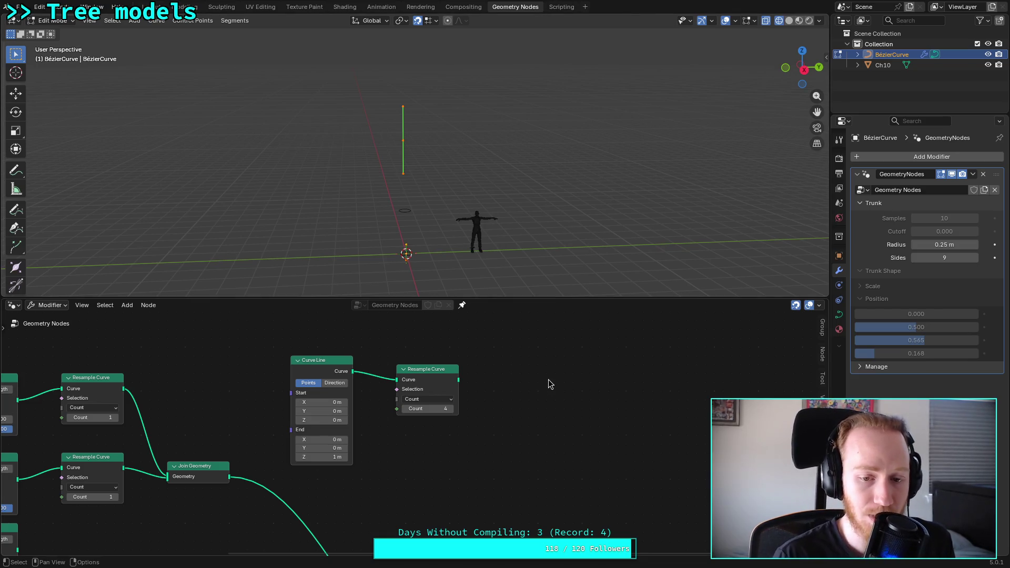
Step: Add an unconnected Set Handle Positions node to the right of Resample Curve
{"action": "left_click_drag", "start_coordinate": [458, 379], "coordinate": [557, 404]}
{"action": "type", "text": "set"}
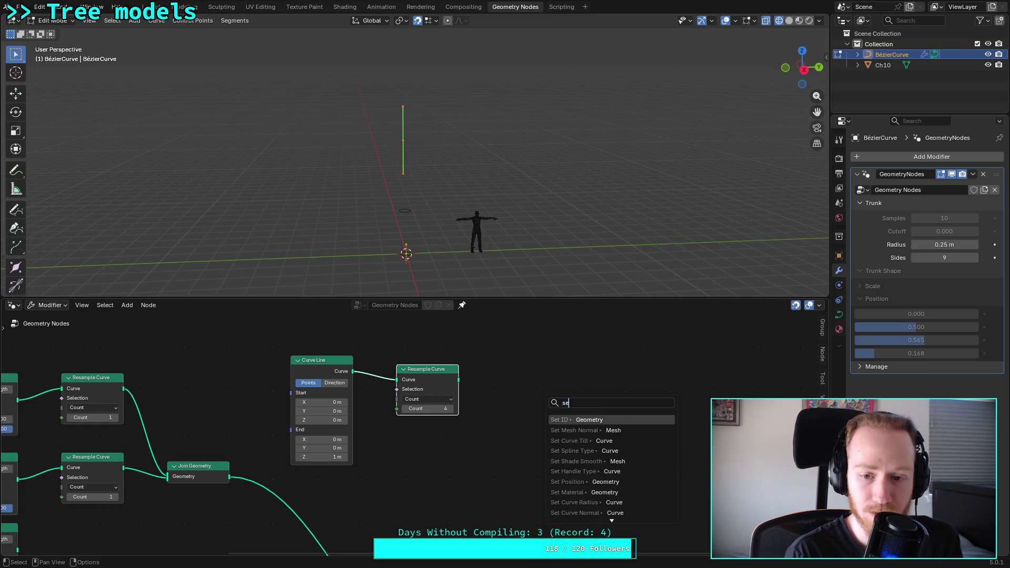
{"action": "key", "text": "Escape"}
{"action": "left_click", "coordinate": [542, 398]}
{"action": "key", "text": "shift+a"}
{"action": "mouse_move", "coordinate": [545, 393]}
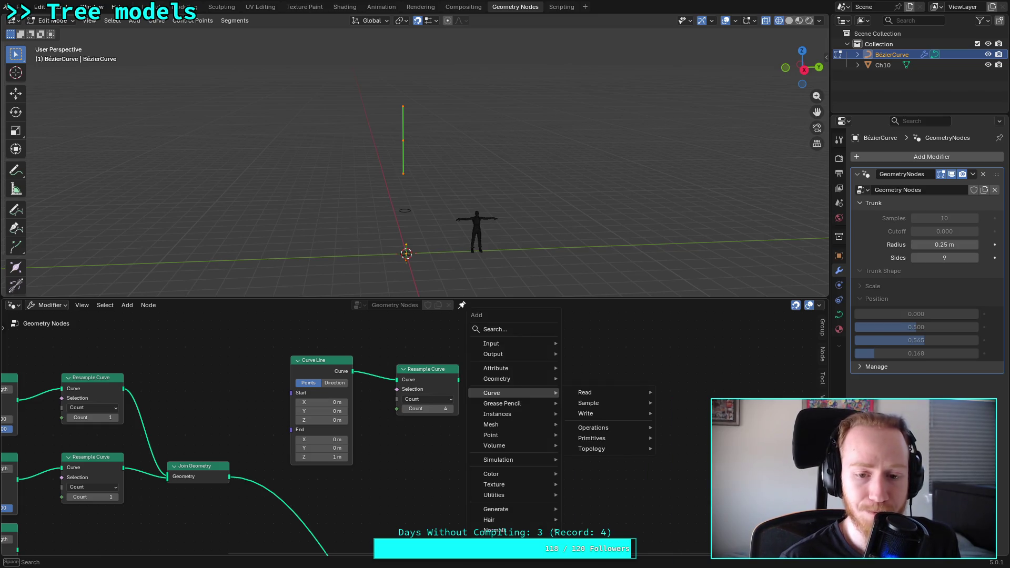
{"action": "mouse_move", "coordinate": [613, 414]}
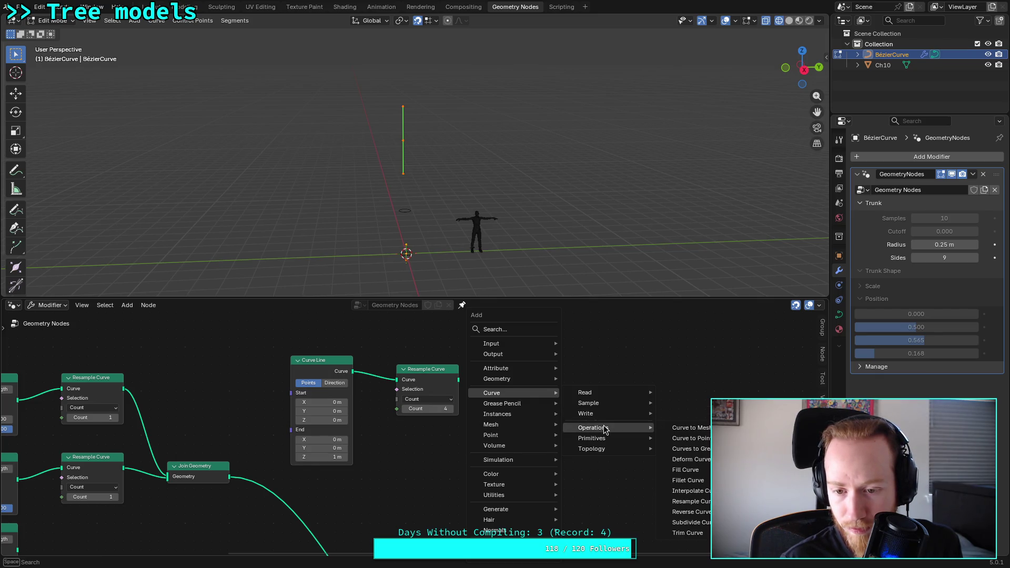
{"action": "mouse_move", "coordinate": [603, 451]}
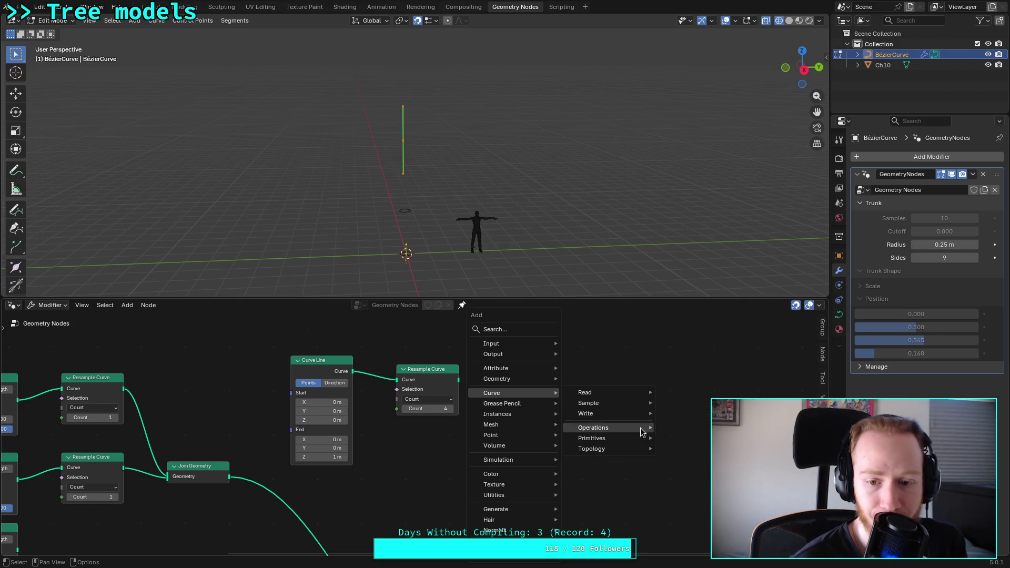
{"action": "left_click", "coordinate": [695, 445]}
{"action": "left_click", "coordinate": [564, 388]}
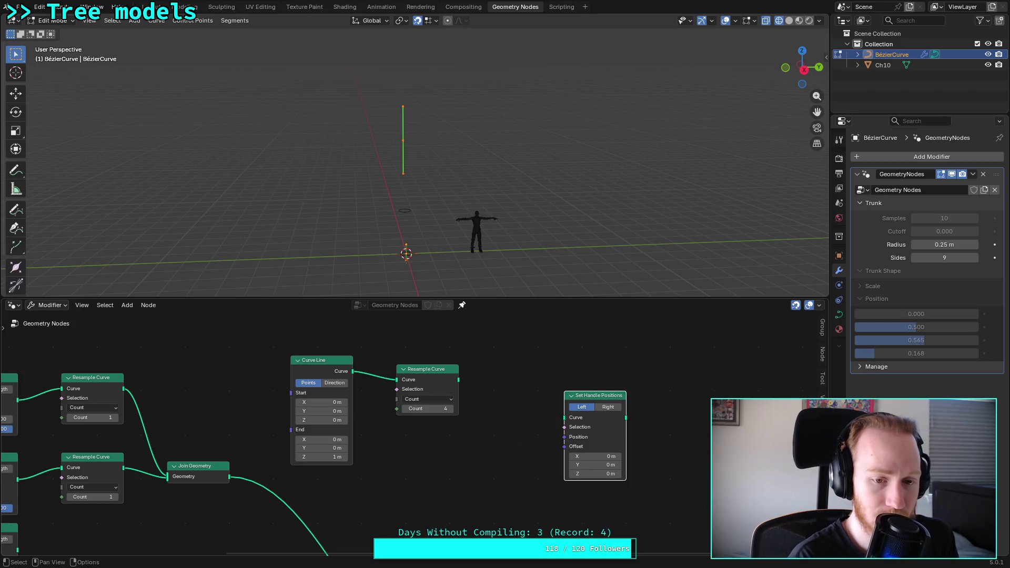
{"action": "key", "text": "alt+Tab"}
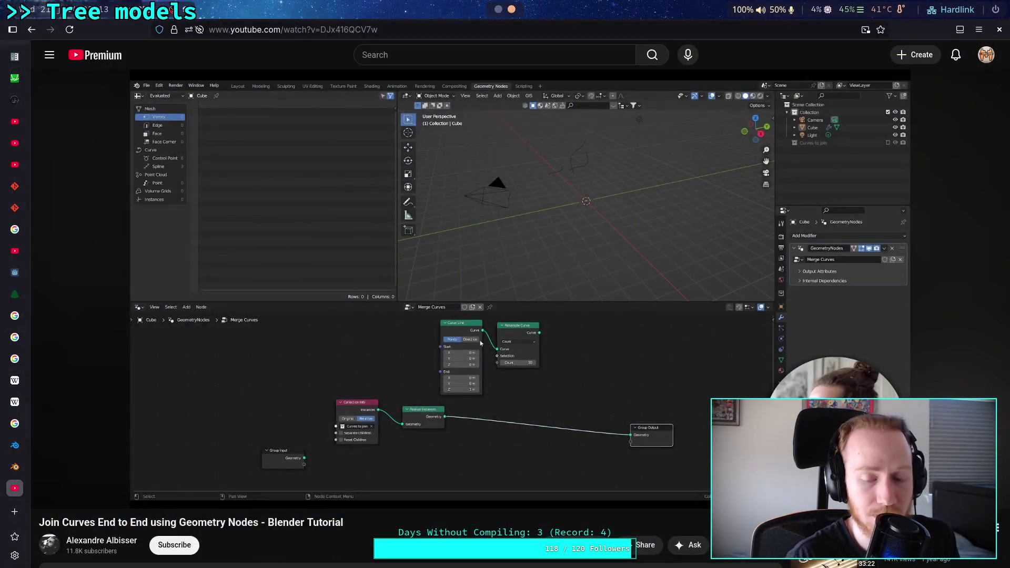
Step: Play the tutorial, skipping ahead to the Copying Attributes part in full screen
{"action": "left_click", "coordinate": [601, 413]}
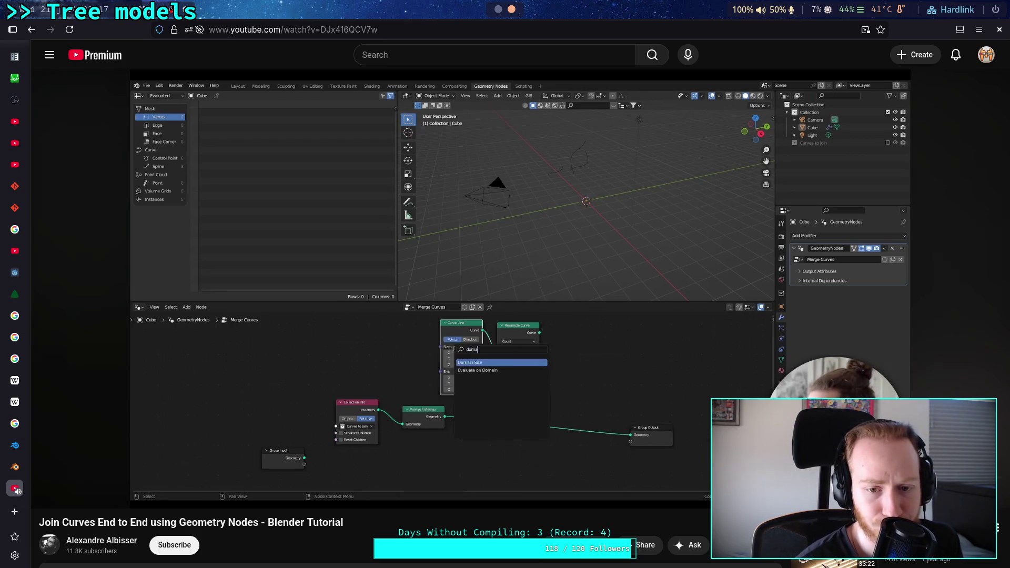
{"action": "key", "text": "Right"}
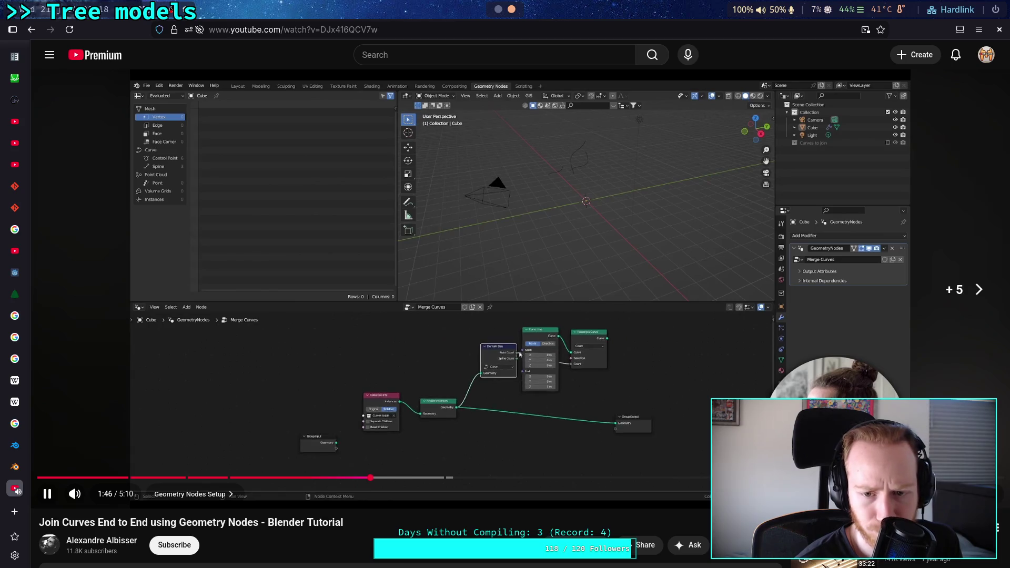
{"action": "key", "text": "Right"}
{"action": "key", "text": "Right"}
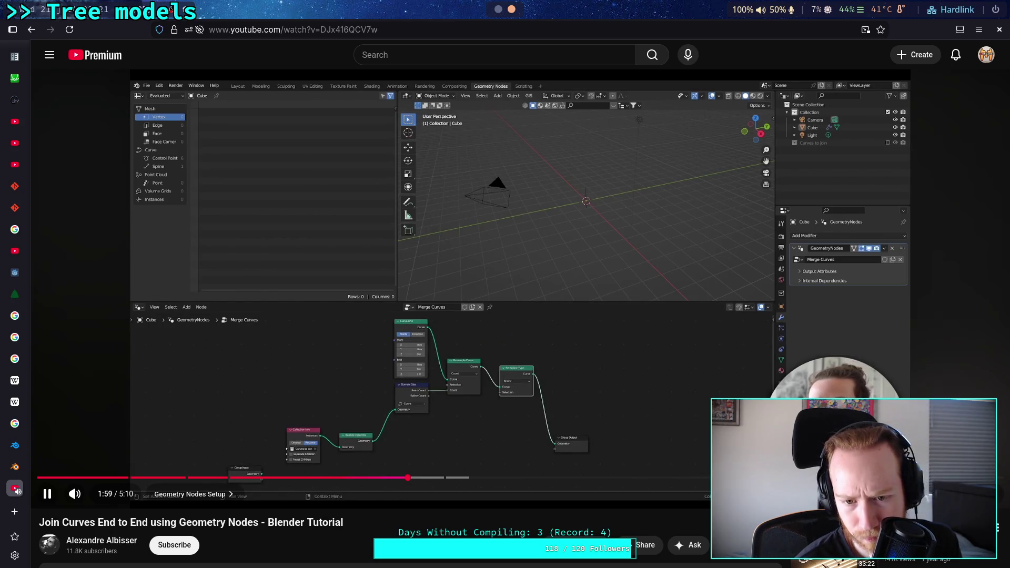
{"action": "key", "text": "Right"}
{"action": "key", "text": "Right"}
{"action": "key", "text": "Right"}
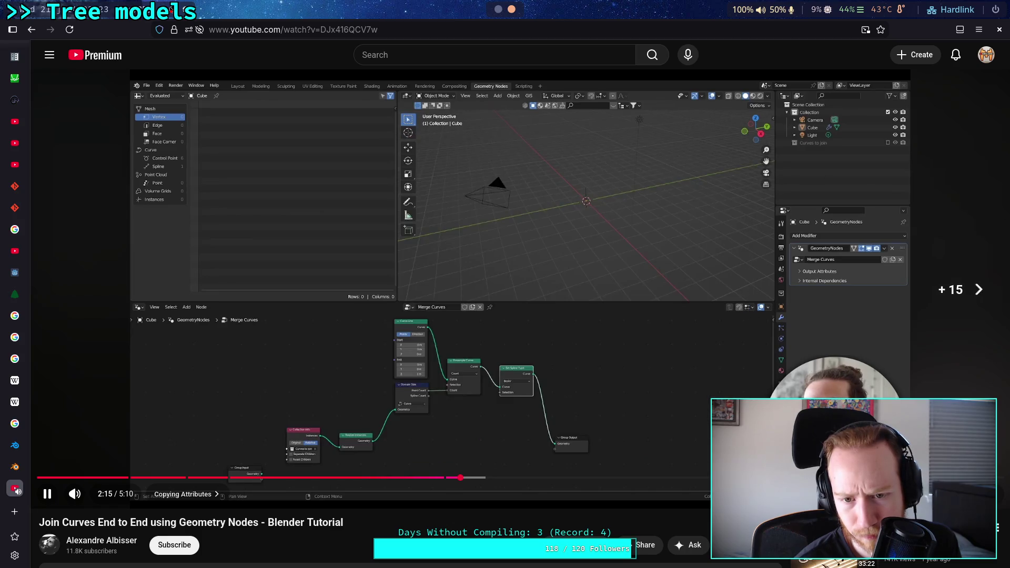
{"action": "key", "text": "Right"}
{"action": "key", "text": "Right"}
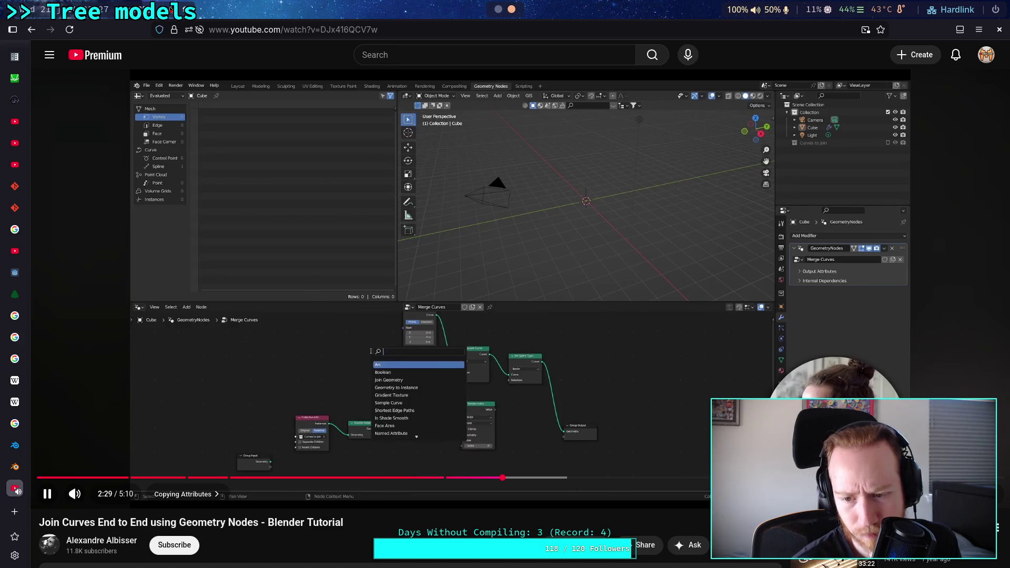
{"action": "key", "text": "f"}
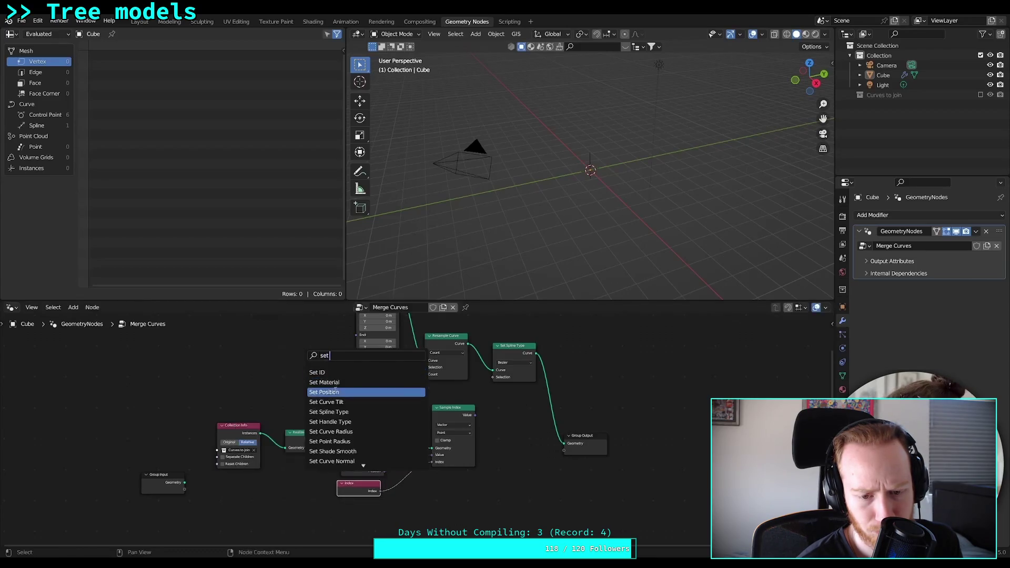
Step: Pause the tutorial at 2:44, exit full screen and return to Blender
{"action": "left_click", "coordinate": [547, 380]}
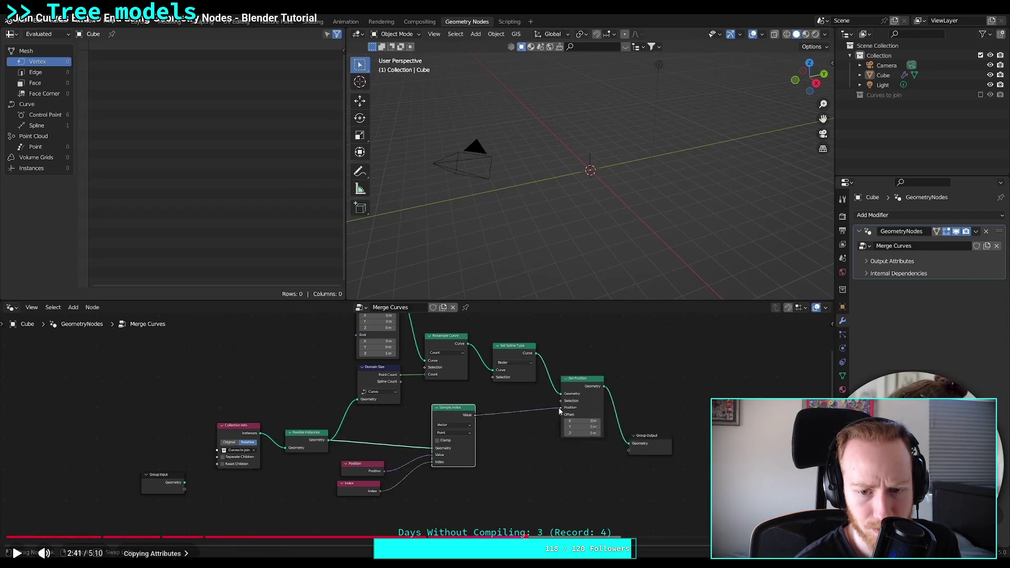
{"action": "left_click", "coordinate": [651, 483]}
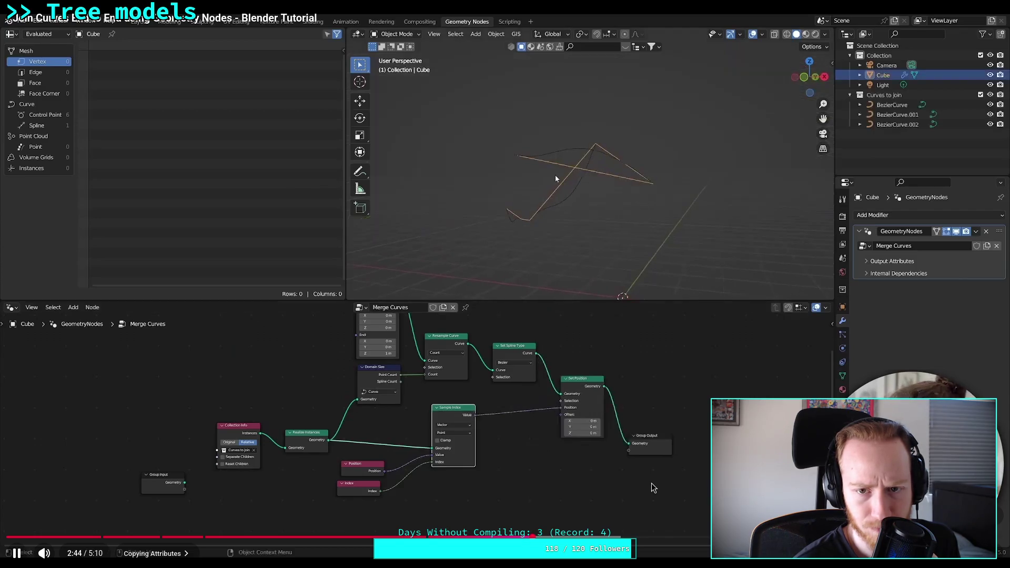
{"action": "left_click", "coordinate": [620, 483]}
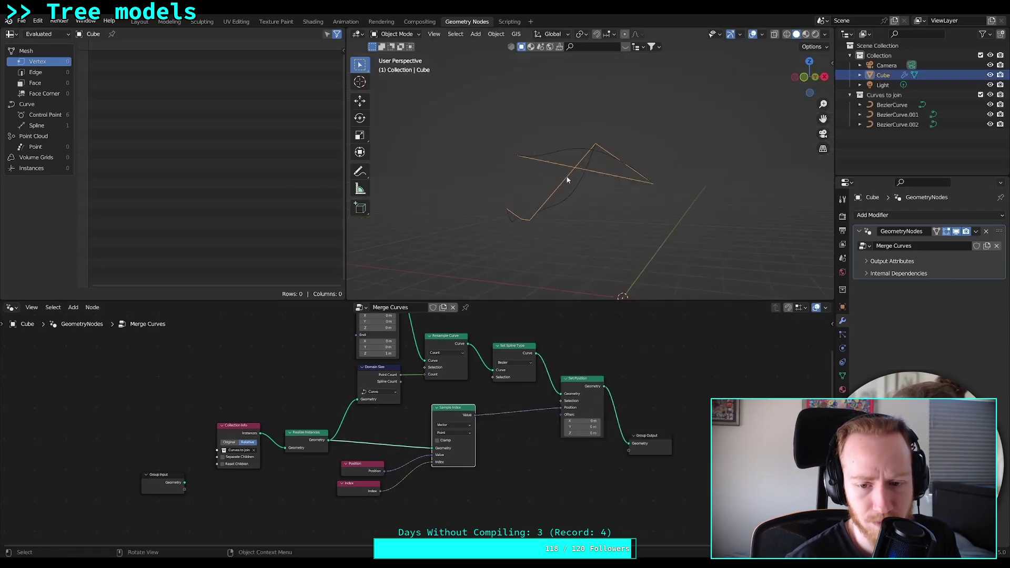
{"action": "mouse_move", "coordinate": [652, 494]}
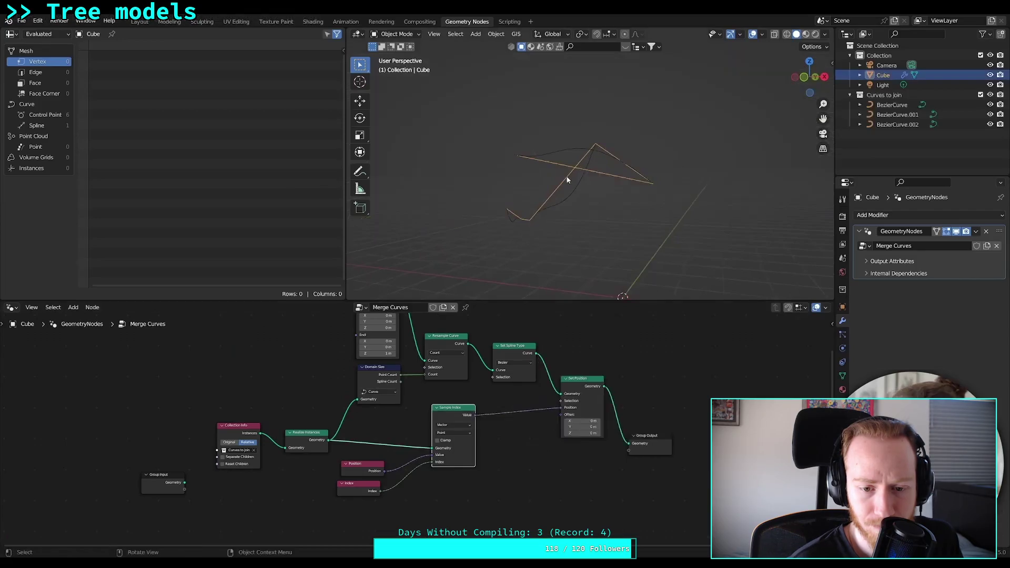
{"action": "key", "text": "Escape"}
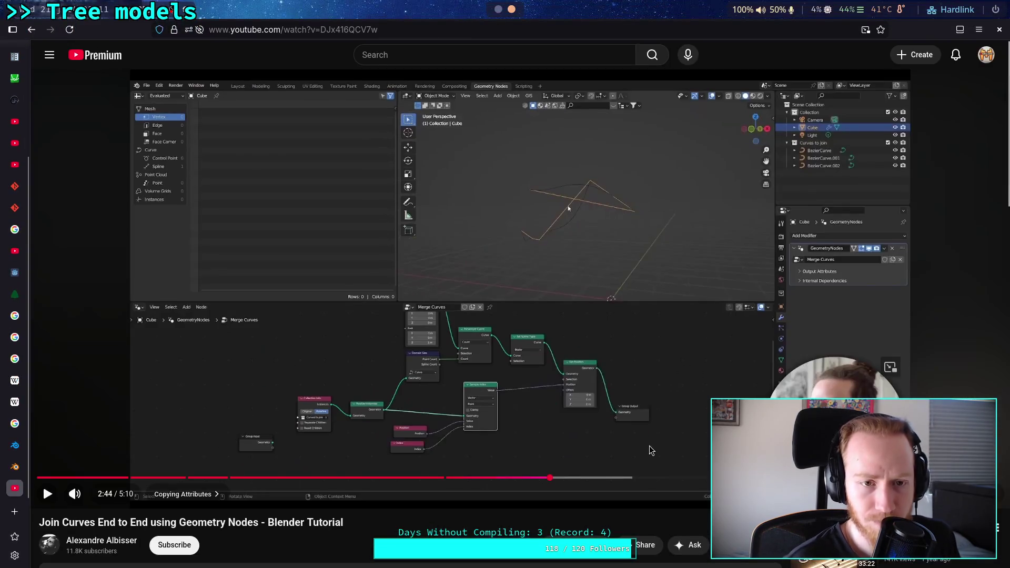
{"action": "key", "text": "alt+Tab"}
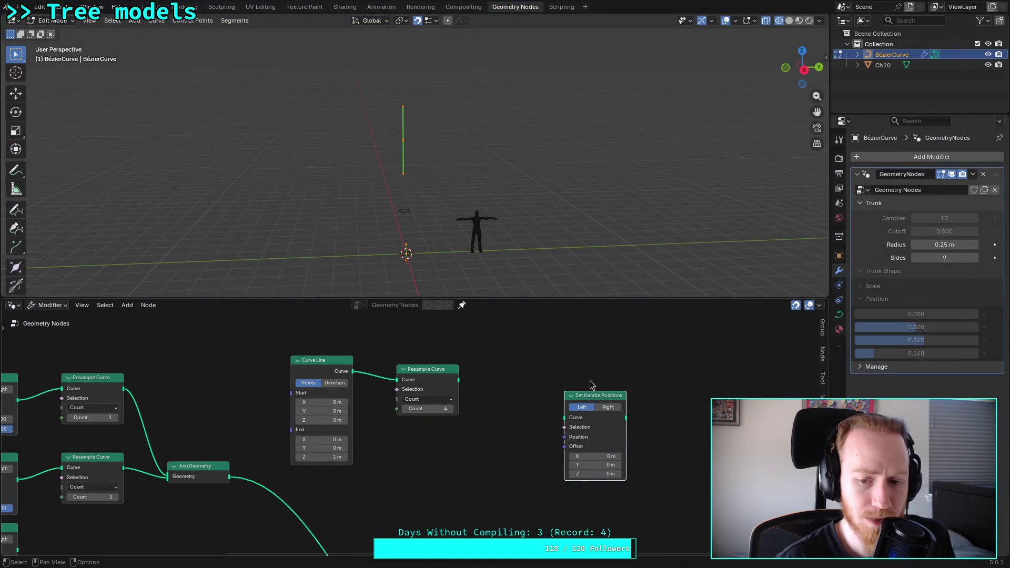
Step: Add a Set Position node and feed the Resample Curve output into its Geometry input
{"action": "key", "text": "shift+a"}
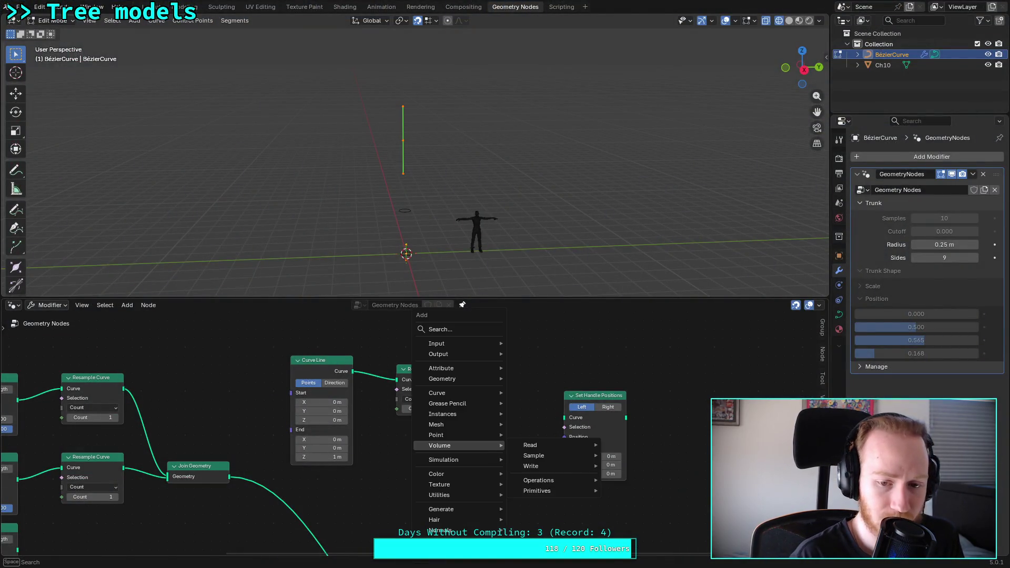
{"action": "type", "text": "set"}
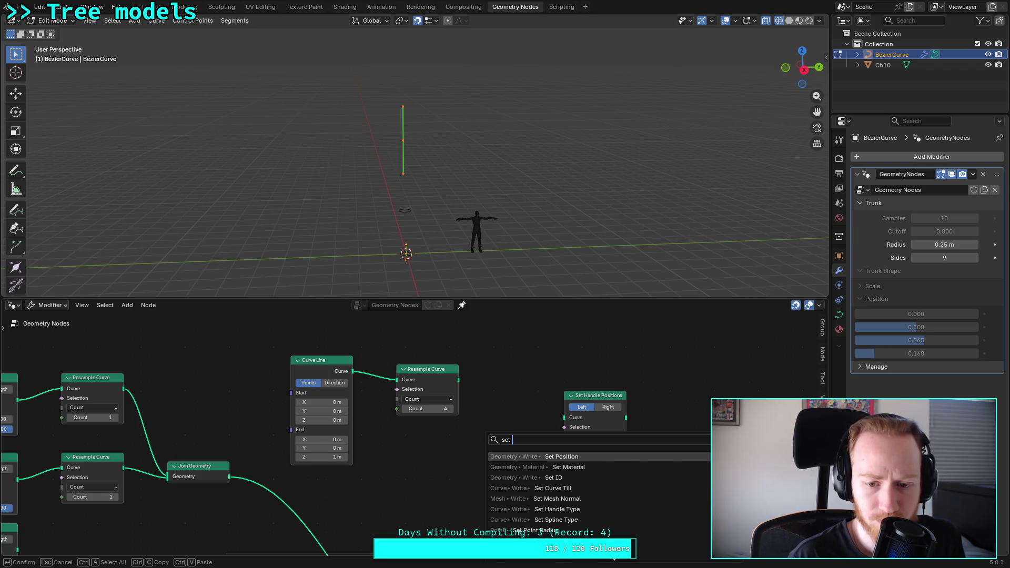
{"action": "key", "text": "Return"}
{"action": "left_click", "coordinate": [502, 463]}
{"action": "left_click_drag", "start_coordinate": [458, 379], "coordinate": [476, 467]}
{"action": "left_click_drag", "start_coordinate": [597, 401], "coordinate": [659, 392]}
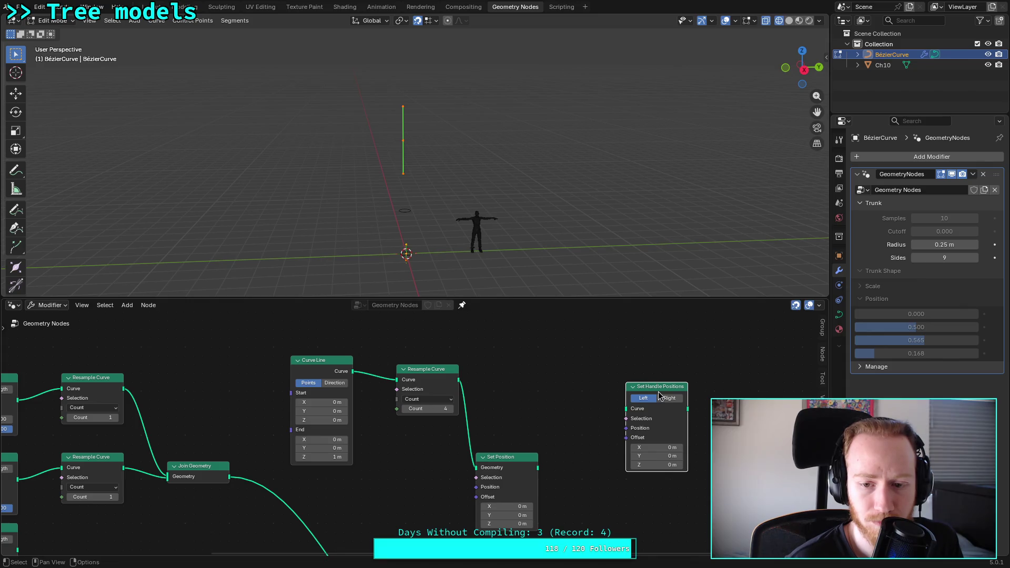
Step: Connect Set Position's output to Curve to Mesh and reposition the node
{"action": "mouse_move", "coordinate": [588, 477]}
{"action": "middle_mouse_down"}
{"action": "mouse_move", "coordinate": [532, 349]}
{"action": "mouse_move", "coordinate": [486, 338]}
{"action": "middle_mouse_up"}
{"action": "mouse_move", "coordinate": [479, 315]}
{"action": "left_mouse_down"}
{"action": "mouse_move", "coordinate": [396, 536]}
{"action": "mouse_move", "coordinate": [405, 527]}
{"action": "left_mouse_up"}
{"action": "middle_click_drag", "start_coordinate": [505, 368], "coordinate": [514, 465]}
{"action": "mouse_move", "coordinate": [457, 399]}
{"action": "left_mouse_down"}
{"action": "mouse_move", "coordinate": [483, 380]}
{"action": "mouse_move", "coordinate": [467, 392]}
{"action": "mouse_move", "coordinate": [475, 389]}
{"action": "left_mouse_up"}
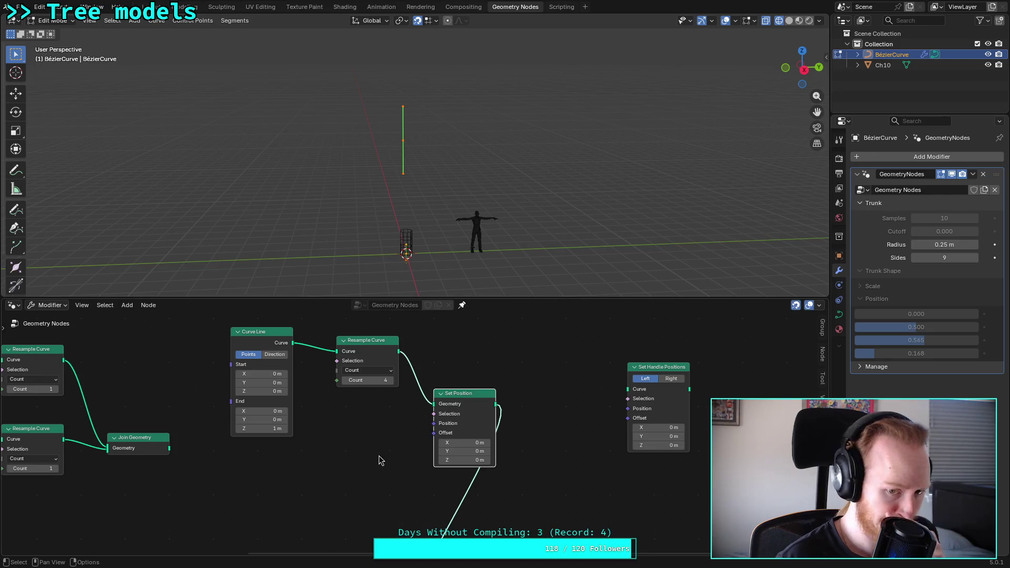
{"action": "middle_click_drag", "start_coordinate": [343, 441], "coordinate": [408, 415]}
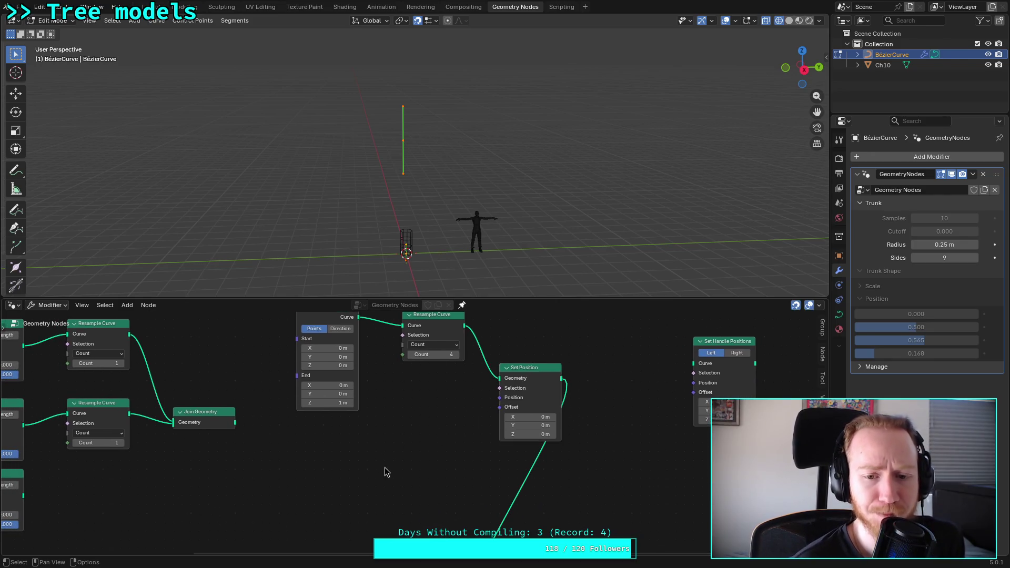
{"action": "left_click", "coordinate": [556, 367]}
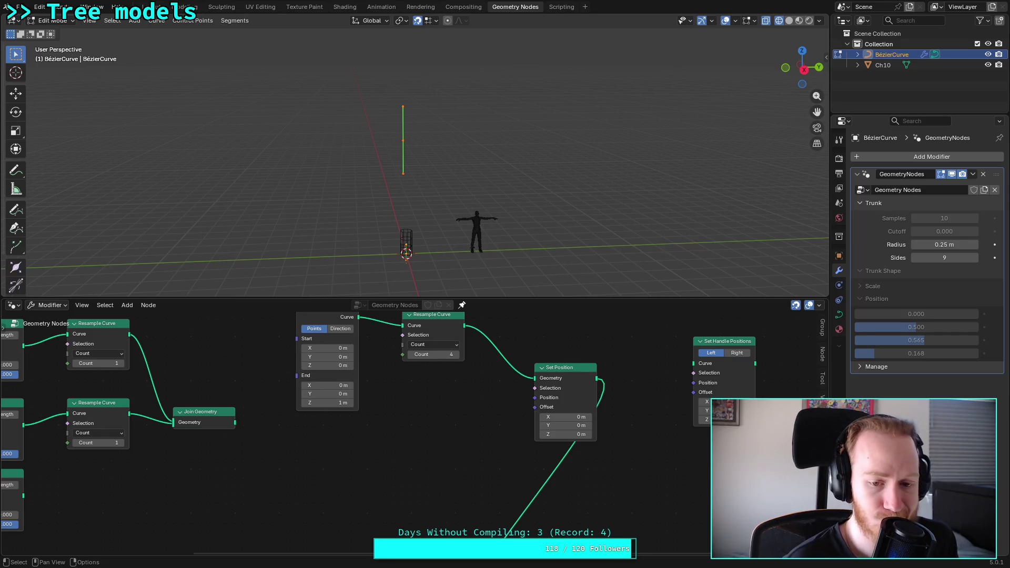
Step: Search the node list for 'Position' without adding anything, then go back to the tutorial
{"action": "key", "text": "shift+a"}
{"action": "type", "text": "pos"}
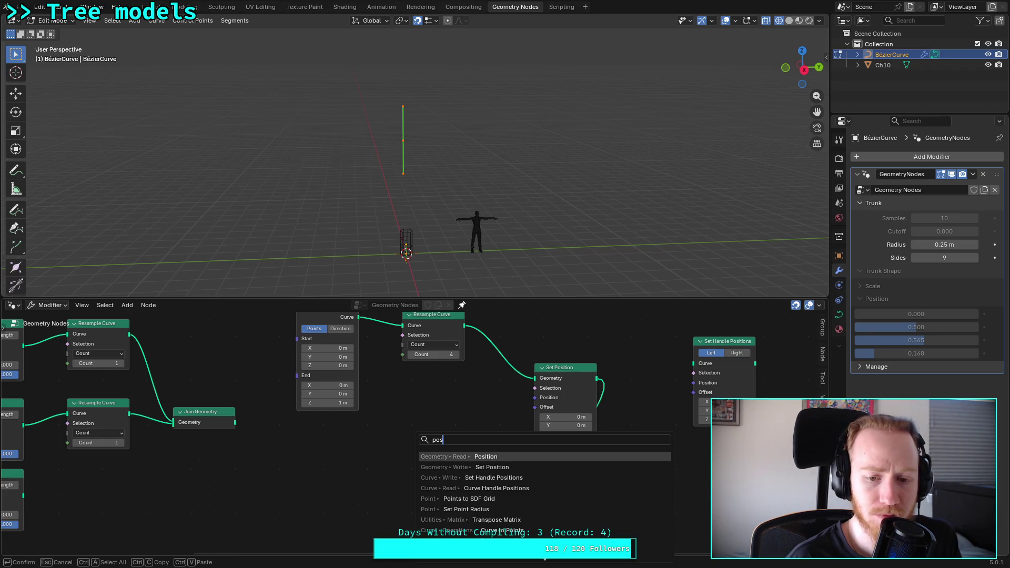
{"action": "type", "text": "itios"}
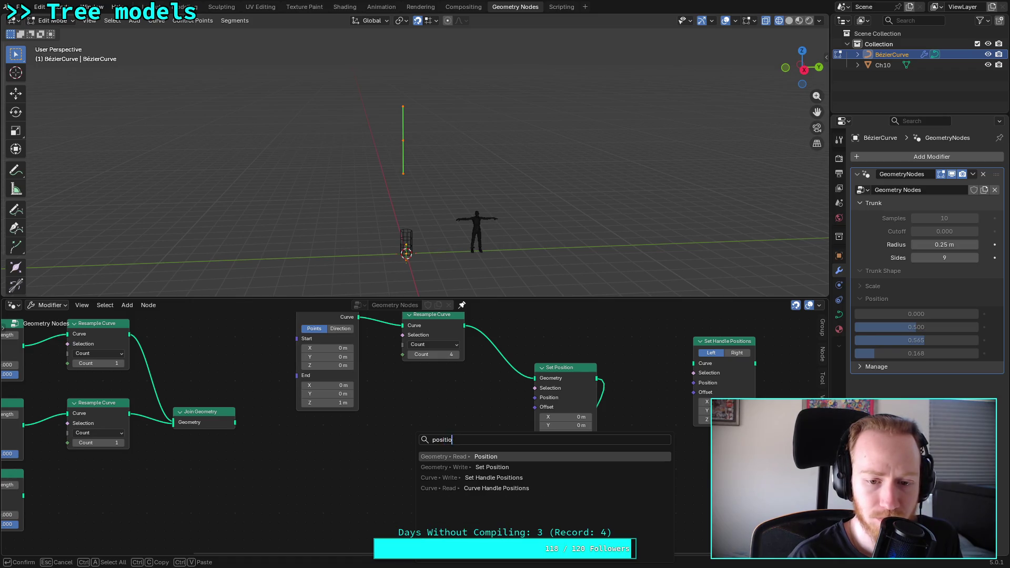
{"action": "key", "text": "ctrl+a"}
{"action": "type", "text": "Pos"}
{"action": "key", "text": "Return"}
{"action": "left_click", "coordinate": [418, 462]}
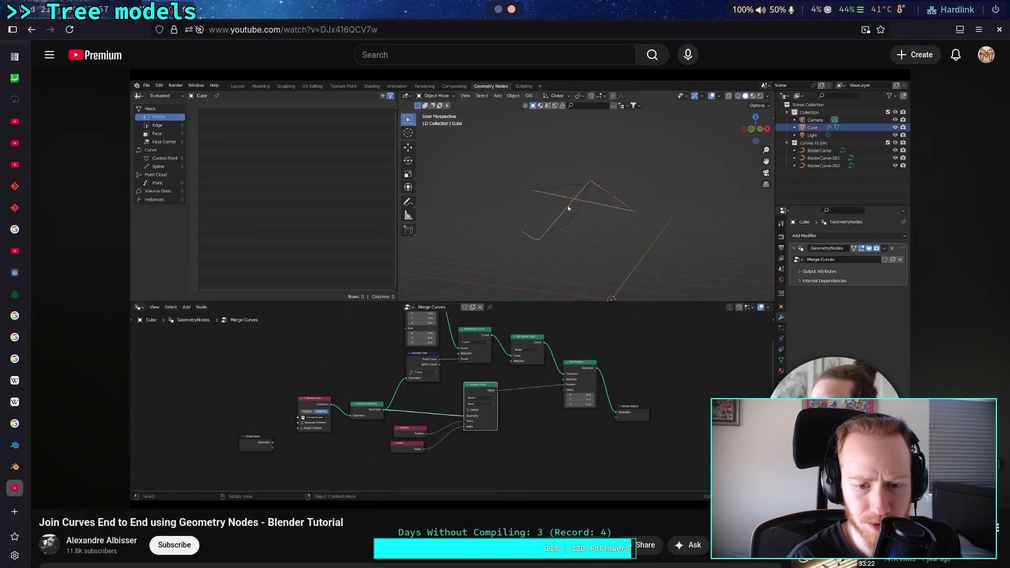
Step: Rewind the tutorial to about 2:27, pause it at 2:30, and return to Blender
{"action": "key", "text": "space"}
{"action": "key", "text": "Left"}
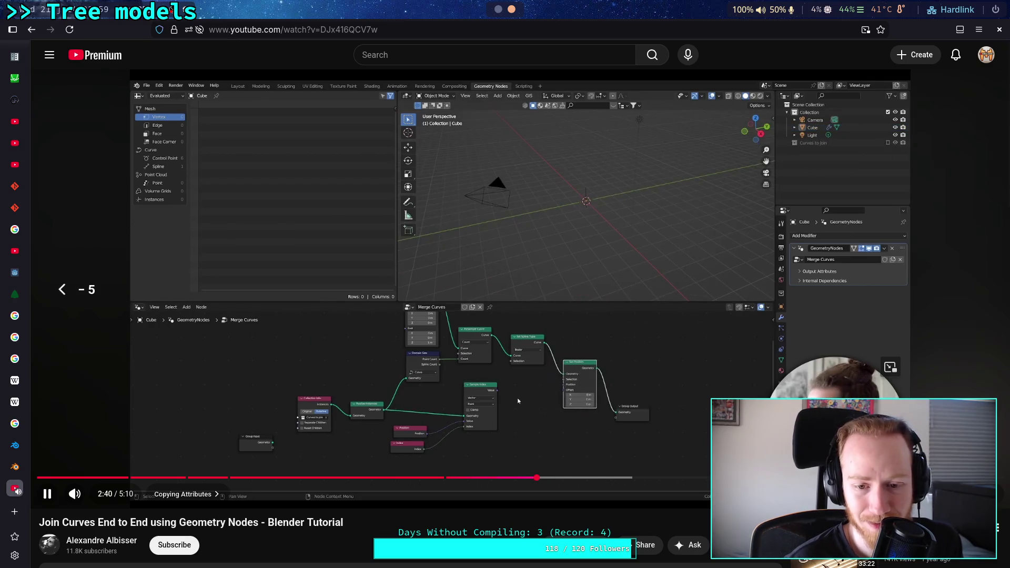
{"action": "key", "text": "Left"}
{"action": "key", "text": "Left"}
{"action": "key", "text": "Left"}
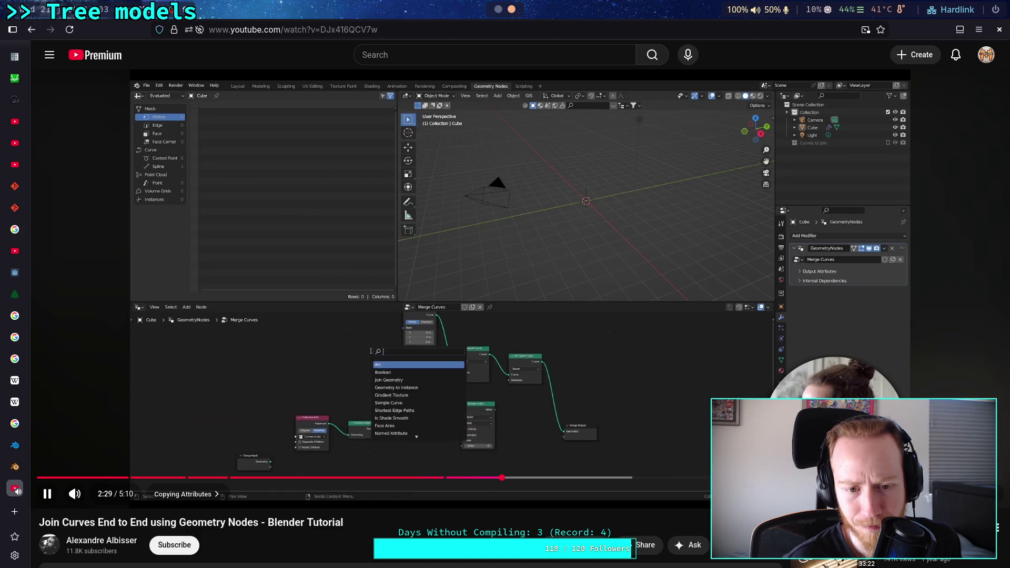
{"action": "key", "text": "space"}
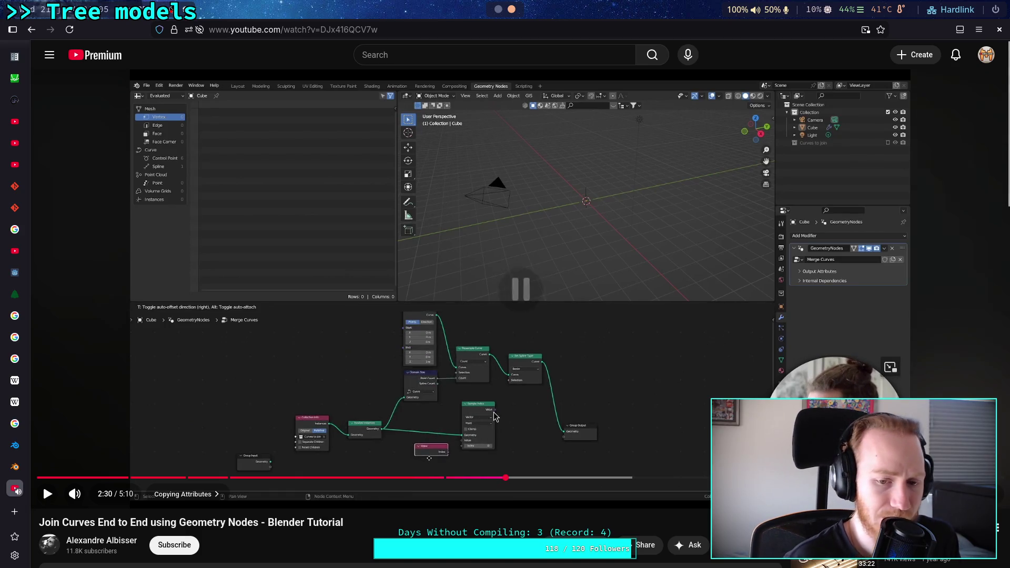
{"action": "key", "text": "alt+Tab"}
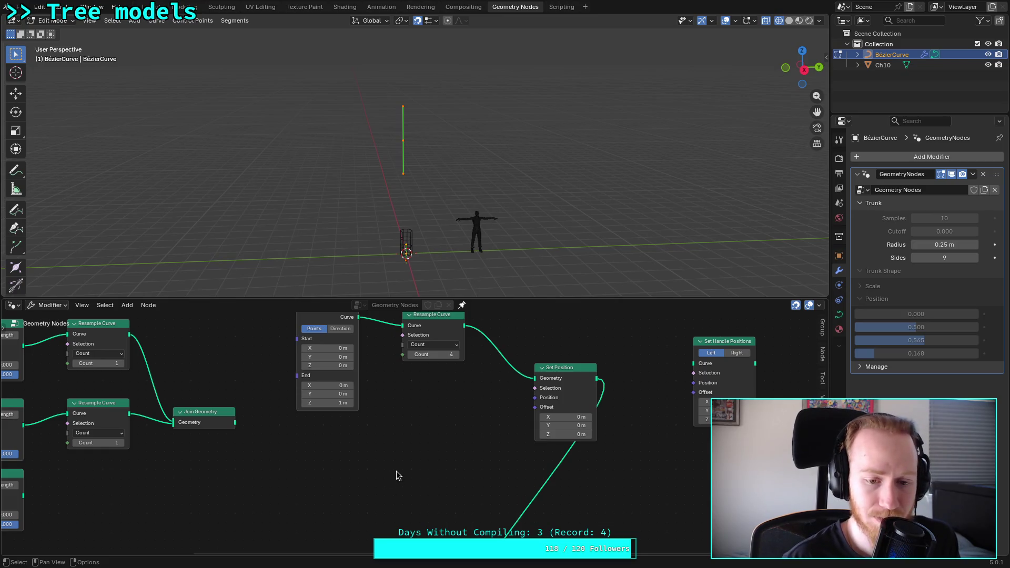
Step: Add an Index node by searching 'Inde', then delete it as unwanted
{"action": "key", "text": "shift+a"}
{"action": "left_click", "coordinate": [391, 332]}
{"action": "type", "text": "Inde"}
{"action": "key", "text": "Return"}
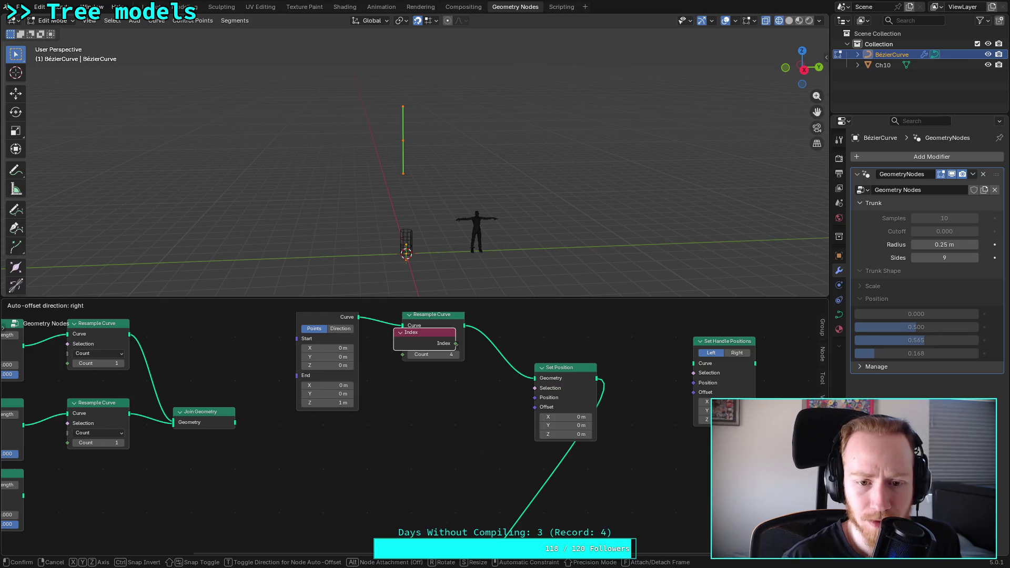
{"action": "left_click", "coordinate": [408, 458]}
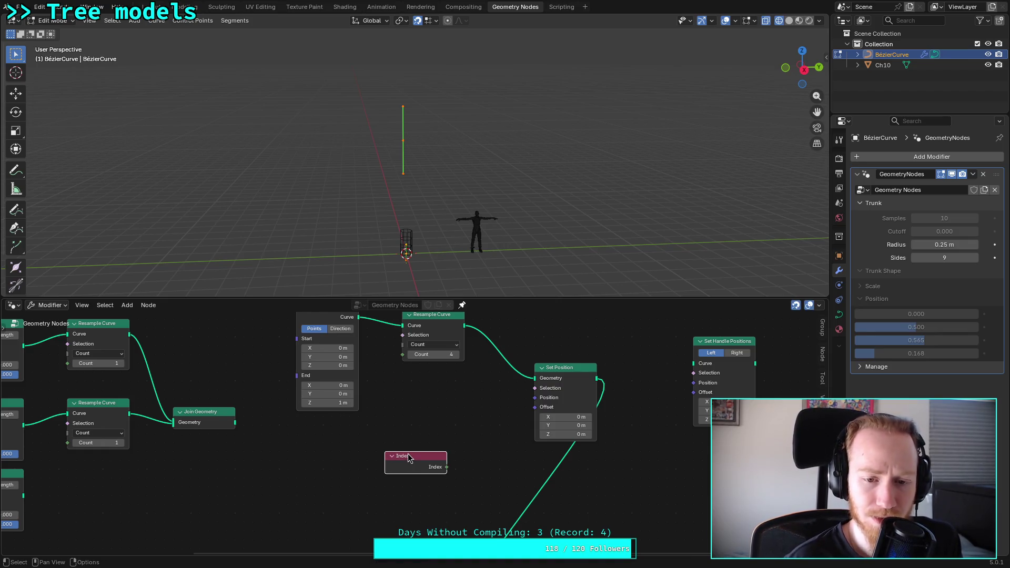
{"action": "key", "text": "x"}
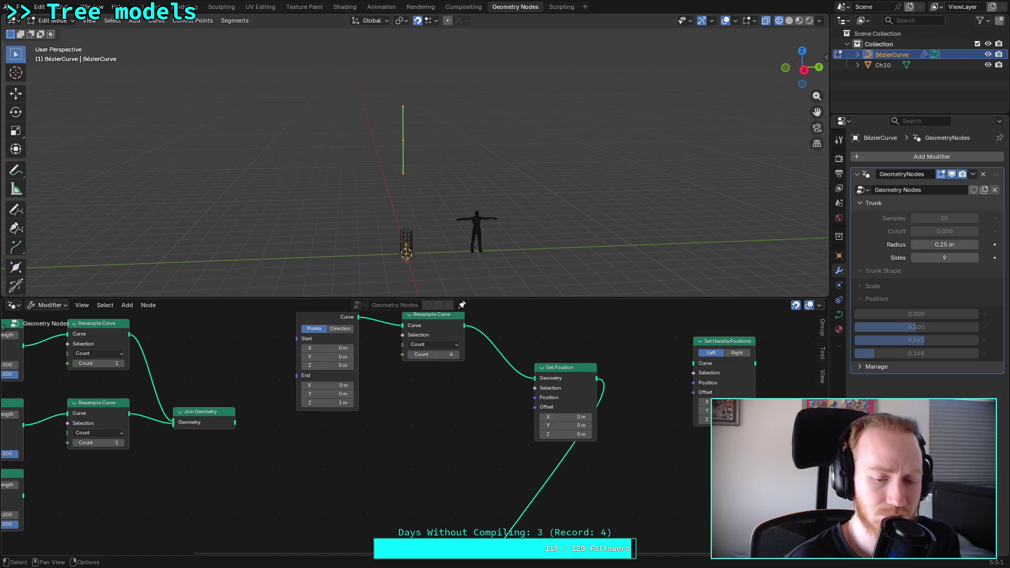
Step: Add a Position node below Set Position and link it into the Position input
{"action": "key", "text": "shift+a"}
{"action": "type", "text": "posit"}
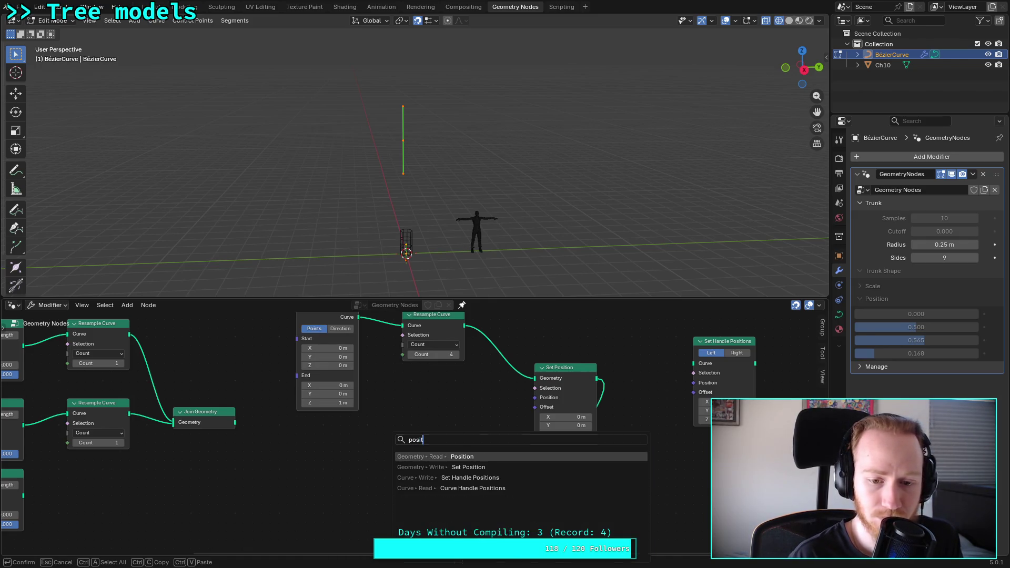
{"action": "left_click", "coordinate": [442, 457]}
{"action": "left_click", "coordinate": [442, 453]}
{"action": "left_click_drag", "start_coordinate": [464, 457], "coordinate": [502, 423]}
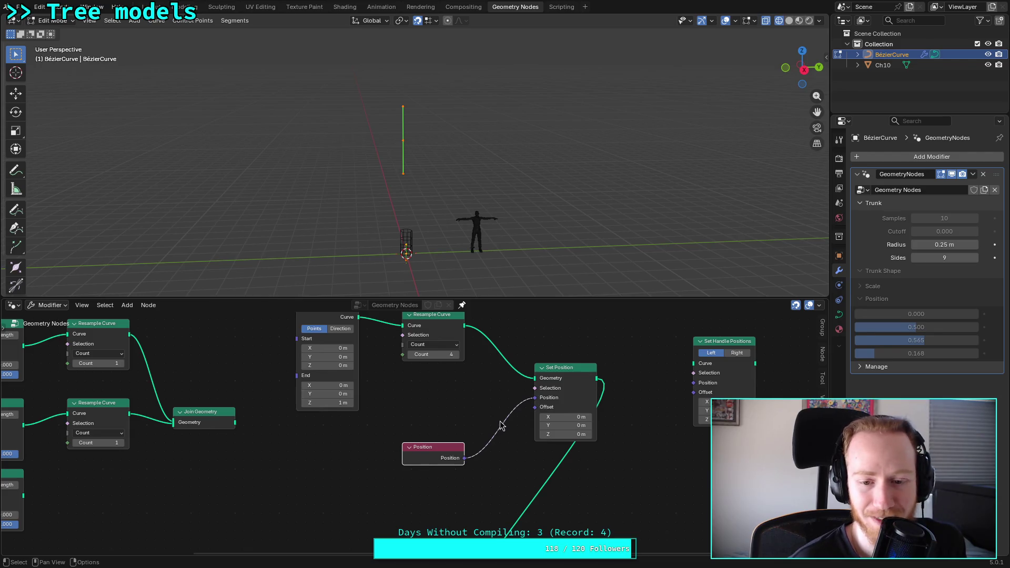
{"action": "mouse_move", "coordinate": [440, 447]}
{"action": "left_mouse_down"}
{"action": "mouse_move", "coordinate": [418, 456]}
{"action": "mouse_move", "coordinate": [417, 471]}
{"action": "mouse_move", "coordinate": [428, 461]}
{"action": "mouse_move", "coordinate": [408, 462]}
{"action": "left_mouse_up"}
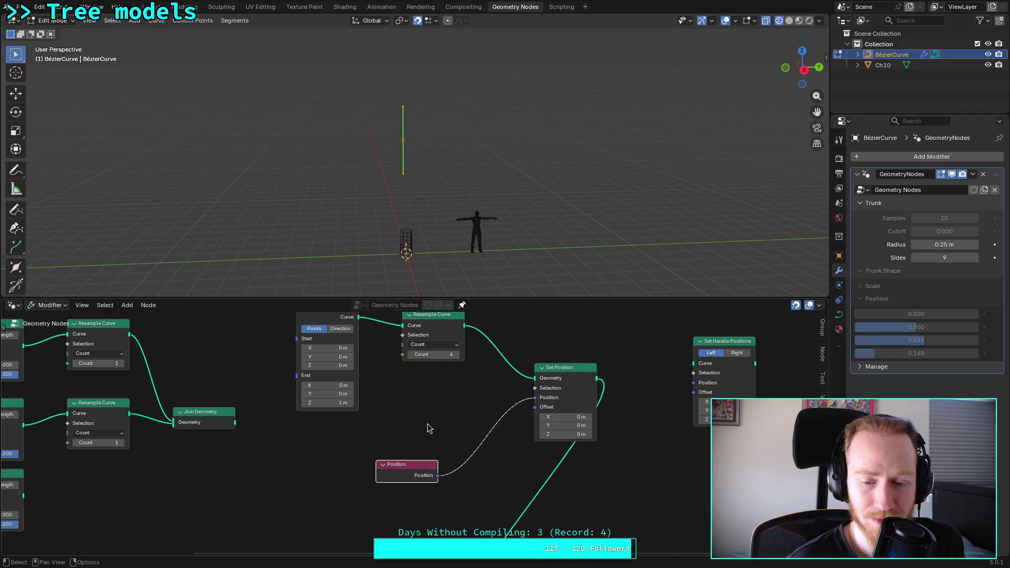
{"action": "key", "text": "super+2"}
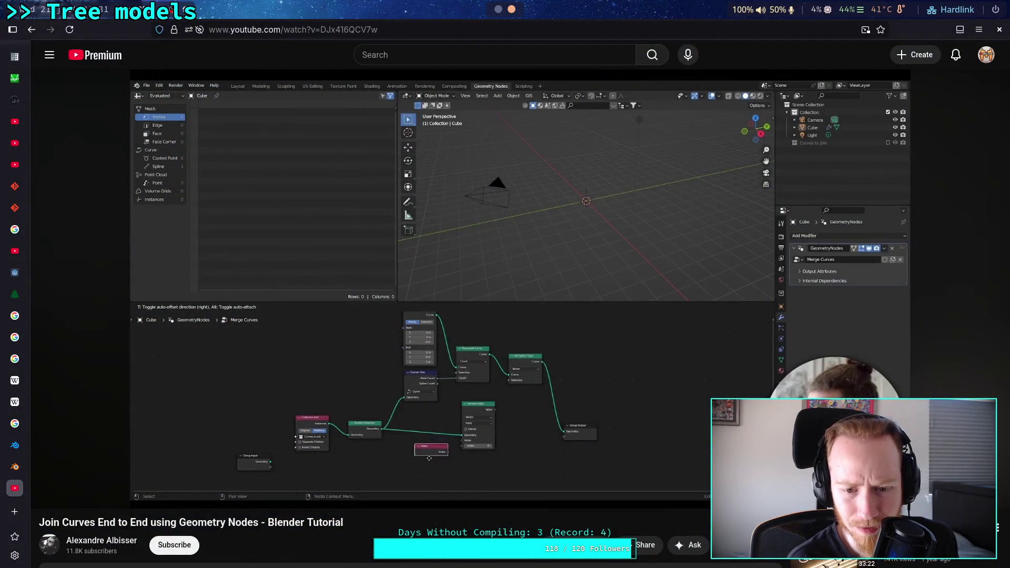
Step: Watch the tutorial full screen past 2:38, then deselect the Position node back in Blender
{"action": "mouse_move", "coordinate": [498, 401]}
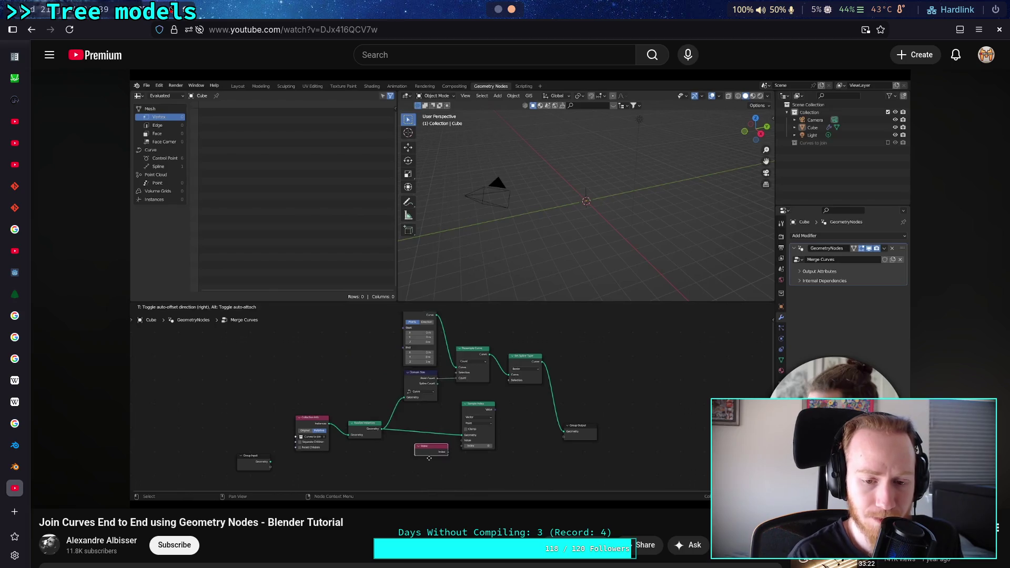
{"action": "left_click", "coordinate": [566, 390]}
{"action": "key", "text": "f"}
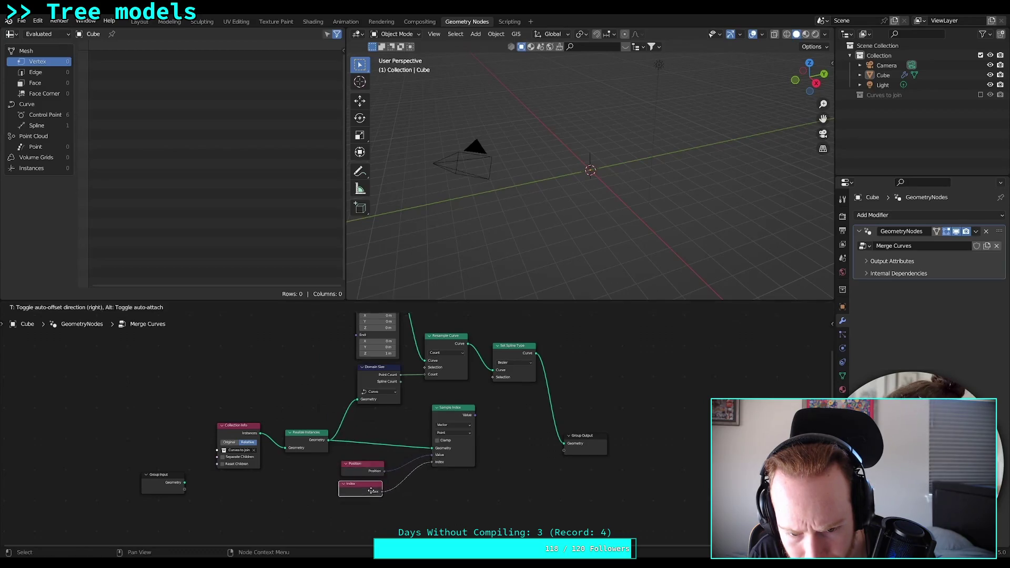
{"action": "left_click", "coordinate": [571, 457]}
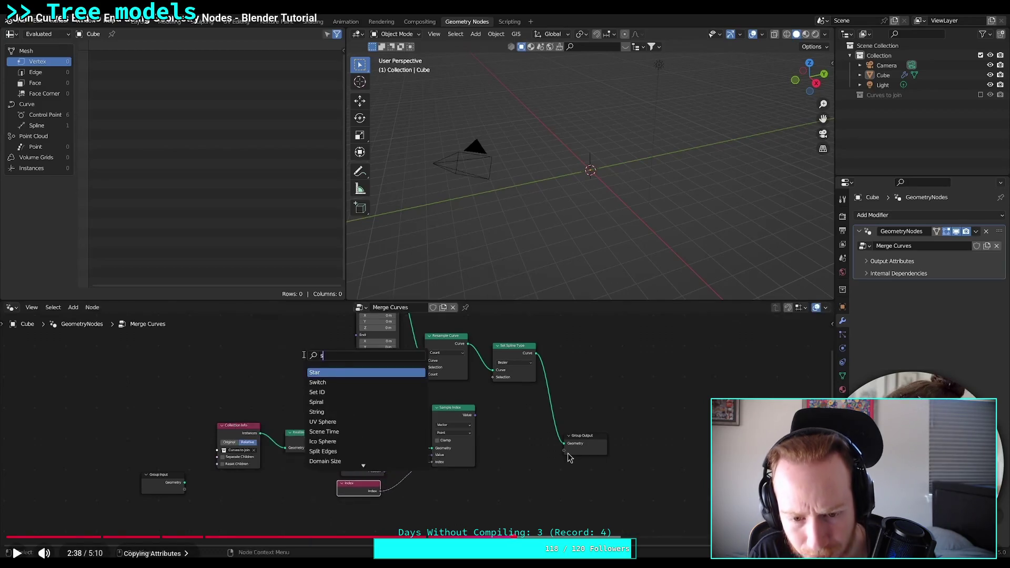
{"action": "left_click", "coordinate": [568, 458]}
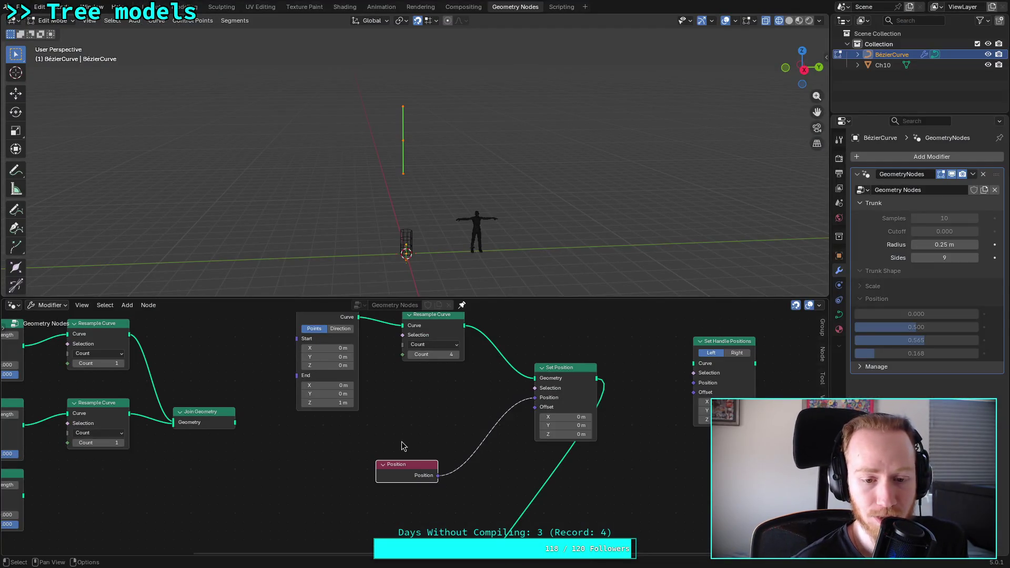
{"action": "left_click", "coordinate": [406, 432]}
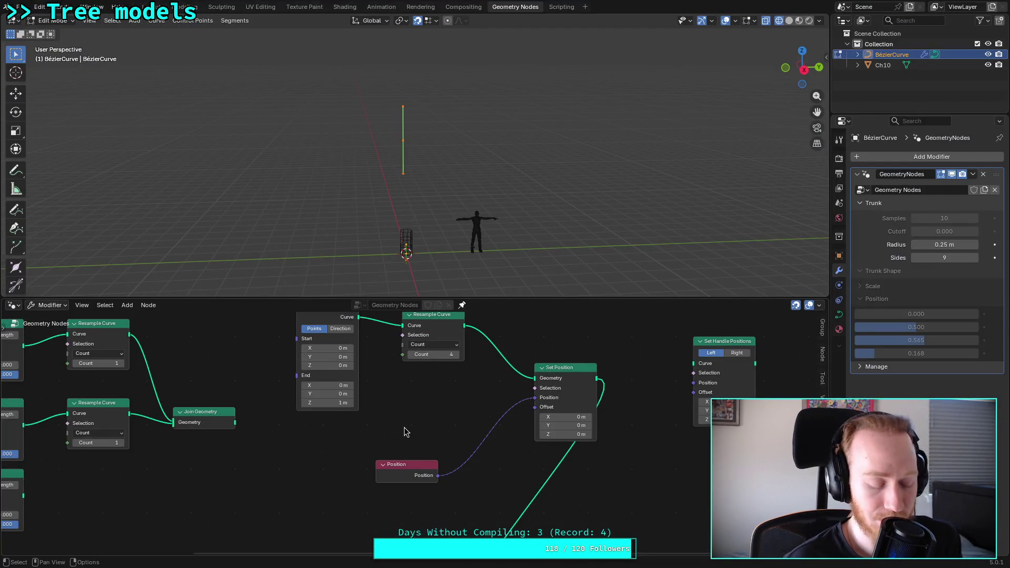
Step: Add an Index node to the tree, then delete it again
{"action": "key", "text": "shift+a"}
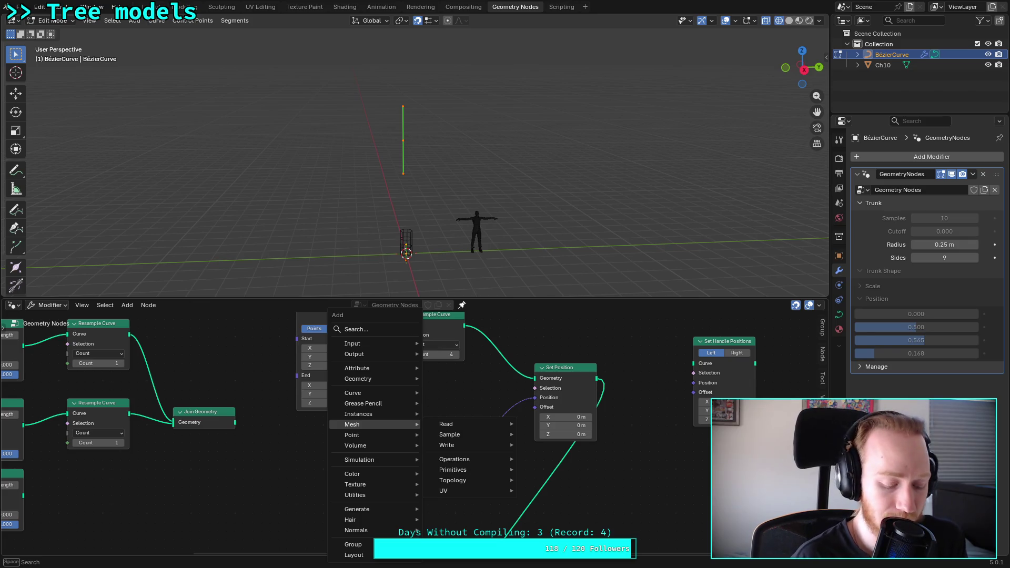
{"action": "type", "text": "inde"}
{"action": "key", "text": "Return"}
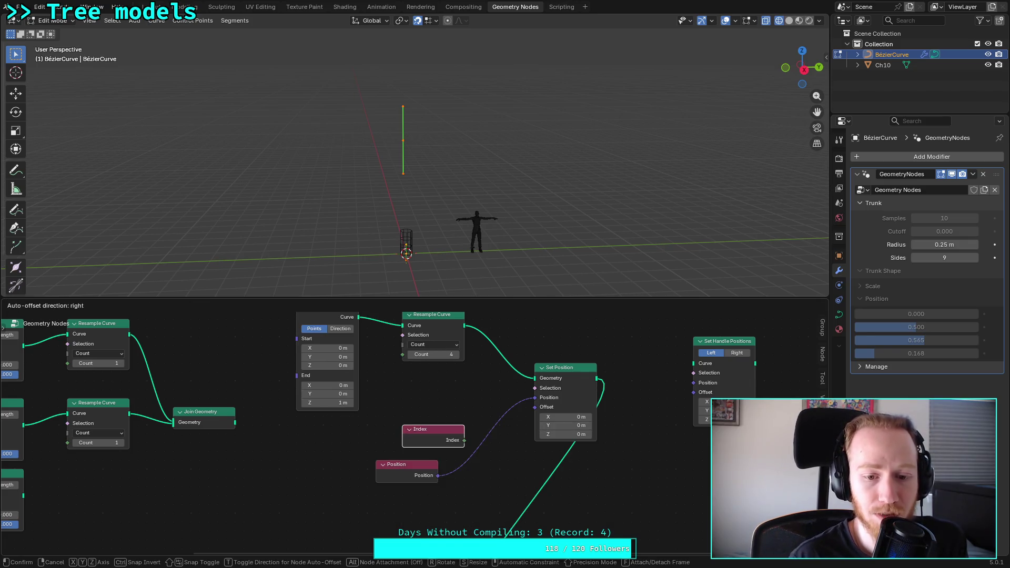
{"action": "left_click", "coordinate": [387, 427]}
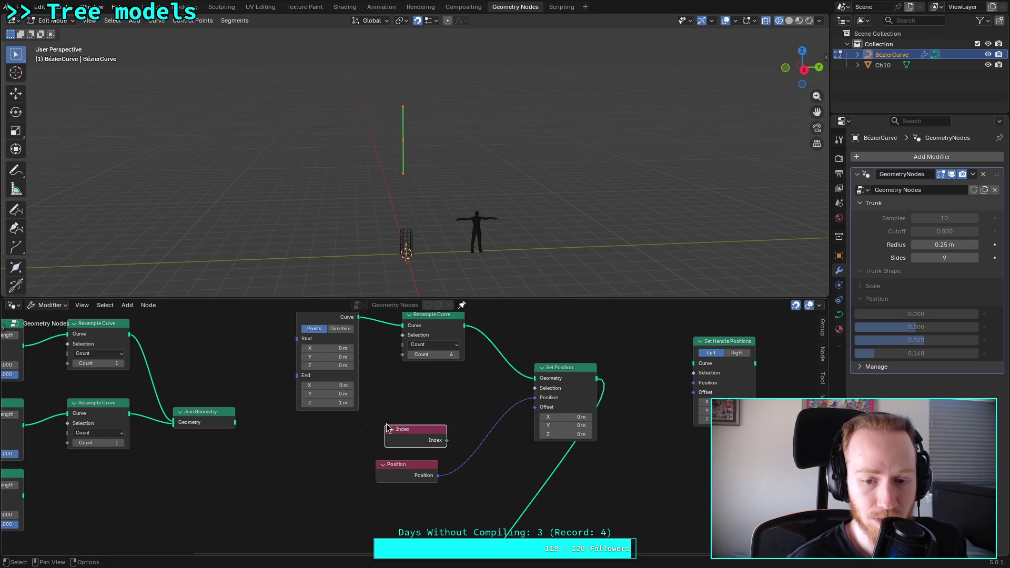
{"action": "key", "text": "x"}
Step: Add a Sample Curve node to the trunk tree
{"action": "key", "text": "shift+a"}
{"action": "type", "text": "sam"}
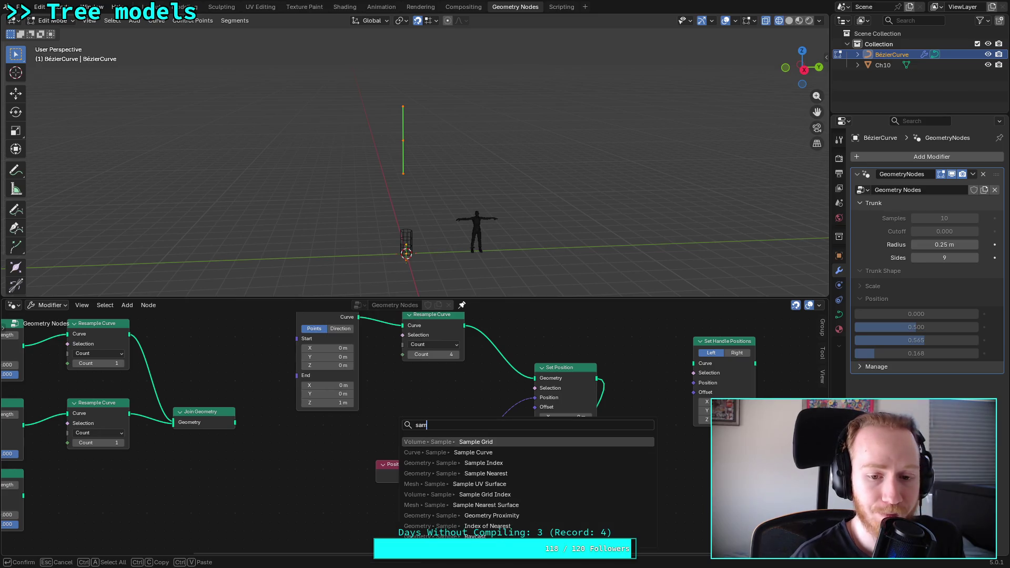
{"action": "key", "text": "Down"}
{"action": "key", "text": "Return"}
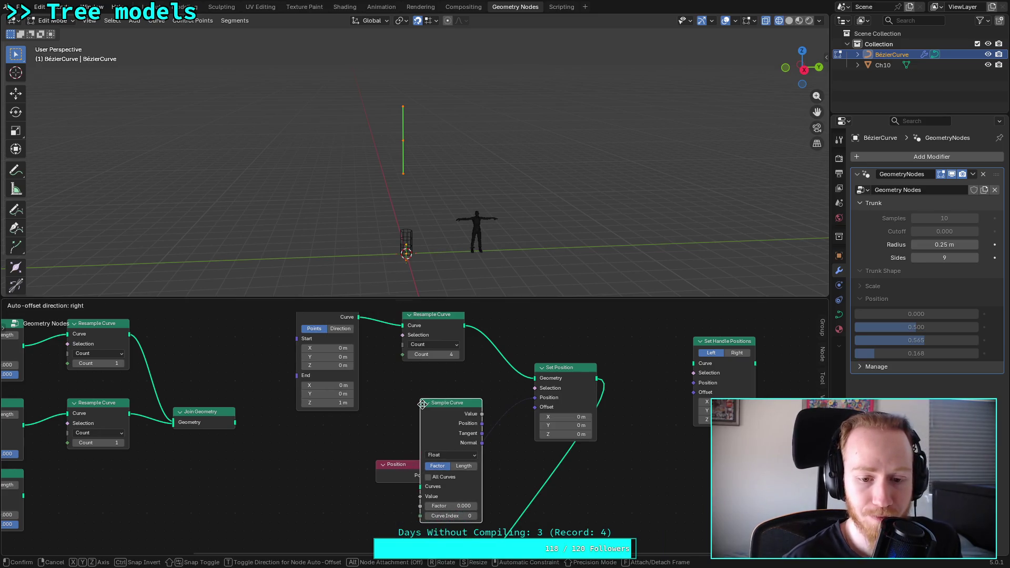
{"action": "left_click", "coordinate": [283, 457]}
{"action": "middle_click_drag", "start_coordinate": [372, 437], "coordinate": [374, 392]}
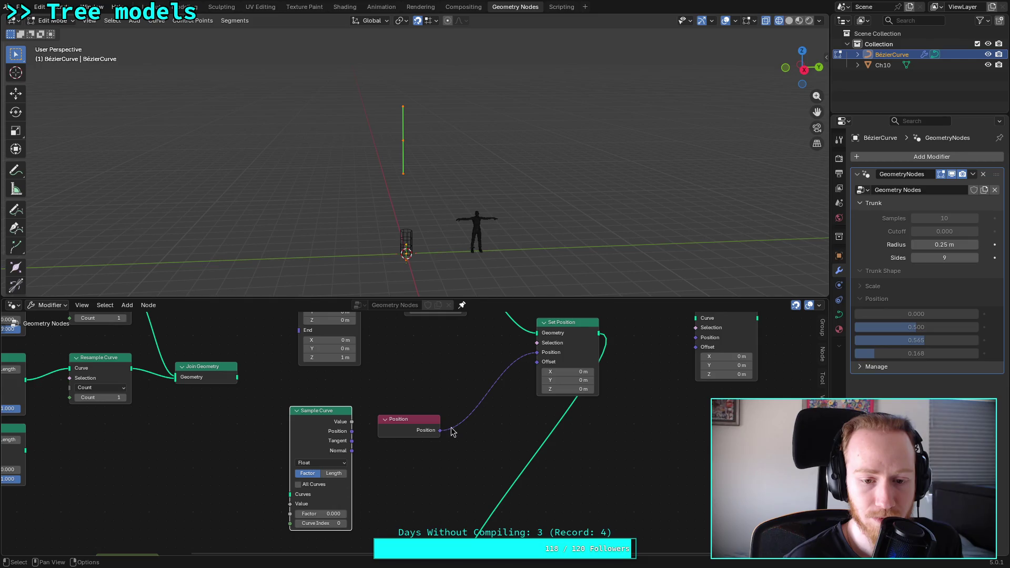
Step: Wire Position into Sample Curve's Float Value and its output into Set Position's Position
{"action": "left_click_drag", "start_coordinate": [440, 430], "coordinate": [290, 503]}
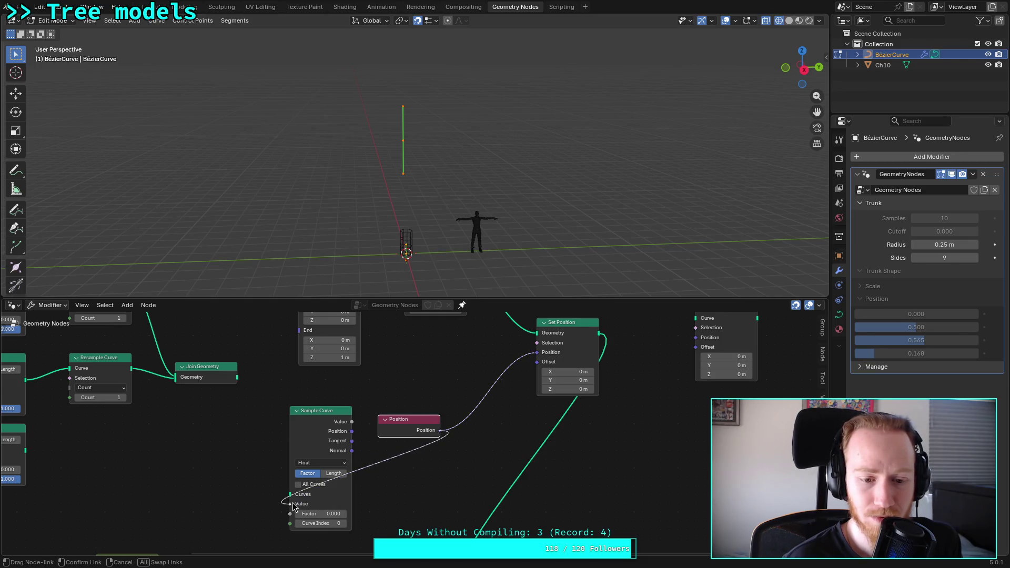
{"action": "left_click", "coordinate": [340, 464]}
{"action": "left_click", "coordinate": [337, 467]}
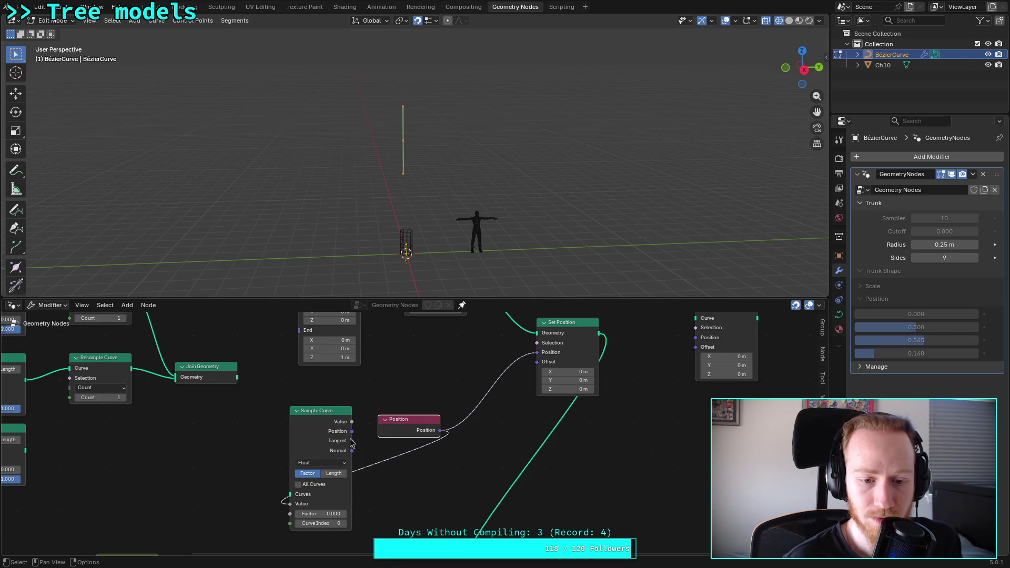
{"action": "mouse_move", "coordinate": [420, 427]}
{"action": "left_mouse_down"}
{"action": "mouse_move", "coordinate": [295, 437]}
{"action": "mouse_move", "coordinate": [235, 463]}
{"action": "left_mouse_up"}
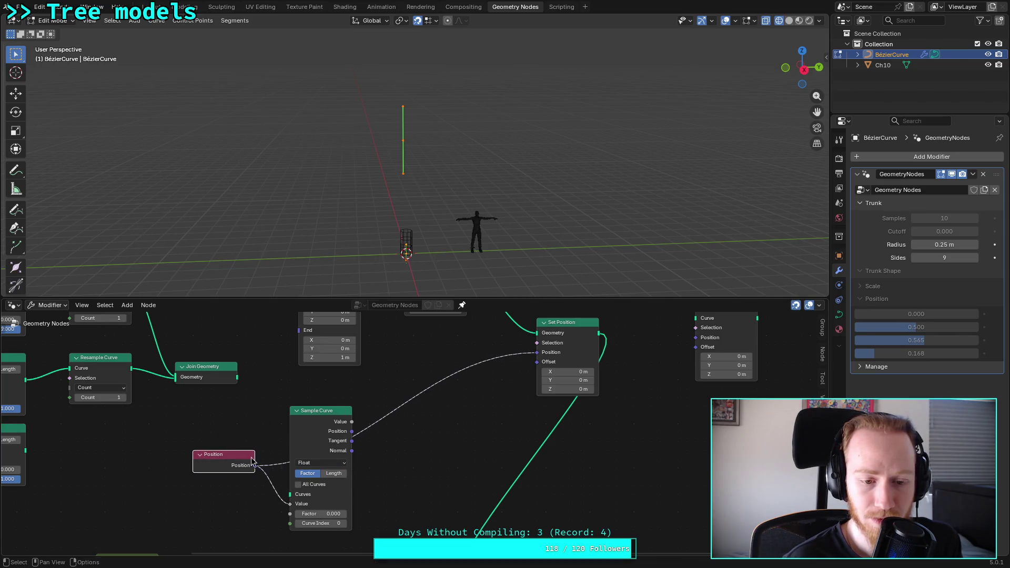
{"action": "left_click_drag", "start_coordinate": [352, 431], "coordinate": [538, 359]}
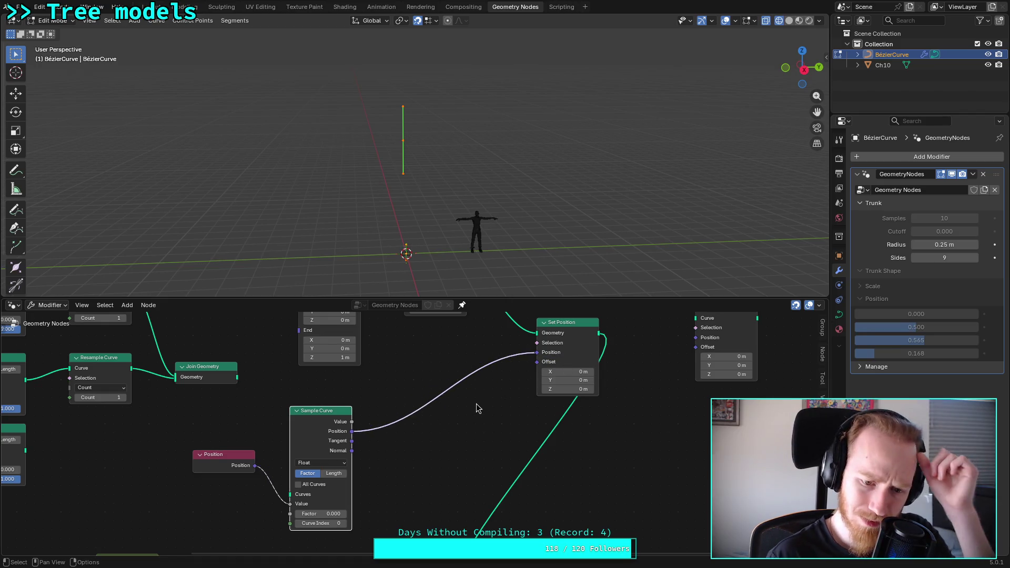
Step: Connect a new Index node to Curve Index and Join Geometry to Sample Curve's Curves
{"action": "key", "text": "shift+a"}
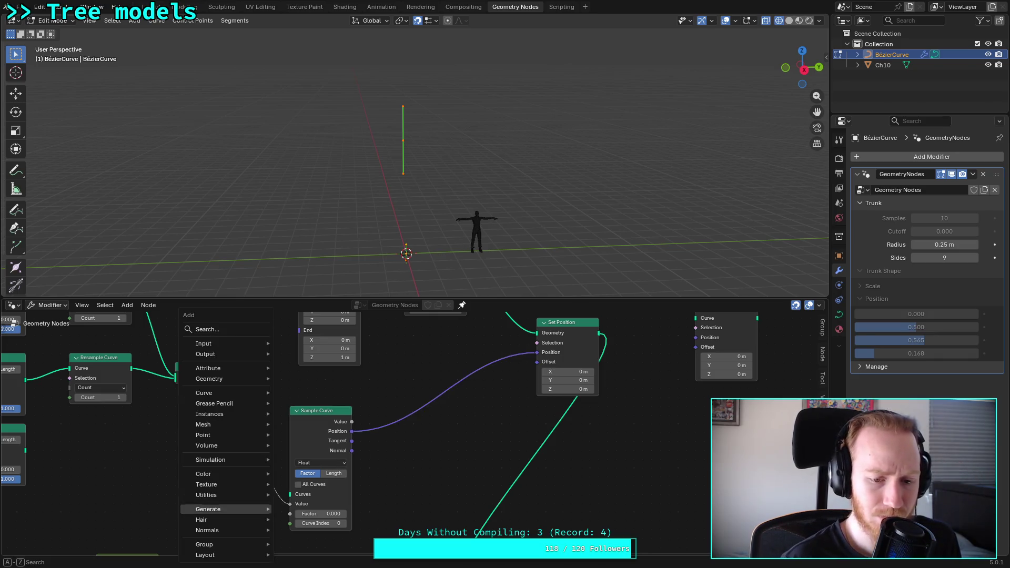
{"action": "type", "text": "ind"}
{"action": "key", "text": "Return"}
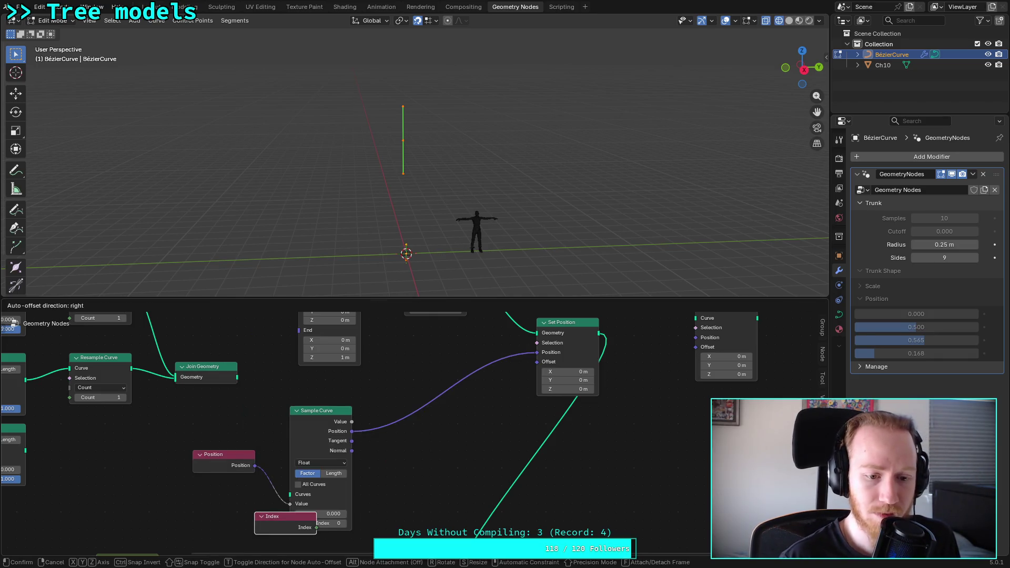
{"action": "left_click", "coordinate": [188, 495]}
{"action": "mouse_move", "coordinate": [245, 501]}
{"action": "left_mouse_down"}
{"action": "mouse_move", "coordinate": [306, 532]}
{"action": "mouse_move", "coordinate": [297, 530]}
{"action": "left_mouse_up"}
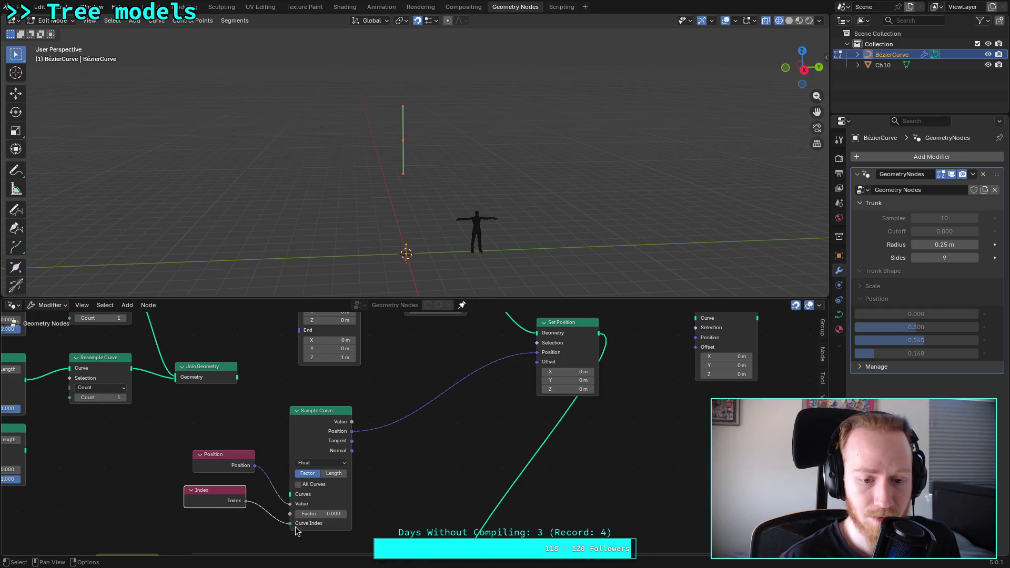
{"action": "mouse_move", "coordinate": [240, 383]}
{"action": "left_mouse_down"}
{"action": "mouse_move", "coordinate": [291, 439]}
{"action": "mouse_move", "coordinate": [290, 494]}
{"action": "left_mouse_up"}
{"action": "scroll", "coordinate": [401, 234], "scroll_direction": "up", "scroll_amount": 8}
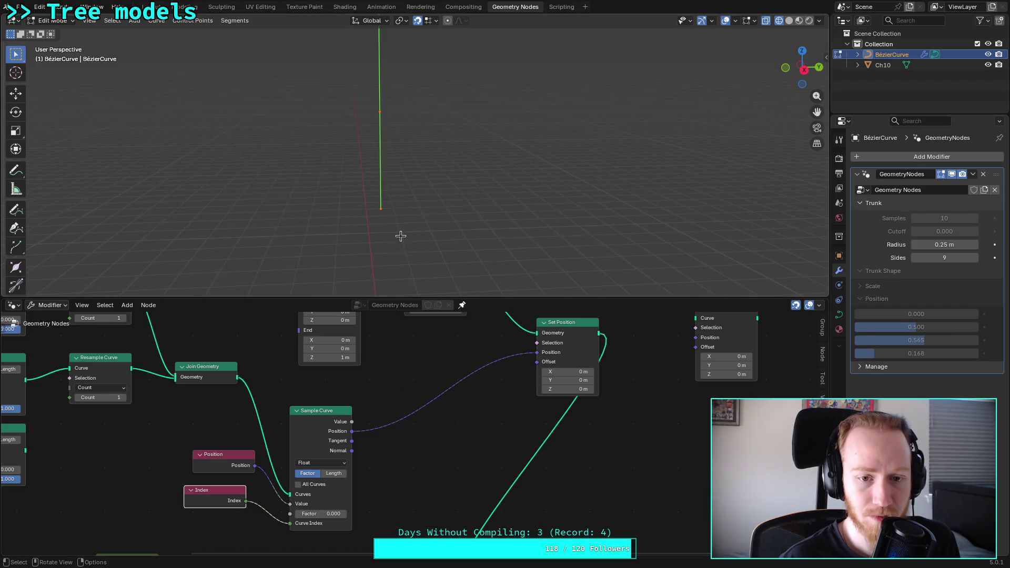
Step: Select the curve in the viewport and zoom in on it, then back out
{"action": "scroll", "coordinate": [401, 235], "scroll_direction": "down", "scroll_amount": 6}
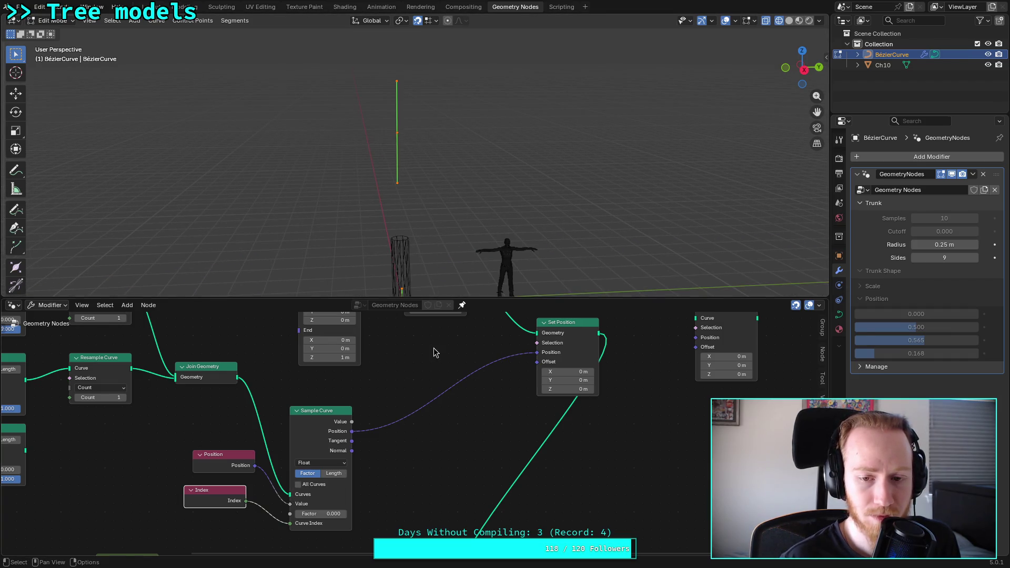
{"action": "left_click_drag", "start_coordinate": [413, 244], "coordinate": [412, 210]}
{"action": "key", "text": "KP_Decimal"}
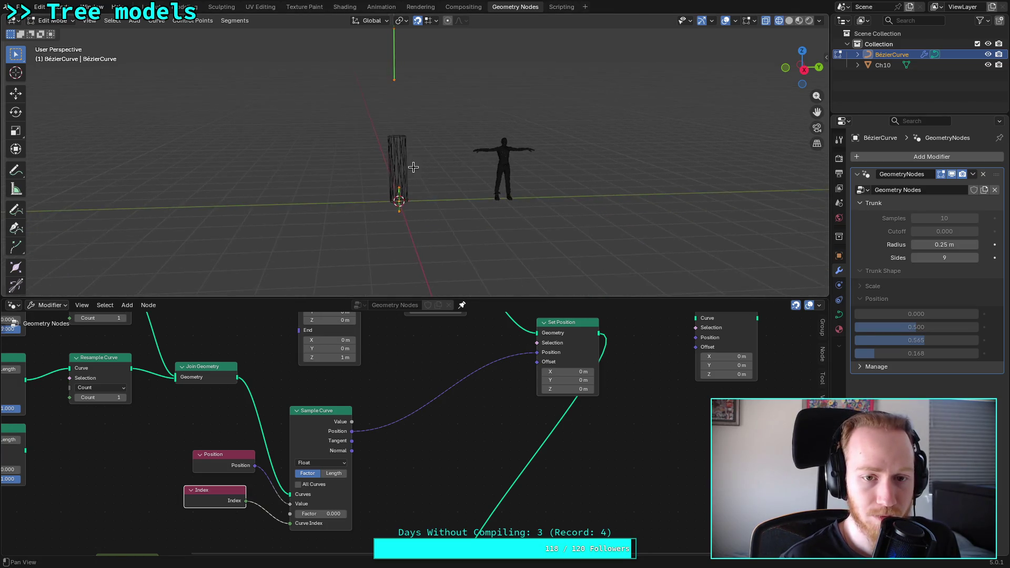
{"action": "mouse_move", "coordinate": [397, 217]}
{"action": "middle_mouse_down", "text": "ctrl"}
{"action": "mouse_move", "coordinate": [409, 163]}
{"action": "mouse_move", "coordinate": [403, 225]}
{"action": "mouse_move", "coordinate": [403, 207]}
{"action": "mouse_move", "coordinate": [418, 209]}
{"action": "middle_mouse_up", "text": "ctrl"}
Step: Rearrange the Sample Curve, Position and Index nodes and test the All Curves option
{"action": "left_click_drag", "start_coordinate": [327, 407], "coordinate": [389, 398]}
{"action": "mouse_move", "coordinate": [221, 455]}
{"action": "left_mouse_down"}
{"action": "mouse_move", "coordinate": [240, 496]}
{"action": "mouse_move", "coordinate": [285, 505]}
{"action": "mouse_move", "coordinate": [251, 465]}
{"action": "mouse_move", "coordinate": [280, 480]}
{"action": "left_mouse_up"}
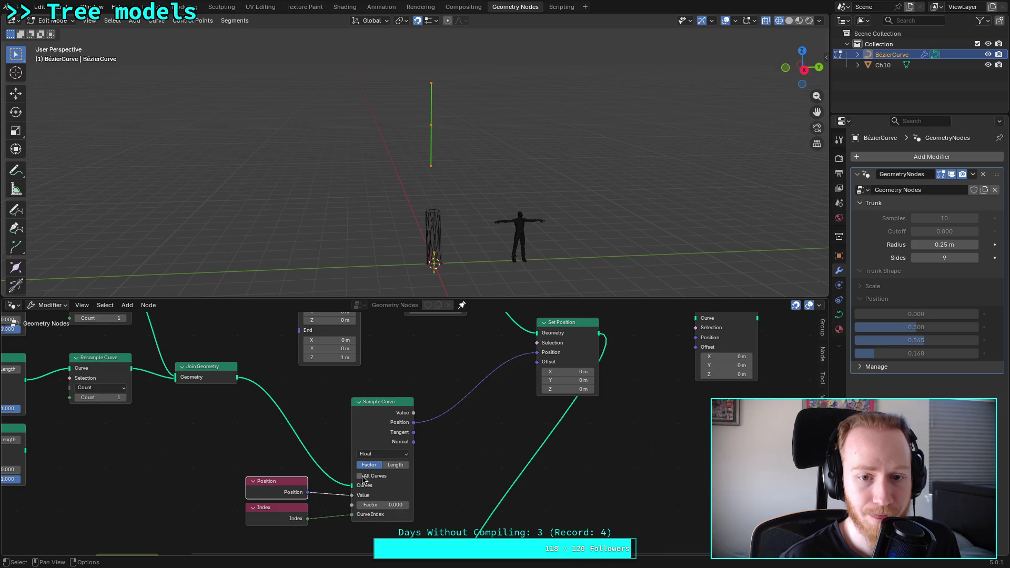
{"action": "left_click", "coordinate": [359, 476]}
{"action": "left_click", "coordinate": [360, 476]}
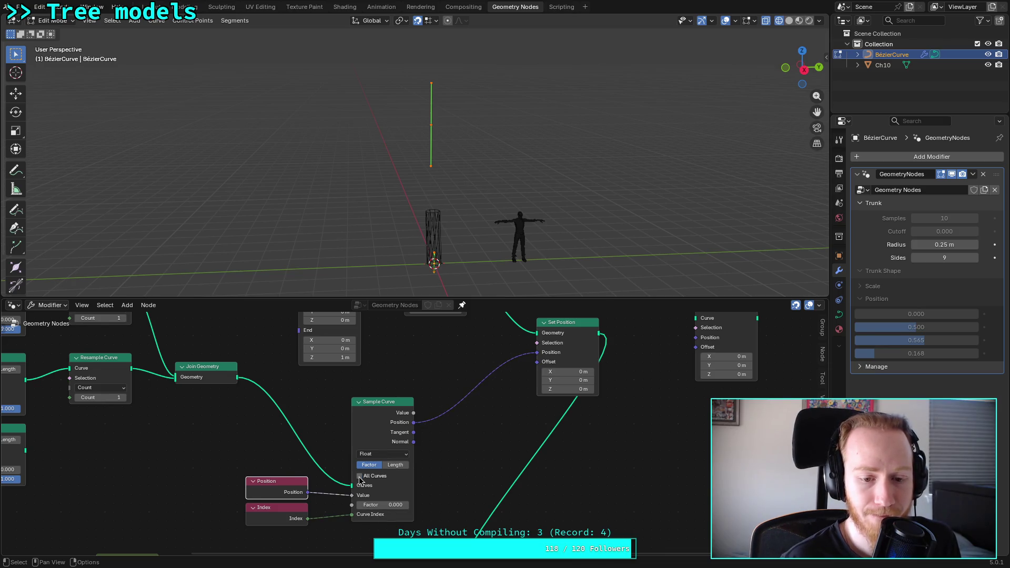
{"action": "middle_click_drag", "start_coordinate": [314, 459], "coordinate": [341, 466]}
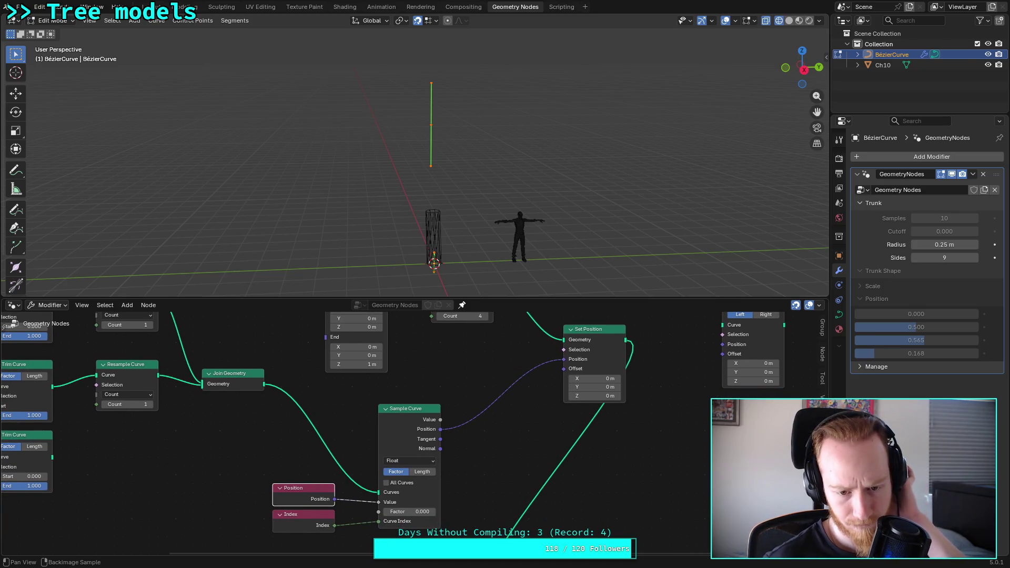
Step: Delete the Index node and enable All Curves on Sample Curve
{"action": "left_click", "coordinate": [315, 523]}
{"action": "key", "text": "x"}
{"action": "left_click", "coordinate": [388, 483]}
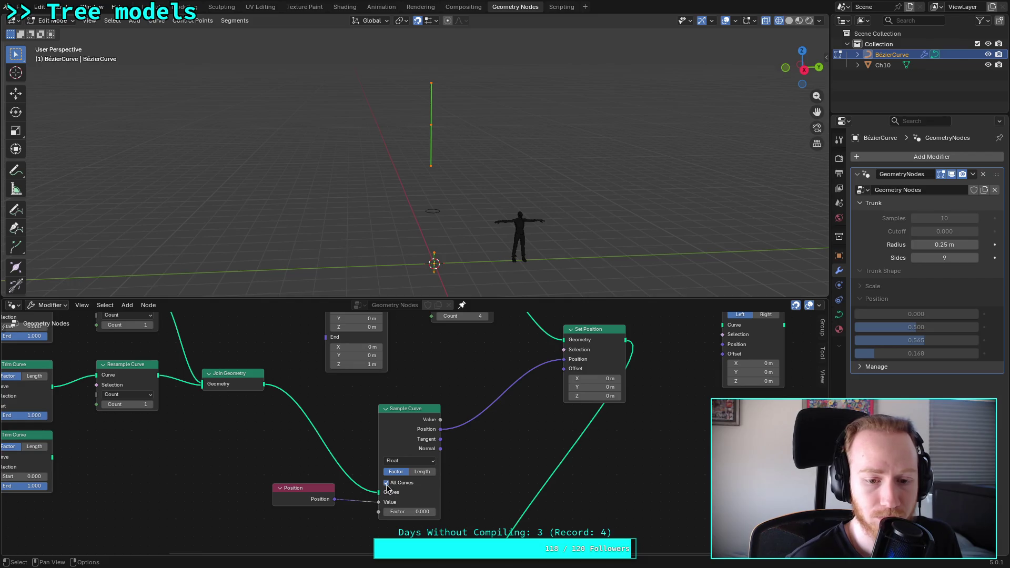
Step: Turn off All Curves and connect a new Index node to Sample Curve's Curve Index
{"action": "left_click", "coordinate": [386, 483]}
{"action": "key", "text": "shift+a"}
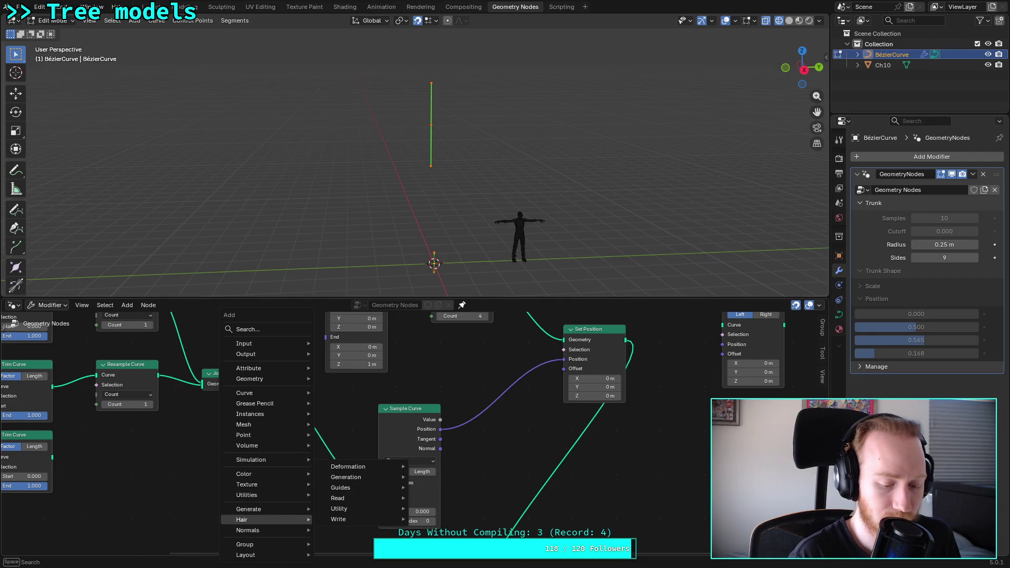
{"action": "type", "text": "insdex"}
{"action": "key", "text": "BackSpace"}
{"action": "key", "text": "BackSpace"}
{"action": "key", "text": "BackSpace"}
{"action": "type", "text": "d"}
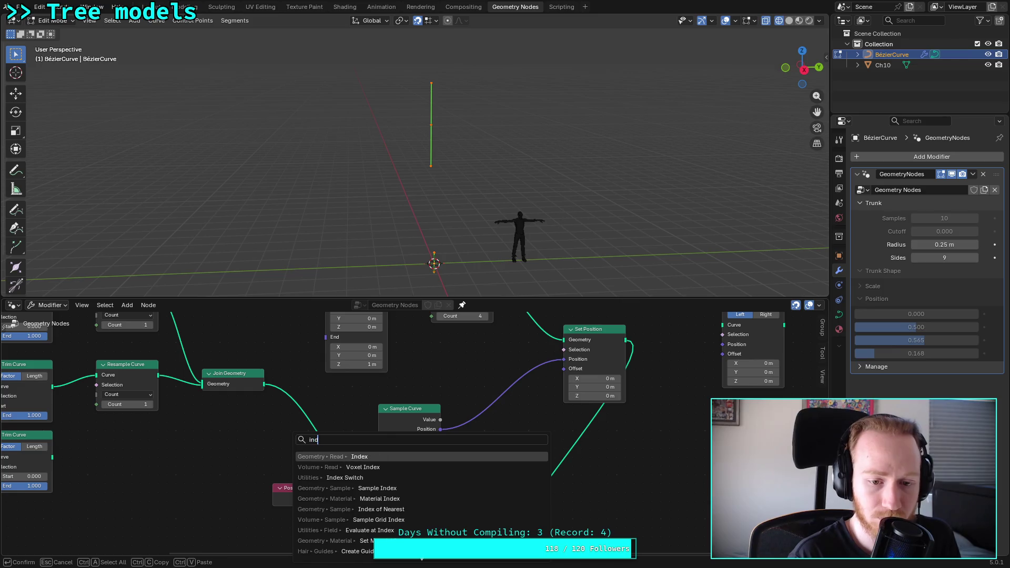
{"action": "type", "text": "ex"}
{"action": "key", "text": "Return"}
{"action": "left_click", "coordinate": [271, 509]}
{"action": "left_click_drag", "start_coordinate": [334, 525], "coordinate": [378, 521]}
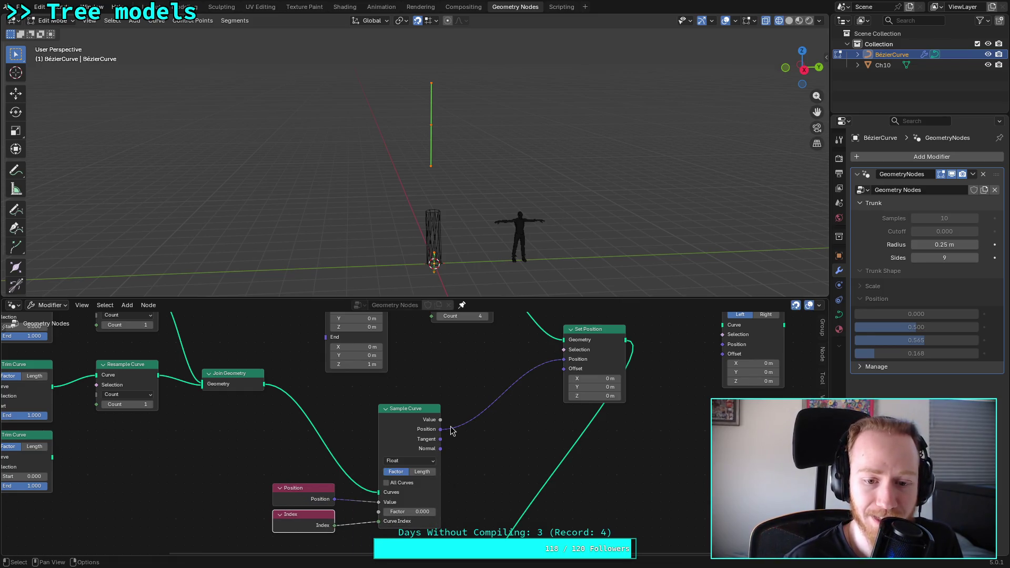
Step: Delete the Position node and select the Trim Curve, Resample Curve and Join Geometry nodes
{"action": "mouse_move", "coordinate": [487, 415]}
{"action": "middle_mouse_down"}
{"action": "mouse_move", "coordinate": [490, 436]}
{"action": "mouse_move", "coordinate": [502, 418]}
{"action": "middle_mouse_up"}
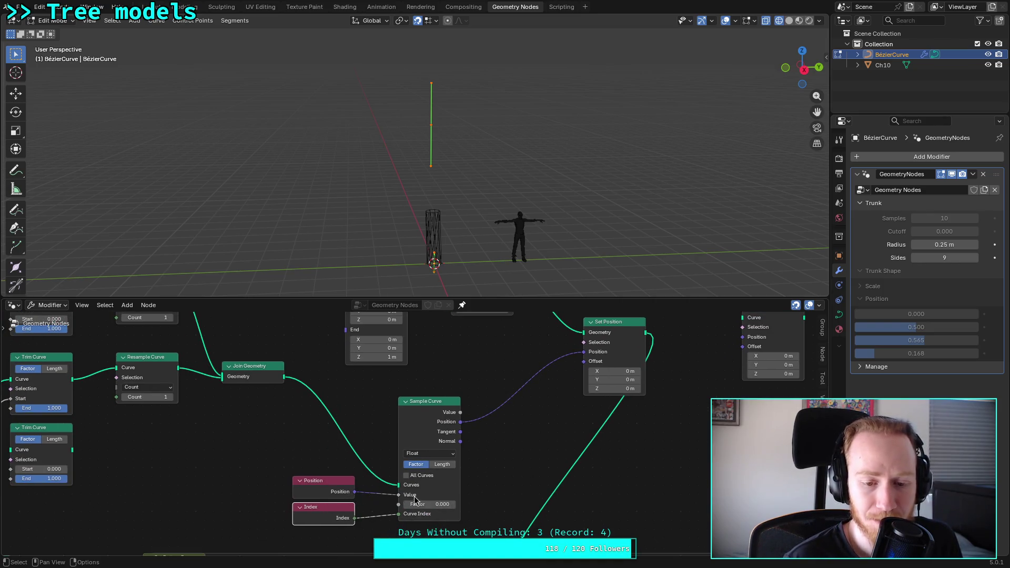
{"action": "mouse_move", "coordinate": [348, 424]}
{"action": "middle_mouse_down"}
{"action": "mouse_move", "coordinate": [359, 439]}
{"action": "mouse_move", "coordinate": [354, 417]}
{"action": "mouse_move", "coordinate": [376, 421]}
{"action": "mouse_move", "coordinate": [410, 446]}
{"action": "mouse_move", "coordinate": [323, 442]}
{"action": "mouse_move", "coordinate": [333, 437]}
{"action": "mouse_move", "coordinate": [327, 419]}
{"action": "mouse_move", "coordinate": [300, 431]}
{"action": "mouse_move", "coordinate": [293, 462]}
{"action": "mouse_move", "coordinate": [361, 472]}
{"action": "middle_mouse_up"}
{"action": "left_click", "coordinate": [397, 492]}
{"action": "key", "text": "x"}
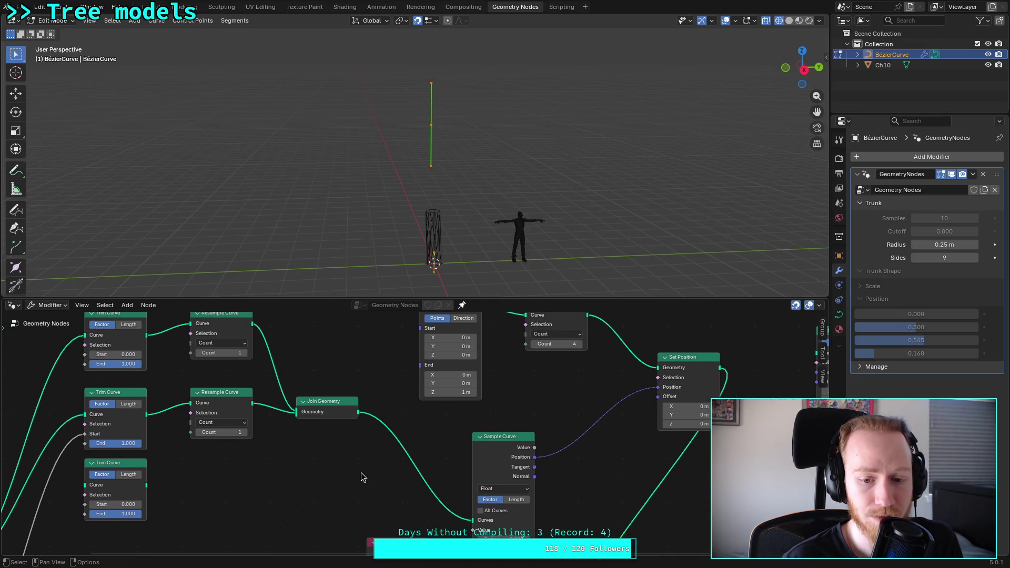
{"action": "scroll", "coordinate": [356, 474], "scroll_direction": "down", "scroll_amount": 1}
{"action": "mouse_move", "coordinate": [357, 504]}
{"action": "left_mouse_down"}
{"action": "mouse_move", "coordinate": [222, 431]}
{"action": "mouse_move", "coordinate": [155, 342]}
{"action": "left_mouse_up"}
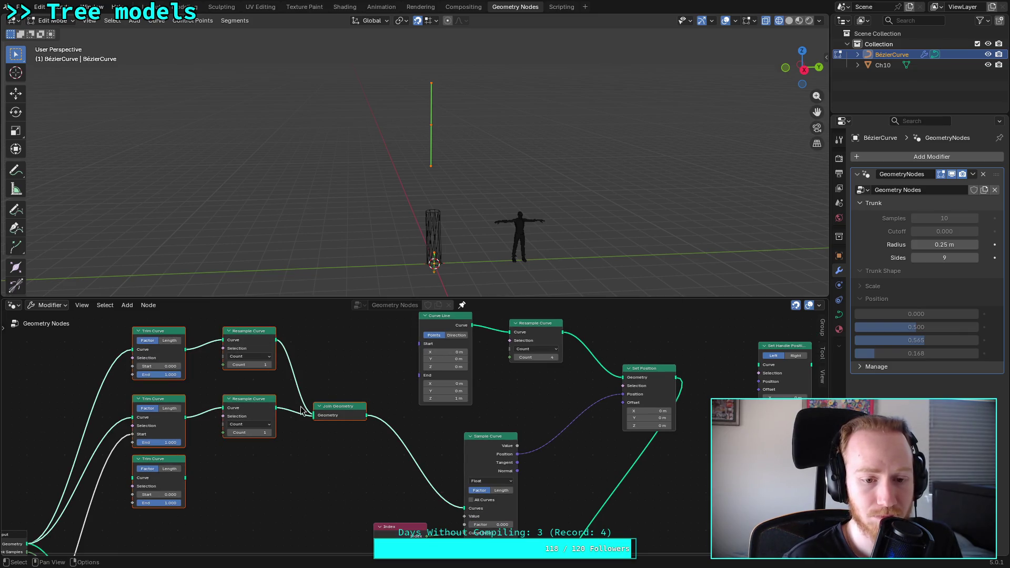
{"action": "key", "text": "ctrl+j"}
{"action": "key", "text": "ctrl+z"}
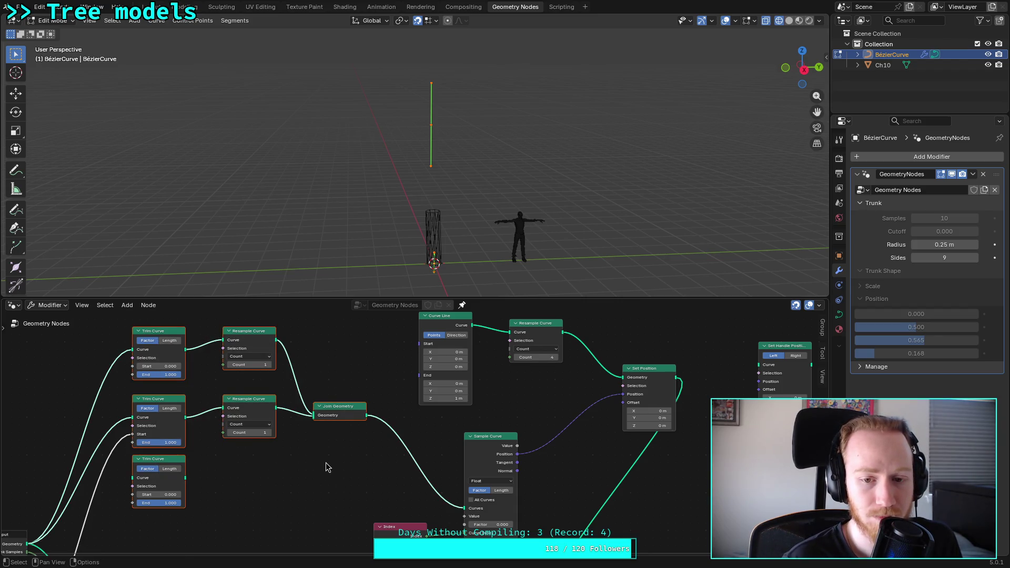
Step: Delete the Trim, Resample and Join nodes and connect Group Input Geometry to Sample Curve's Curves
{"action": "key", "text": "x"}
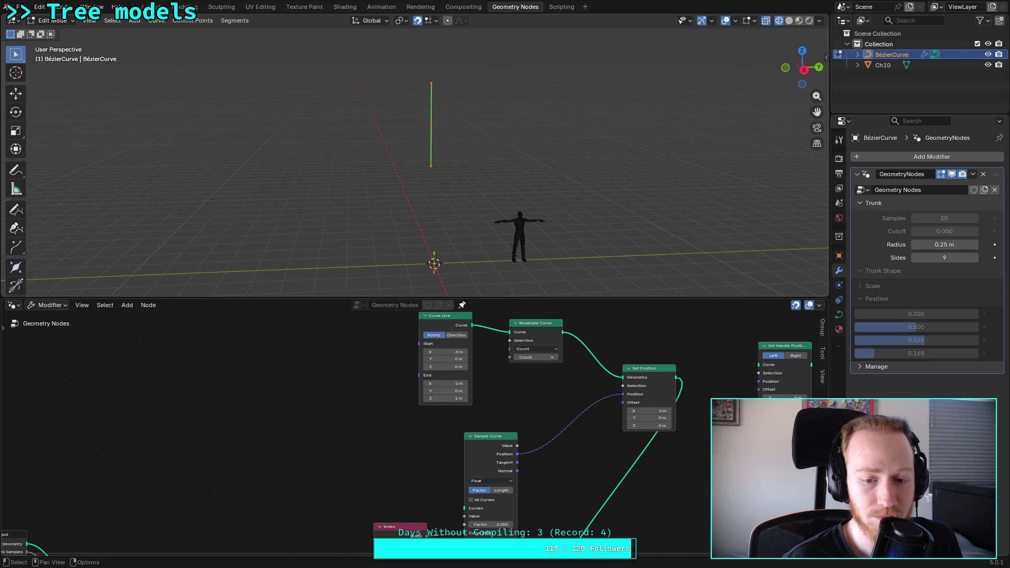
{"action": "mouse_move", "coordinate": [356, 480]}
{"action": "middle_mouse_down"}
{"action": "mouse_move", "coordinate": [338, 384]}
{"action": "mouse_move", "coordinate": [354, 396]}
{"action": "middle_mouse_up"}
{"action": "mouse_move", "coordinate": [22, 448]}
{"action": "left_mouse_down"}
{"action": "mouse_move", "coordinate": [315, 387]}
{"action": "mouse_move", "coordinate": [459, 412]}
{"action": "left_mouse_up"}
{"action": "mouse_move", "coordinate": [393, 377]}
{"action": "middle_mouse_down"}
{"action": "mouse_move", "coordinate": [306, 394]}
{"action": "mouse_move", "coordinate": [529, 372]}
{"action": "mouse_move", "coordinate": [431, 400]}
{"action": "middle_mouse_up"}
{"action": "scroll", "coordinate": [300, 395], "scroll_direction": "up", "scroll_amount": 1}
{"action": "scroll", "coordinate": [431, 399], "scroll_direction": "down", "scroll_amount": 1}
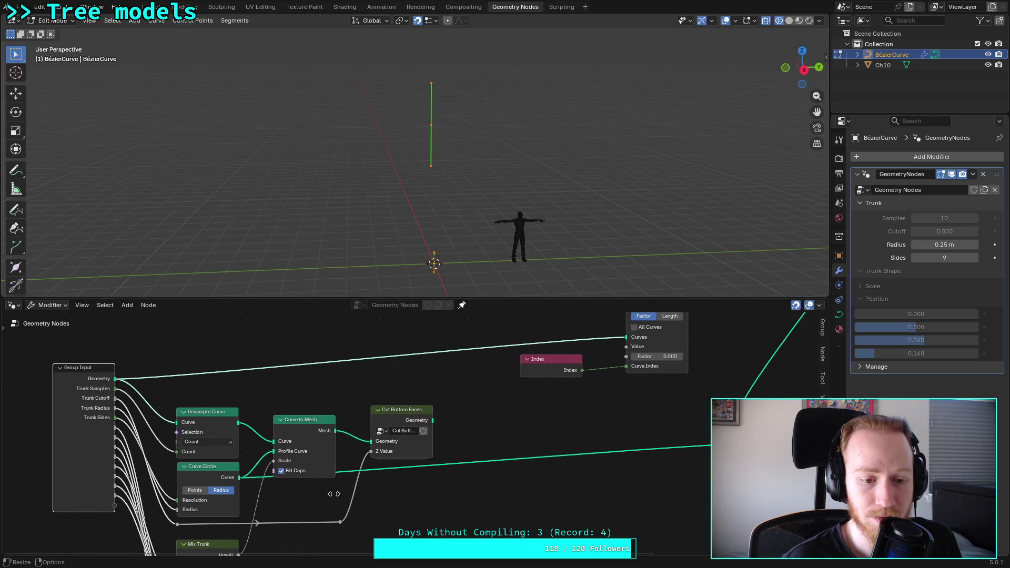
{"action": "scroll", "coordinate": [357, 440], "scroll_direction": "up", "scroll_amount": 1}
{"action": "middle_click_drag", "start_coordinate": [288, 433], "coordinate": [416, 425]}
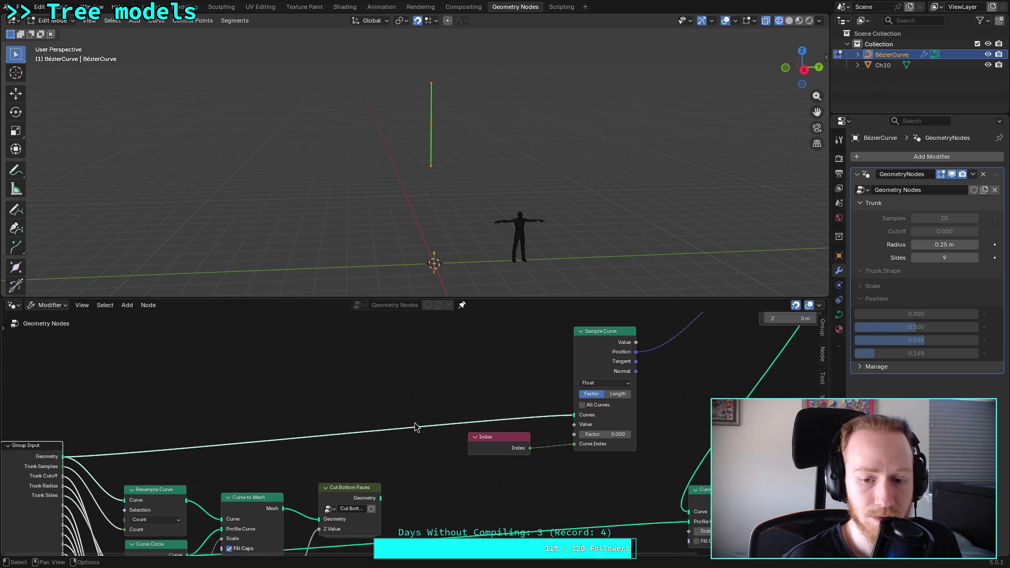
{"action": "middle_click_drag", "start_coordinate": [419, 388], "coordinate": [248, 451]}
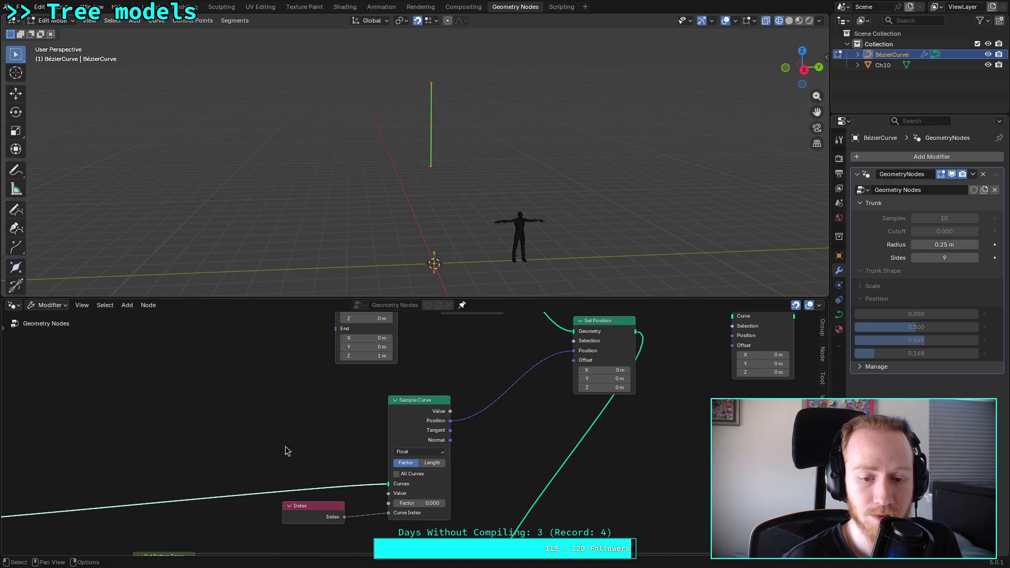
{"action": "mouse_move", "coordinate": [323, 438]}
{"action": "middle_mouse_down"}
{"action": "mouse_move", "coordinate": [278, 424]}
{"action": "mouse_move", "coordinate": [255, 437]}
{"action": "middle_mouse_up"}
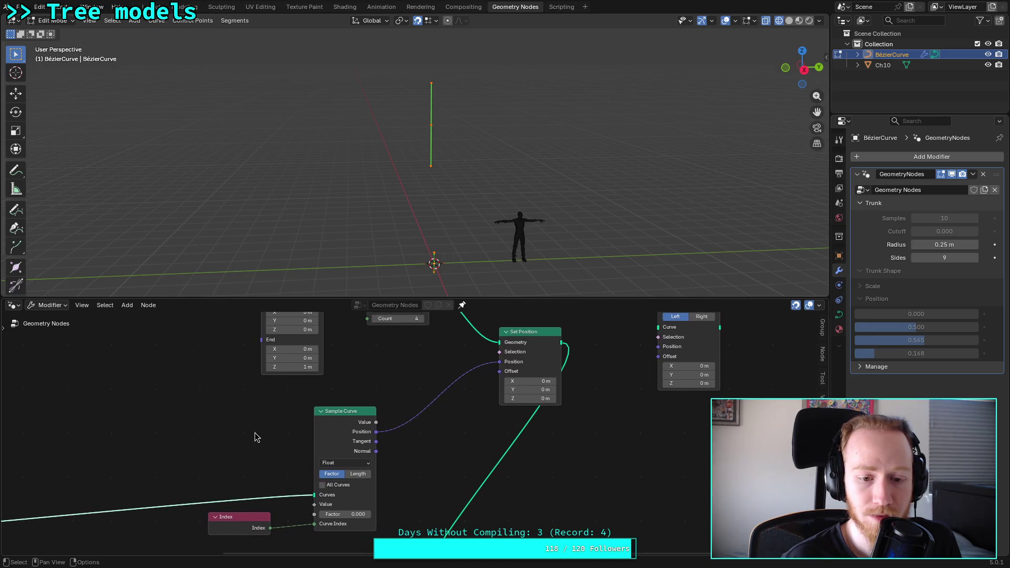
Step: Keep Sample Curve's Factor at 0.000 and delete the Index node
{"action": "left_click", "coordinate": [340, 515]}
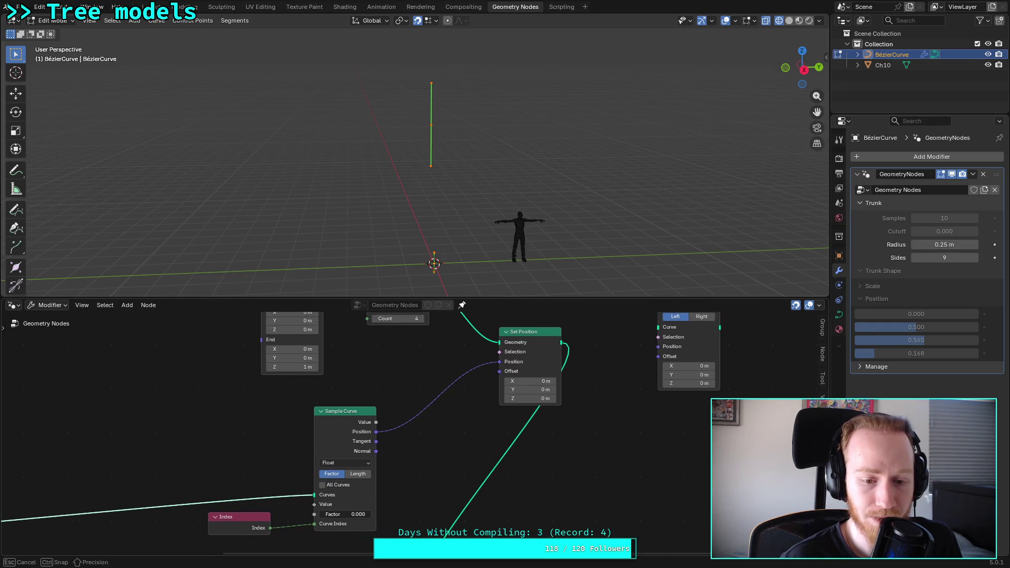
{"action": "left_click", "coordinate": [424, 518]}
{"action": "mouse_move", "coordinate": [456, 458]}
{"action": "middle_mouse_down"}
{"action": "mouse_move", "coordinate": [408, 440]}
{"action": "mouse_move", "coordinate": [316, 452]}
{"action": "middle_mouse_up"}
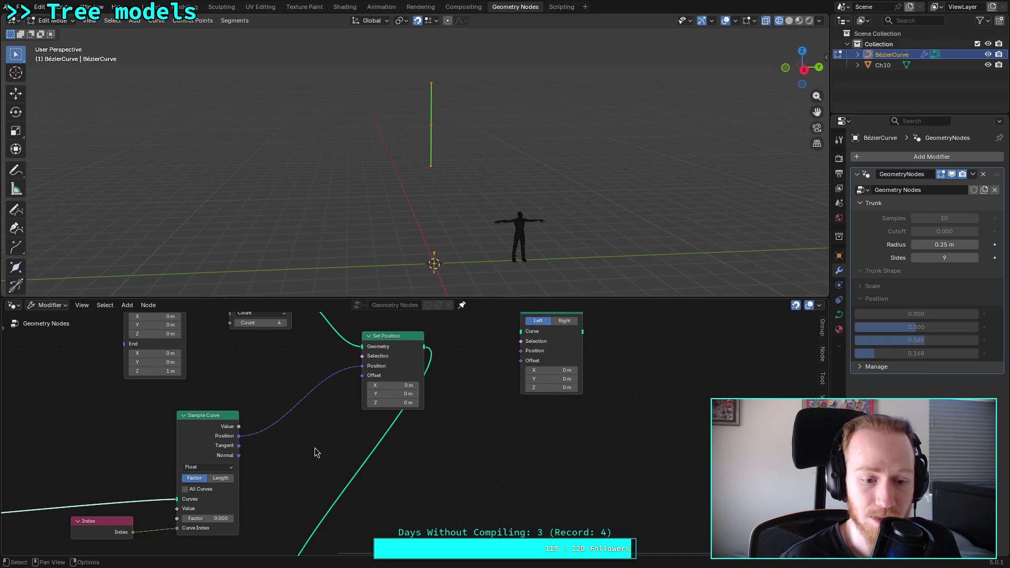
{"action": "left_click", "coordinate": [113, 524]}
{"action": "key", "text": "x"}
Step: Reposition Sample Curve and Set Position and delete the unused Set Handle Positions node
{"action": "left_click_drag", "start_coordinate": [206, 420], "coordinate": [135, 411]}
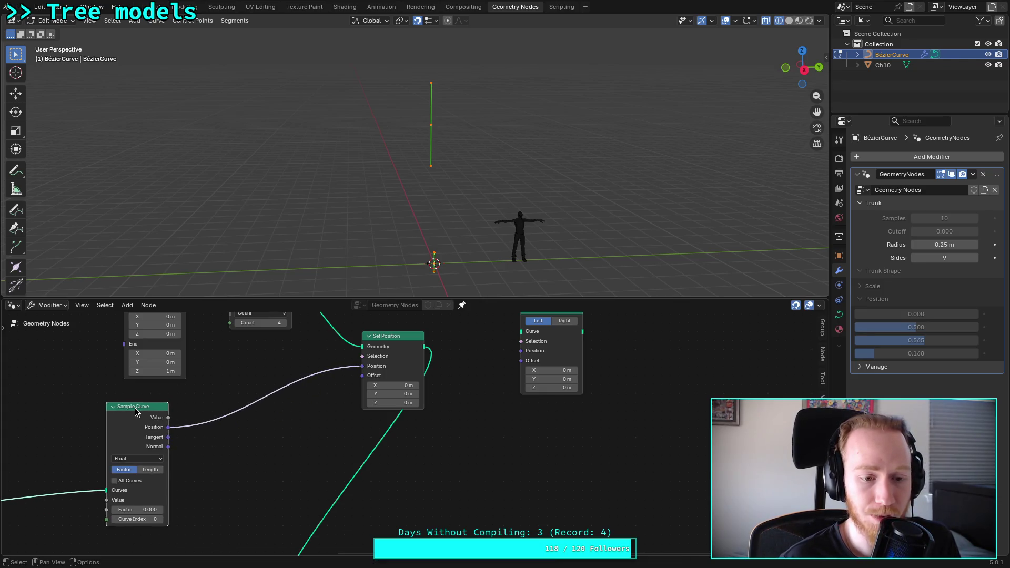
{"action": "left_click_drag", "start_coordinate": [391, 344], "coordinate": [356, 380]}
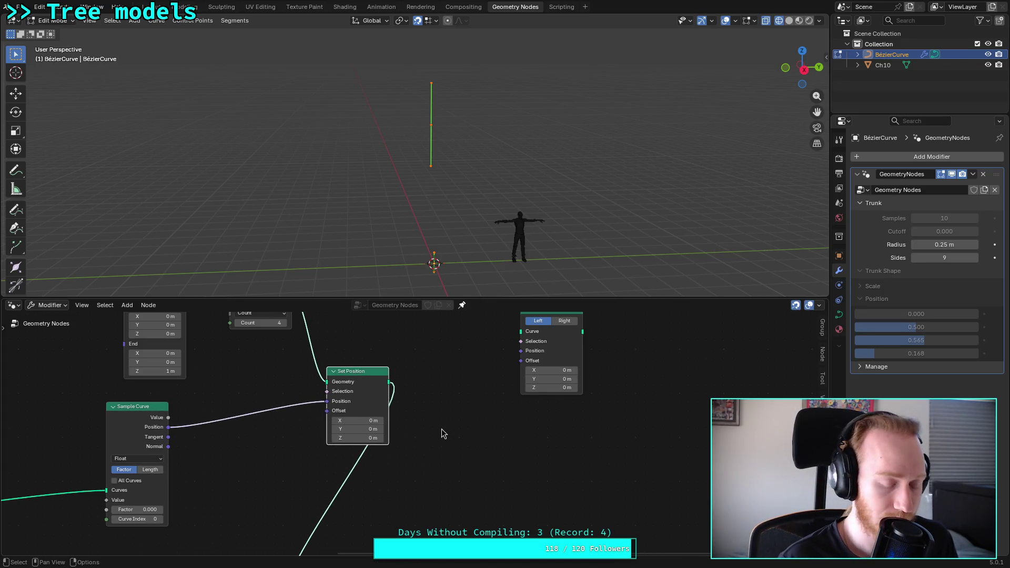
{"action": "scroll", "coordinate": [441, 402], "scroll_direction": "up", "scroll_amount": 5}
{"action": "scroll", "coordinate": [442, 402], "scroll_direction": "right", "scroll_amount": 2}
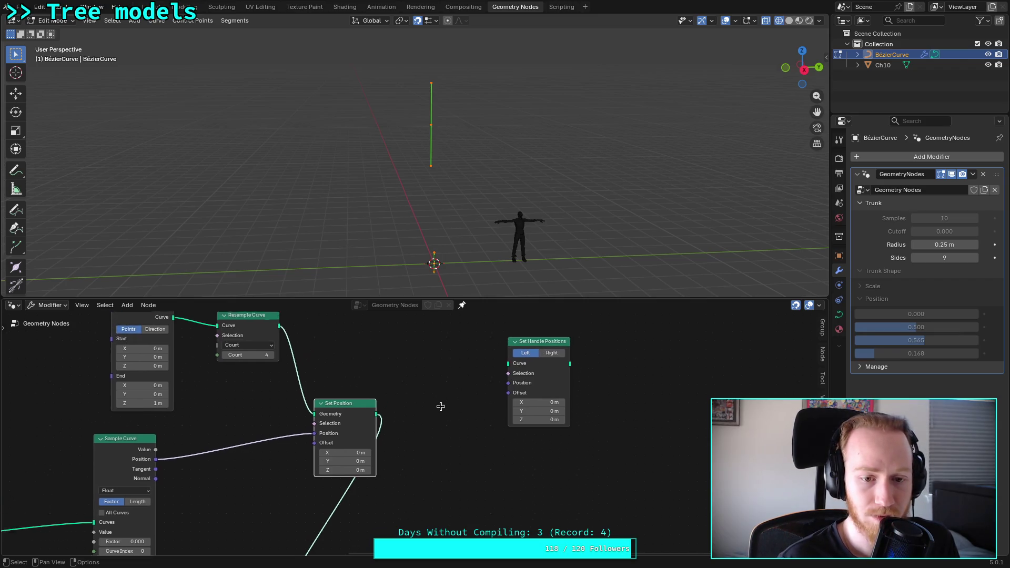
{"action": "key", "text": "x"}
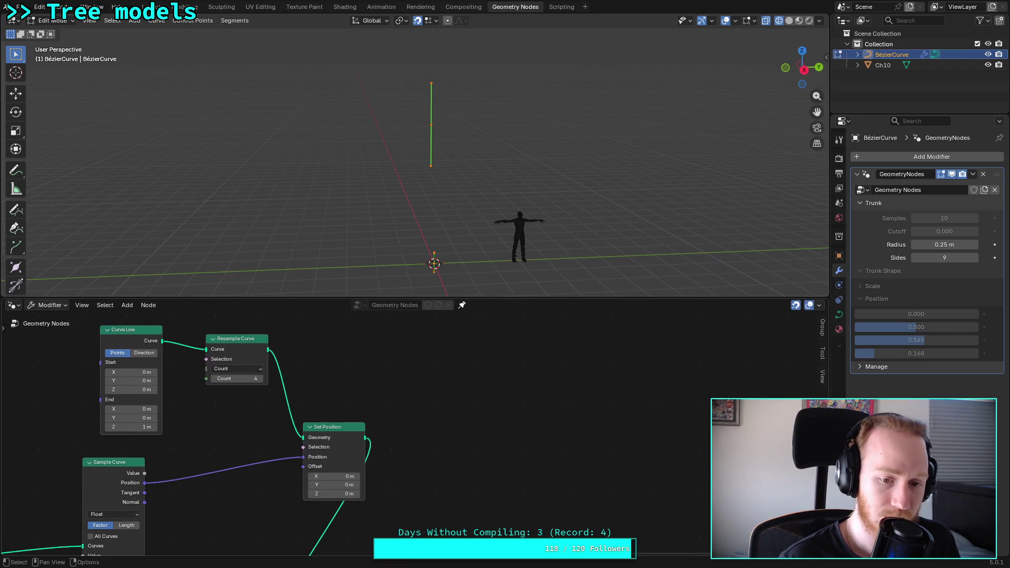
{"action": "middle_click_drag", "start_coordinate": [477, 438], "coordinate": [488, 401]}
{"action": "key", "text": "shift+a"}
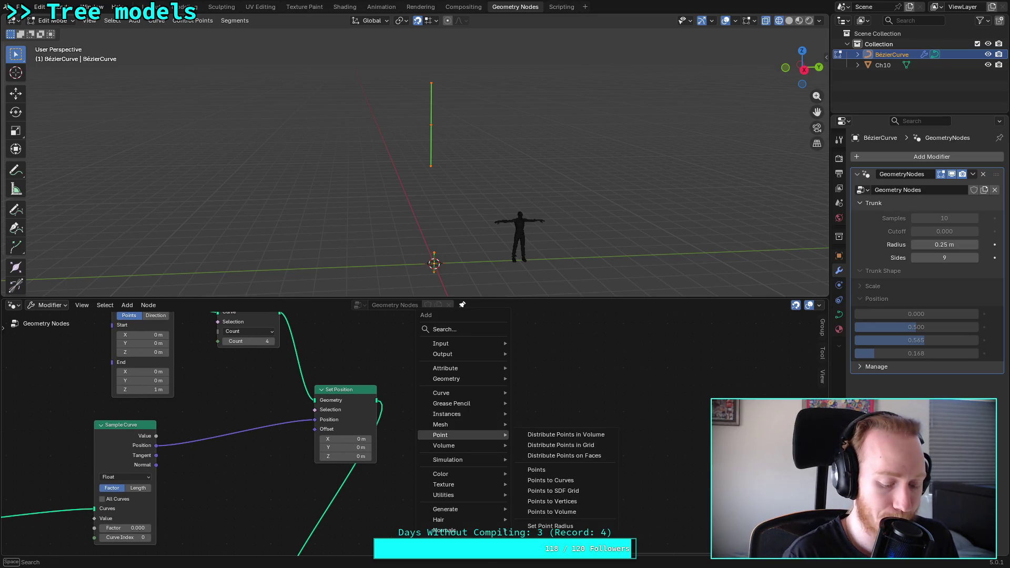
Step: Add a second Set Position node chained after the first
{"action": "type", "text": "set"}
{"action": "key", "text": "Return"}
{"action": "left_click", "coordinate": [460, 425]}
{"action": "left_click_drag", "start_coordinate": [375, 403], "coordinate": [466, 436]}
{"action": "middle_click_drag", "start_coordinate": [474, 473], "coordinate": [472, 397]}
{"action": "left_click_drag", "start_coordinate": [525, 360], "coordinate": [293, 522]}
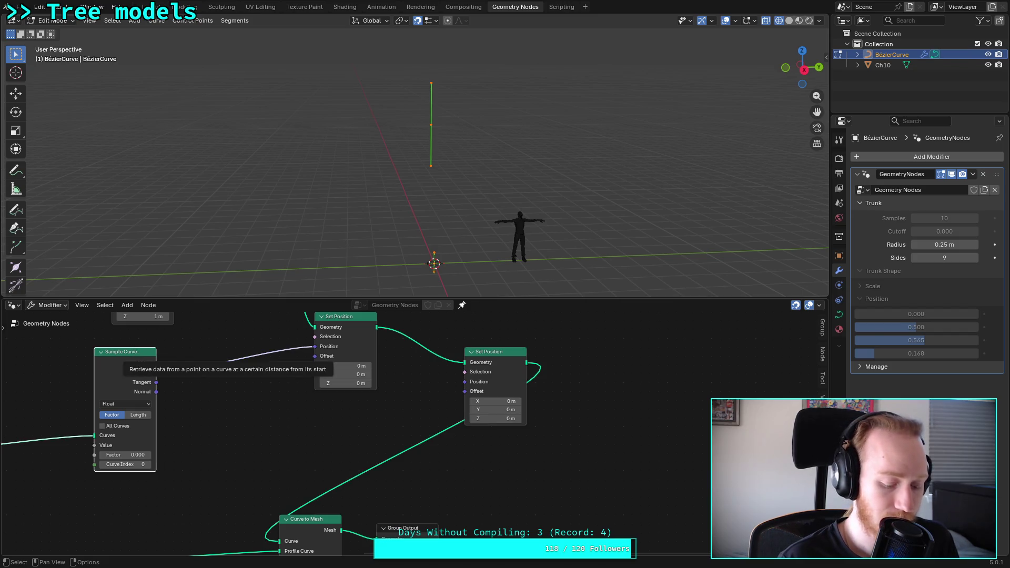
Step: Duplicate Sample Curve with Curve Index 1 and Factor 1.000, and start linking its output
{"action": "key", "text": "shift+d"}
{"action": "left_click", "coordinate": [238, 397]}
{"action": "left_click", "coordinate": [249, 507]}
{"action": "left_click", "coordinate": [243, 502]}
{"action": "type", "text": "1"}
{"action": "key", "text": "Return"}
{"action": "mouse_move", "coordinate": [253, 406]}
{"action": "left_mouse_down"}
{"action": "mouse_move", "coordinate": [462, 393]}
{"action": "mouse_move", "coordinate": [226, 413]}
{"action": "mouse_move", "coordinate": [464, 382]}
{"action": "left_mouse_up"}
{"action": "key", "text": "Escape"}
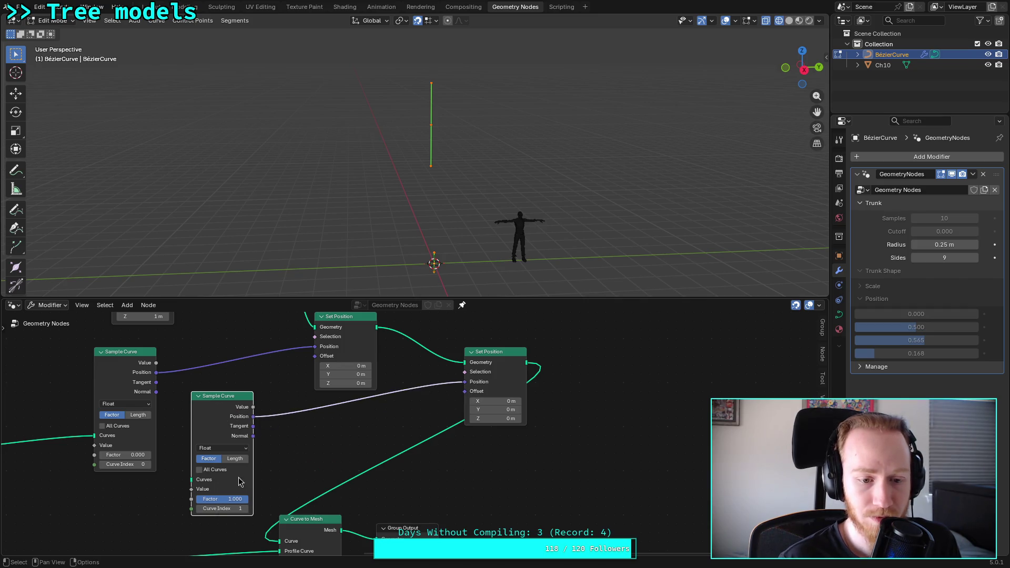
Step: Connect Group Input Geometry to the second Sample Curve's Curves input
{"action": "scroll", "coordinate": [252, 468], "scroll_direction": "up", "scroll_amount": 3, "text": "ctrl"}
{"action": "scroll", "coordinate": [210, 455], "scroll_direction": "down", "scroll_amount": 1}
{"action": "scroll", "coordinate": [189, 450], "scroll_direction": "up", "scroll_amount": 5, "text": "ctrl"}
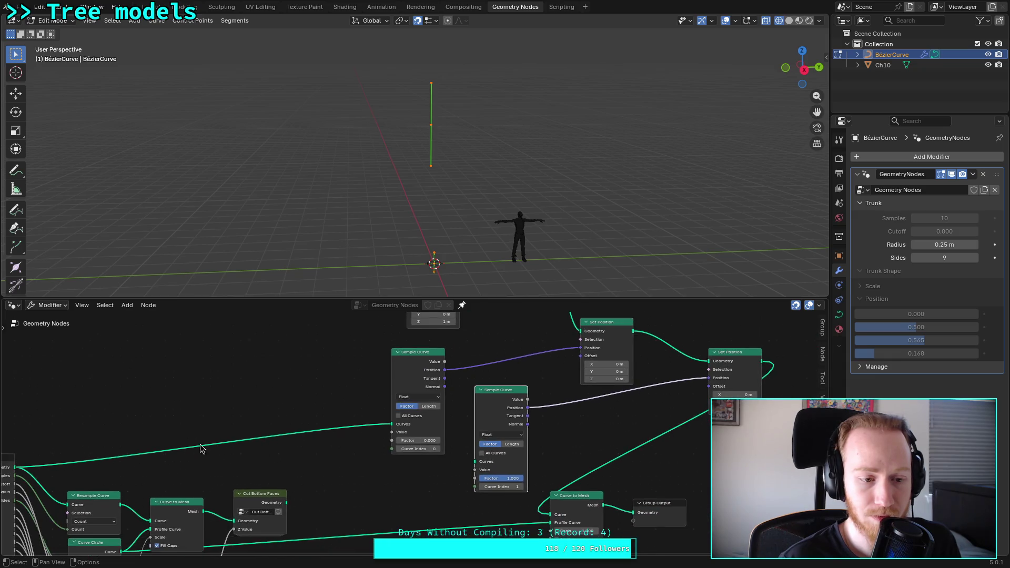
{"action": "mouse_move", "coordinate": [89, 468]}
{"action": "left_mouse_down"}
{"action": "mouse_move", "coordinate": [564, 463]}
{"action": "mouse_move", "coordinate": [549, 462]}
{"action": "left_mouse_up"}
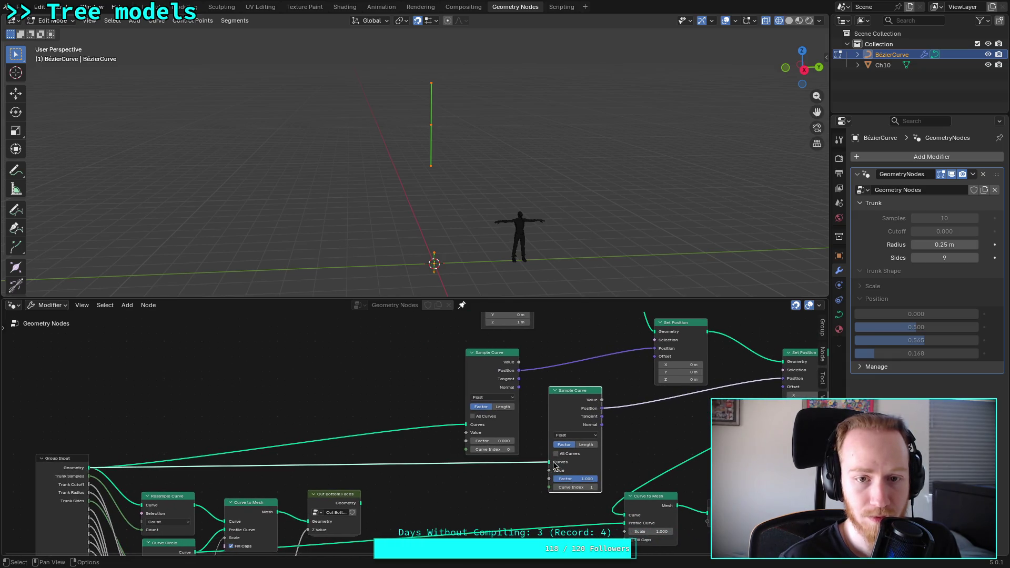
{"action": "scroll", "coordinate": [645, 456], "scroll_direction": "down", "scroll_amount": 3, "text": "ctrl"}
{"action": "middle_click_drag", "start_coordinate": [582, 444], "coordinate": [429, 444]}
{"action": "scroll", "coordinate": [416, 466], "scroll_direction": "up", "scroll_amount": 1}
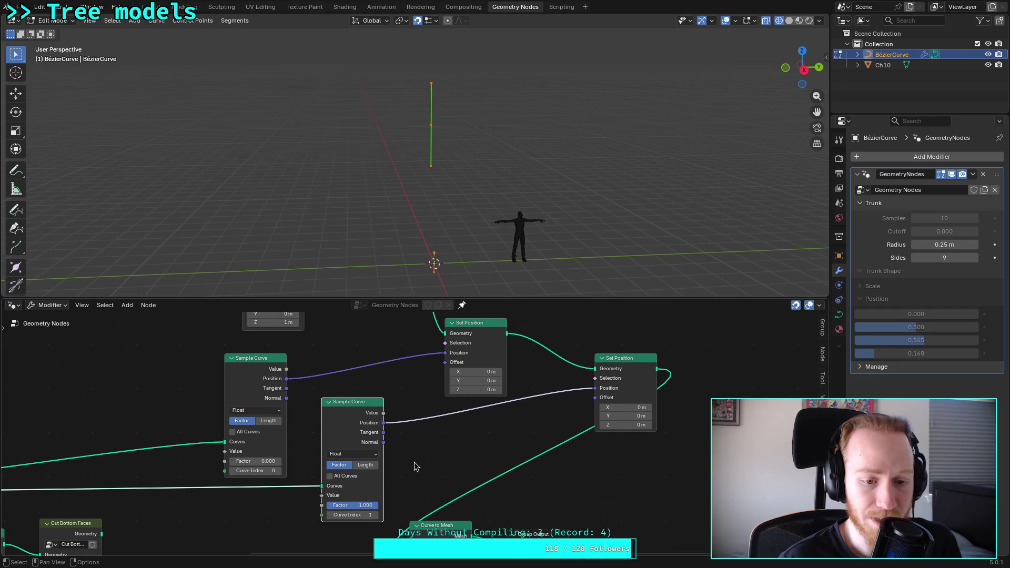
Step: Leave All Curves off on both samplers and lower the second's Curve Index to 0
{"action": "left_click", "coordinate": [330, 476]}
{"action": "left_click", "coordinate": [243, 434]}
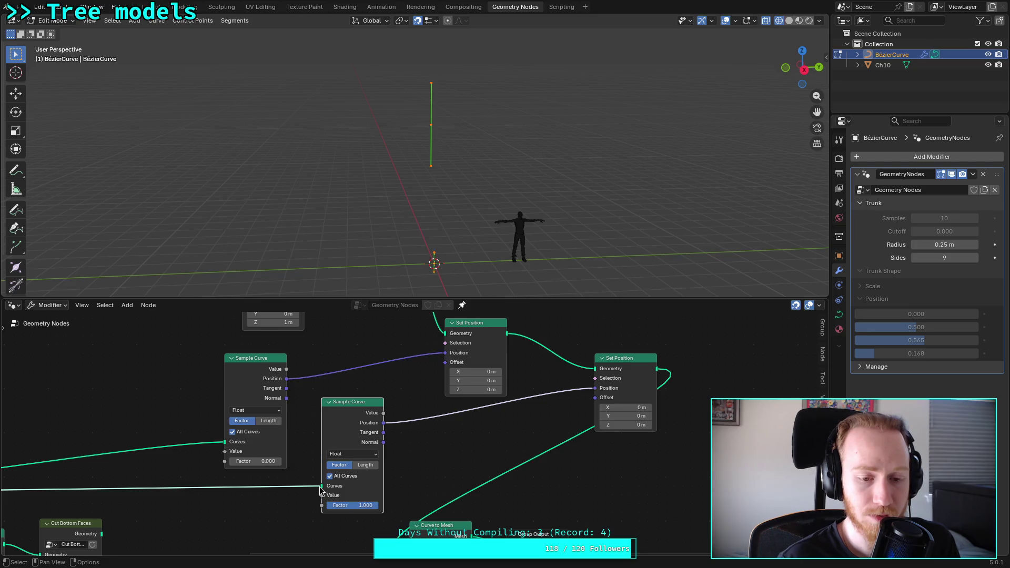
{"action": "left_click", "coordinate": [232, 431]}
{"action": "left_click", "coordinate": [328, 477]}
{"action": "mouse_move", "coordinate": [309, 487]}
{"action": "middle_mouse_down"}
{"action": "mouse_move", "coordinate": [424, 470]}
{"action": "mouse_move", "coordinate": [427, 498]}
{"action": "middle_mouse_up"}
{"action": "left_click", "coordinate": [443, 499]}
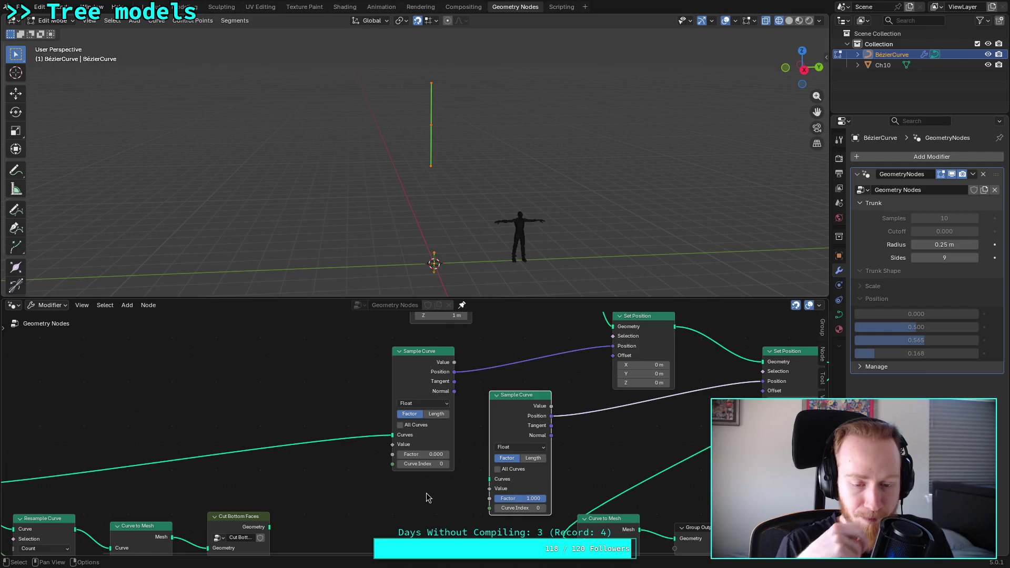
Step: Link Group Input Geometry into the second Sample Curve's Curves socket
{"action": "middle_click_drag", "start_coordinate": [305, 473], "coordinate": [338, 462]}
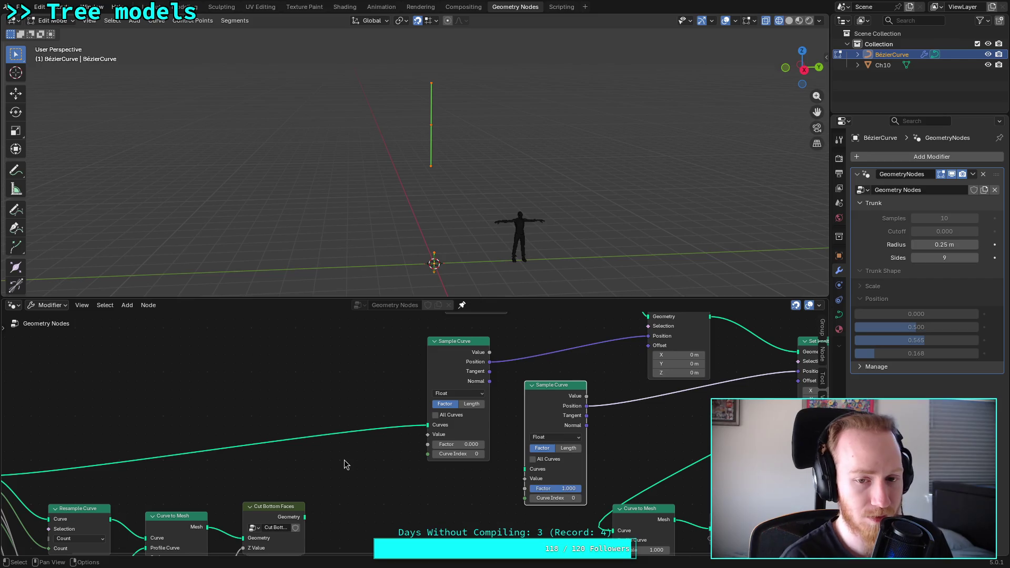
{"action": "mouse_move", "coordinate": [343, 466]}
{"action": "middle_mouse_down"}
{"action": "mouse_move", "coordinate": [332, 428]}
{"action": "mouse_move", "coordinate": [257, 481]}
{"action": "mouse_move", "coordinate": [207, 488]}
{"action": "mouse_move", "coordinate": [220, 438]}
{"action": "mouse_move", "coordinate": [195, 414]}
{"action": "middle_mouse_up"}
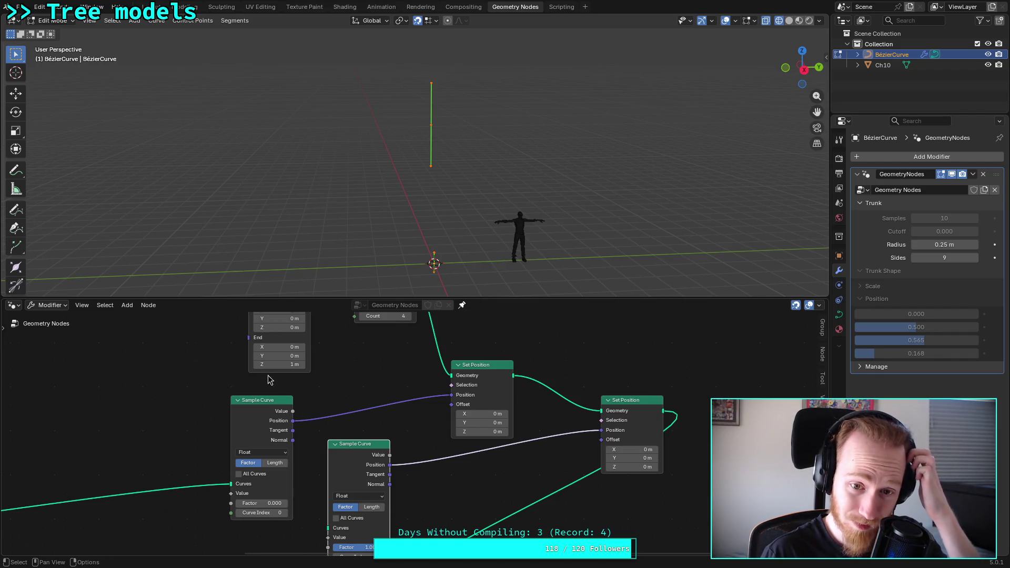
{"action": "mouse_move", "coordinate": [394, 426]}
{"action": "middle_mouse_down"}
{"action": "mouse_move", "coordinate": [345, 383]}
{"action": "mouse_move", "coordinate": [354, 391]}
{"action": "middle_mouse_up"}
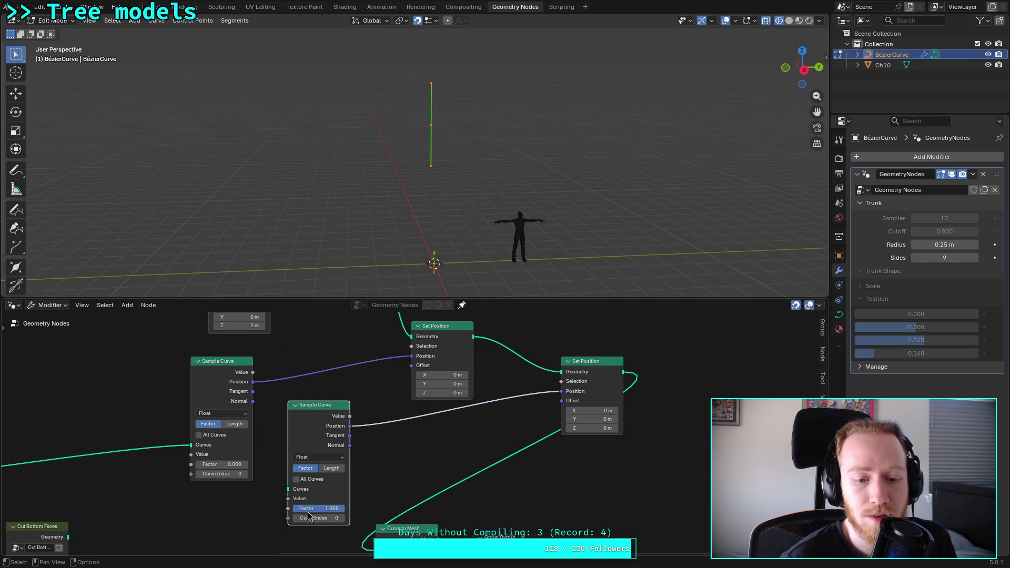
{"action": "middle_click_drag", "start_coordinate": [279, 496], "coordinate": [398, 480]}
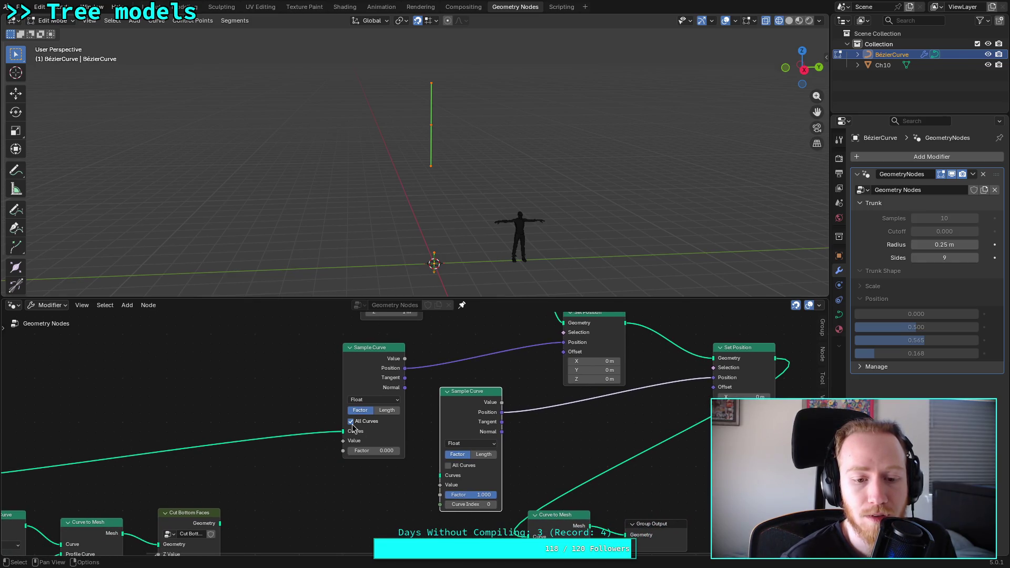
{"action": "middle_click_drag", "start_coordinate": [290, 451], "coordinate": [452, 458]}
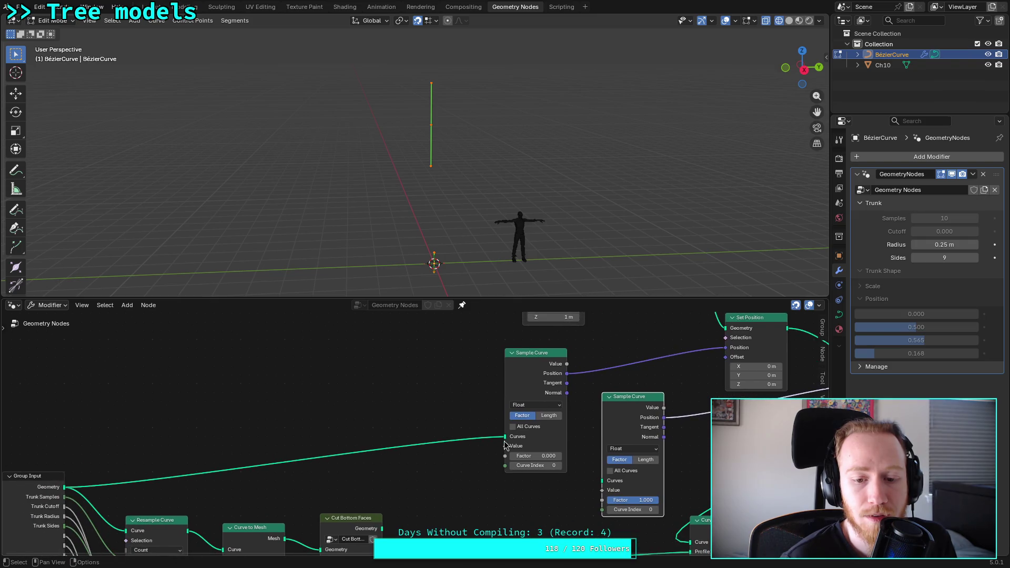
{"action": "mouse_move", "coordinate": [65, 488]}
{"action": "left_mouse_down"}
{"action": "mouse_move", "coordinate": [606, 503]}
{"action": "mouse_move", "coordinate": [602, 481]}
{"action": "left_mouse_up"}
{"action": "middle_click_drag", "start_coordinate": [577, 427], "coordinate": [303, 464]}
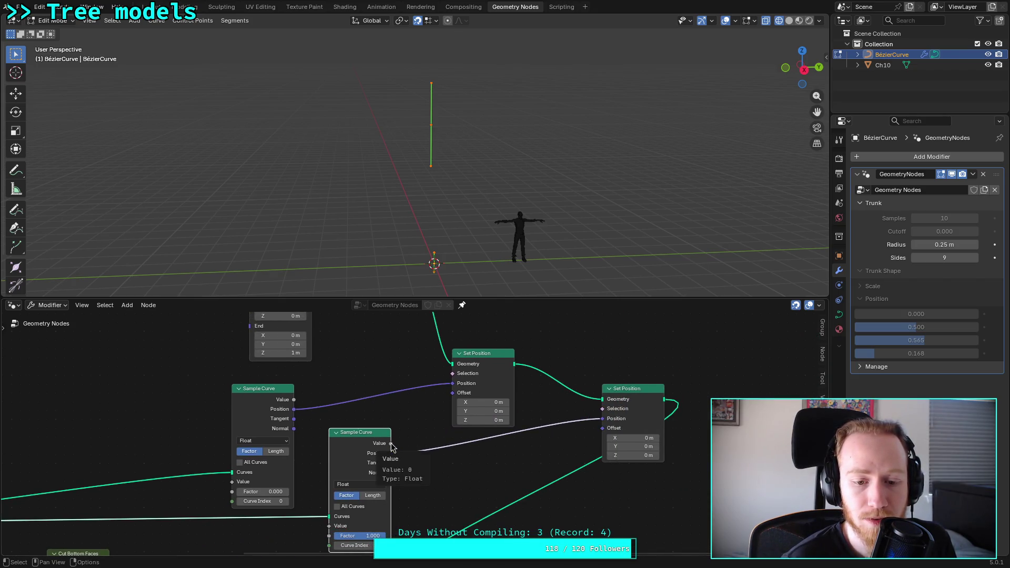
Step: Review the Set Position chain and Curve Line node, then clear the node selection
{"action": "mouse_move", "coordinate": [293, 404]}
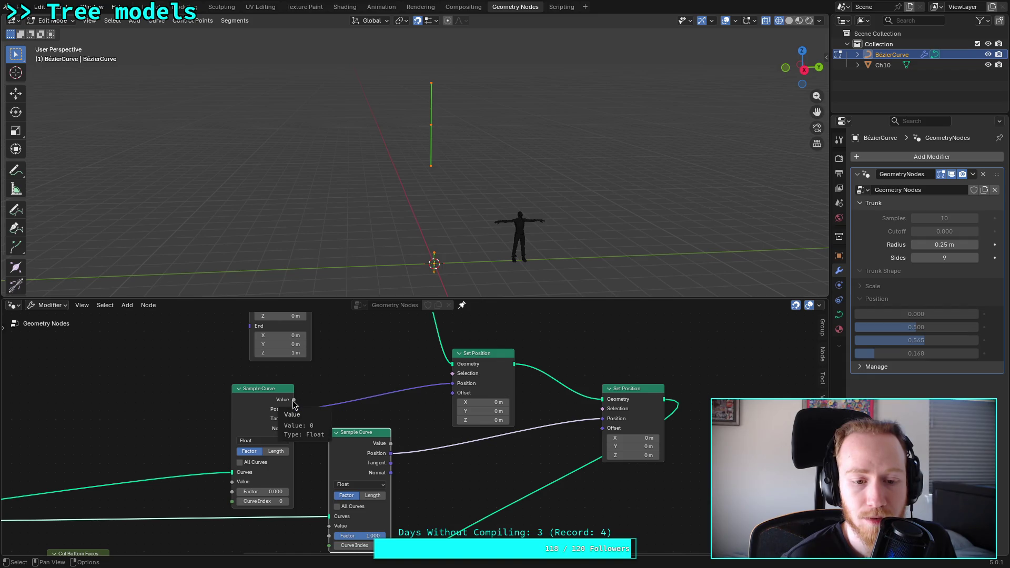
{"action": "mouse_move", "coordinate": [391, 455]}
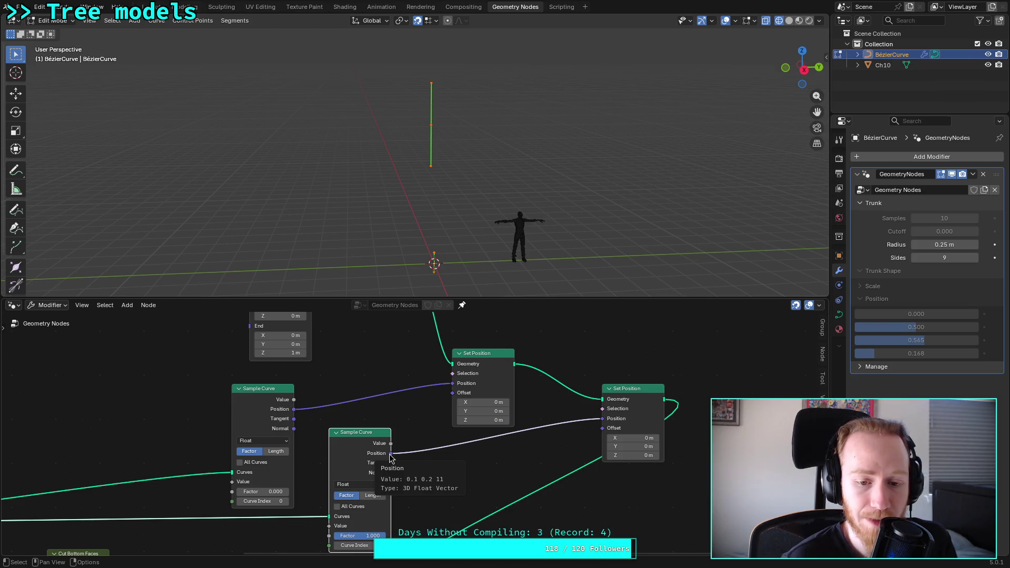
{"action": "mouse_move", "coordinate": [416, 431]}
{"action": "middle_mouse_down"}
{"action": "mouse_move", "coordinate": [315, 422]}
{"action": "mouse_move", "coordinate": [295, 446]}
{"action": "middle_mouse_up"}
{"action": "left_click", "coordinate": [370, 375]}
{"action": "middle_click_drag", "start_coordinate": [398, 349], "coordinate": [411, 413]}
{"action": "left_click", "coordinate": [436, 378]}
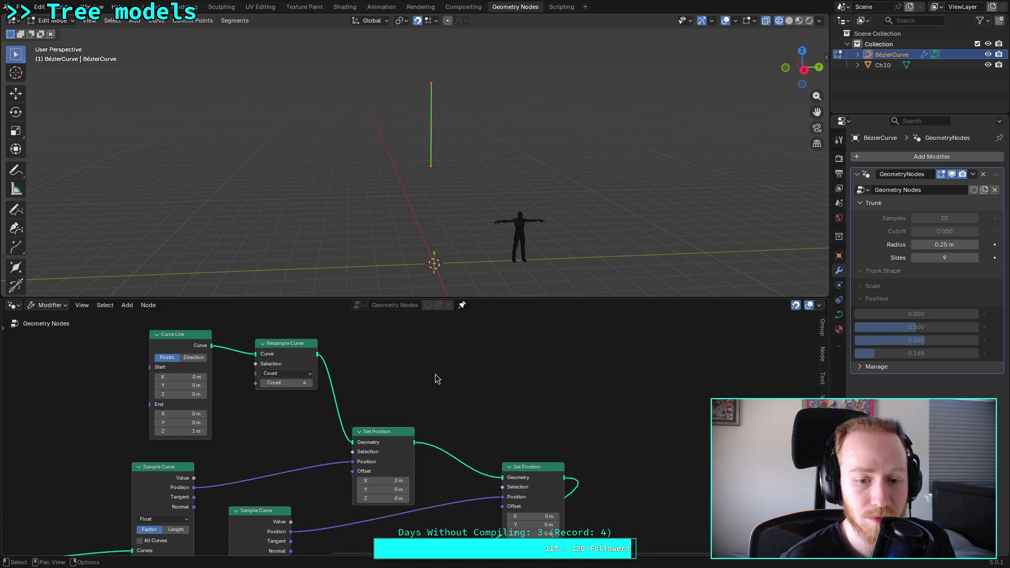
{"action": "key", "text": "shift+a"}
{"action": "mouse_move", "coordinate": [436, 379]}
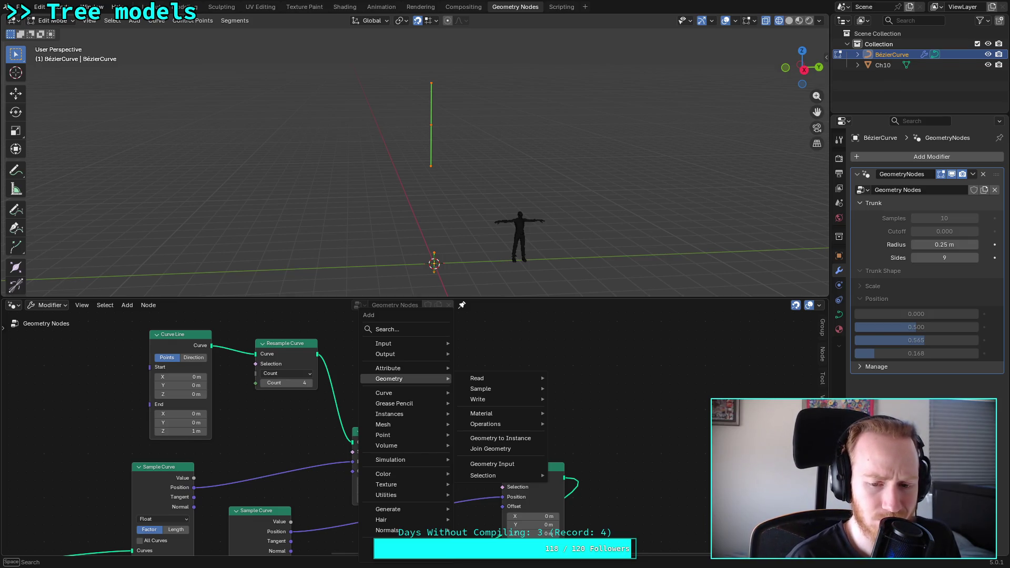
{"action": "key", "text": "Escape"}
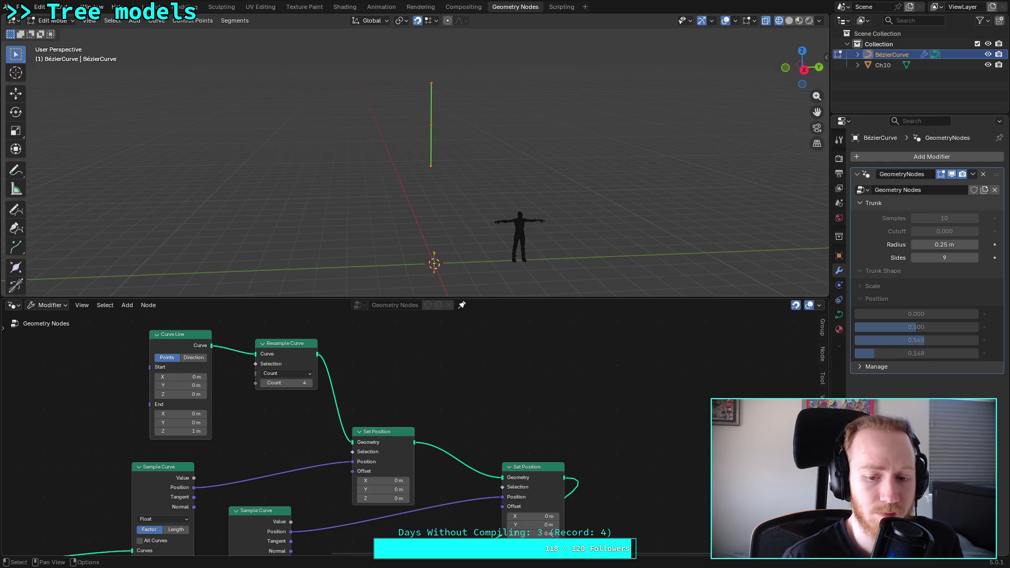
{"action": "scroll", "coordinate": [481, 476], "scroll_direction": "down", "scroll_amount": 1}
{"action": "middle_click_drag", "start_coordinate": [481, 476], "coordinate": [440, 446]}
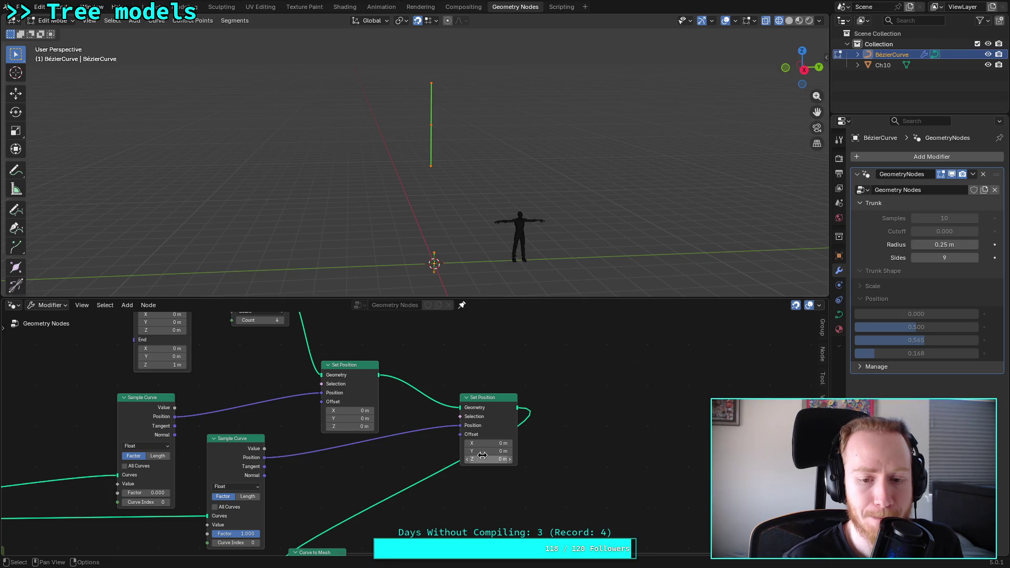
{"action": "left_click_drag", "start_coordinate": [482, 458], "coordinate": [483, 460]}
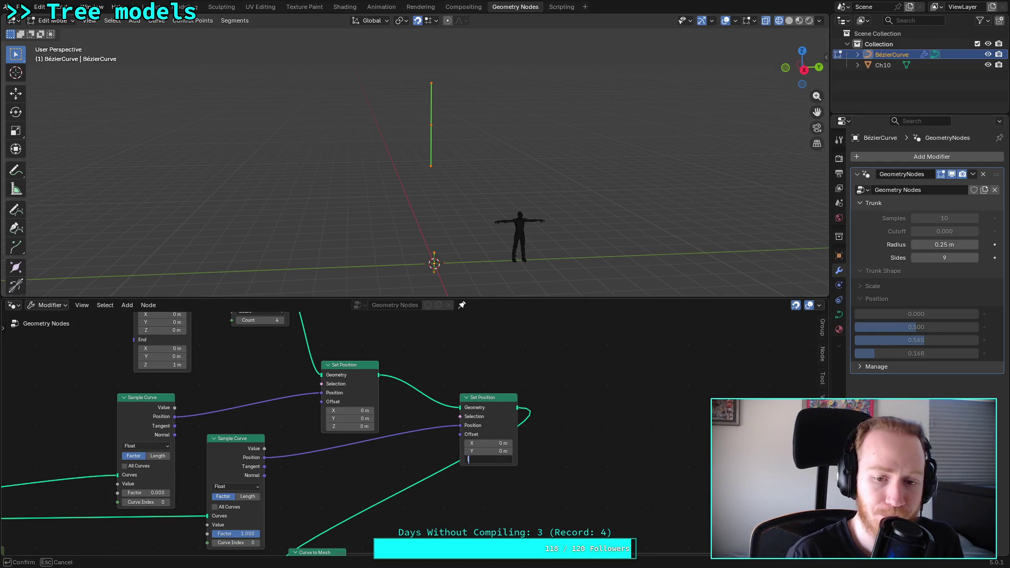
{"action": "type", "text": "0"}
{"action": "key", "text": "Return"}
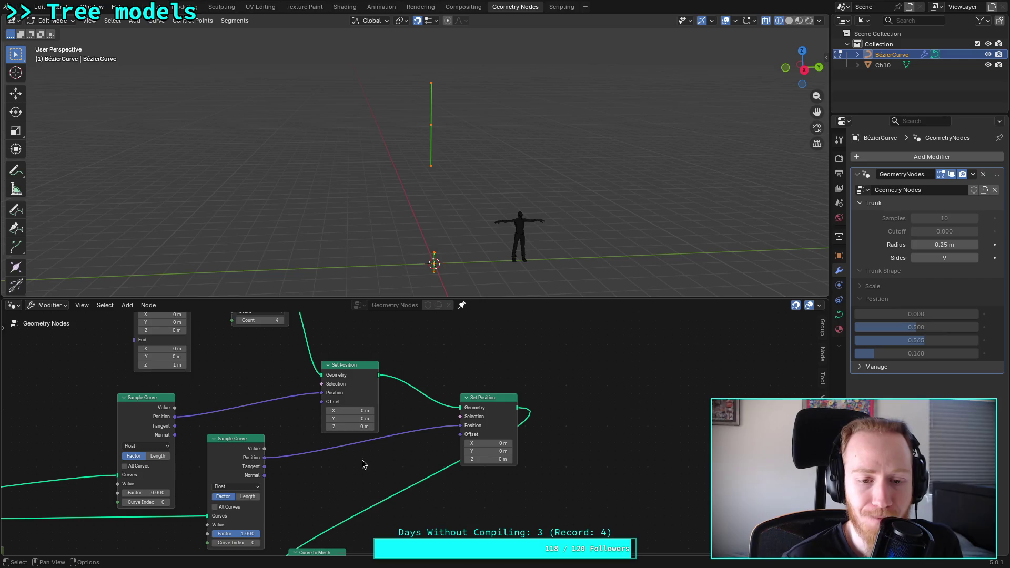
{"action": "scroll", "coordinate": [458, 475], "scroll_direction": "up", "scroll_amount": 3}
{"action": "scroll", "coordinate": [363, 407], "scroll_direction": "left", "scroll_amount": 5}
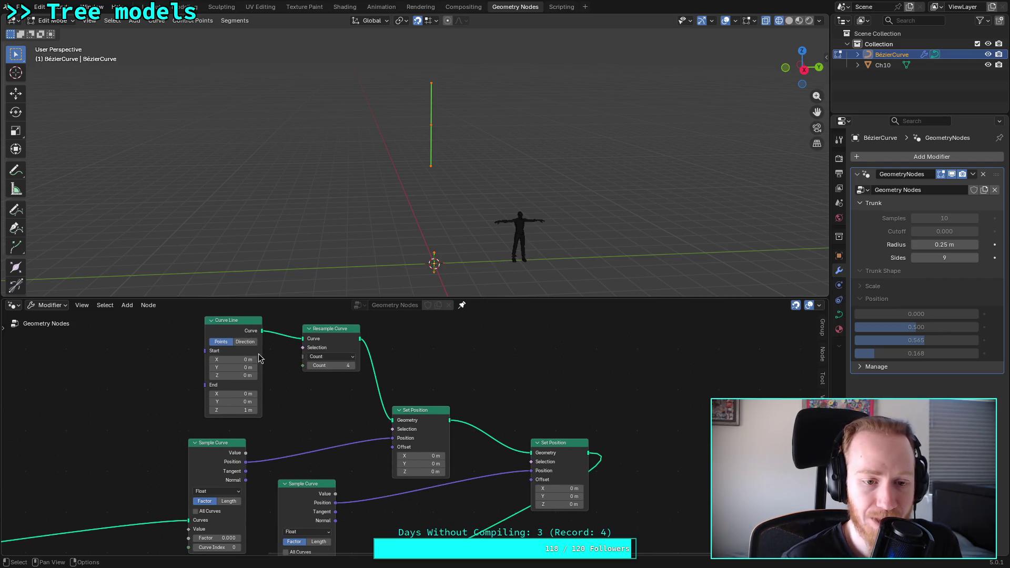
Step: Line up Curve Line, Resample Curve, both Set Positions and both Sample Curves side by side
{"action": "scroll", "coordinate": [258, 343], "scroll_direction": "left", "scroll_amount": 2}
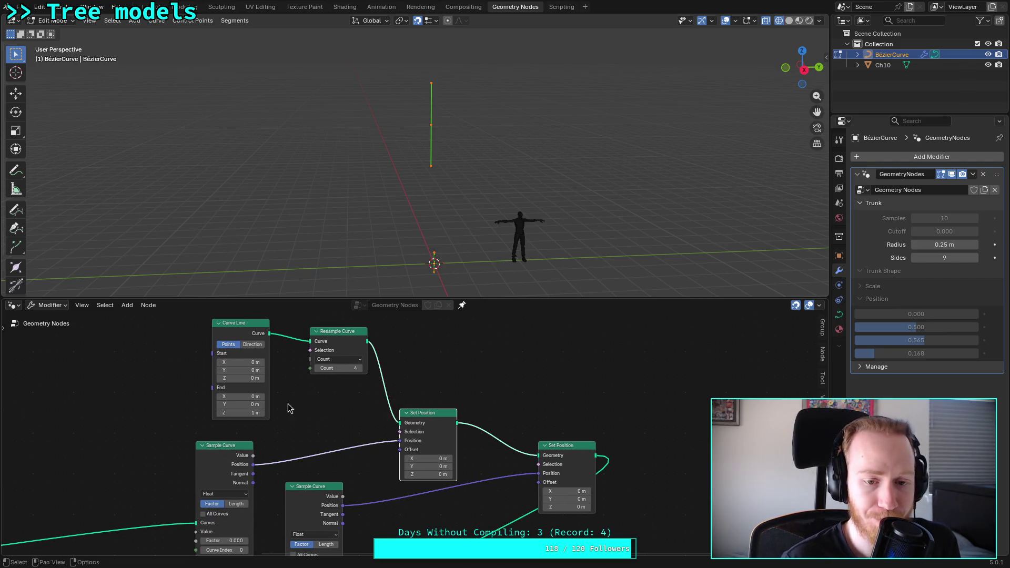
{"action": "middle_click_drag", "start_coordinate": [295, 412], "coordinate": [405, 450]}
{"action": "mouse_move", "coordinate": [348, 373]}
{"action": "left_mouse_down"}
{"action": "mouse_move", "coordinate": [304, 354]}
{"action": "mouse_move", "coordinate": [241, 348]}
{"action": "left_mouse_up"}
{"action": "mouse_move", "coordinate": [468, 383]}
{"action": "middle_mouse_down"}
{"action": "mouse_move", "coordinate": [400, 366]}
{"action": "mouse_move", "coordinate": [511, 385]}
{"action": "middle_mouse_up"}
{"action": "left_click_drag", "start_coordinate": [489, 383], "coordinate": [367, 355]}
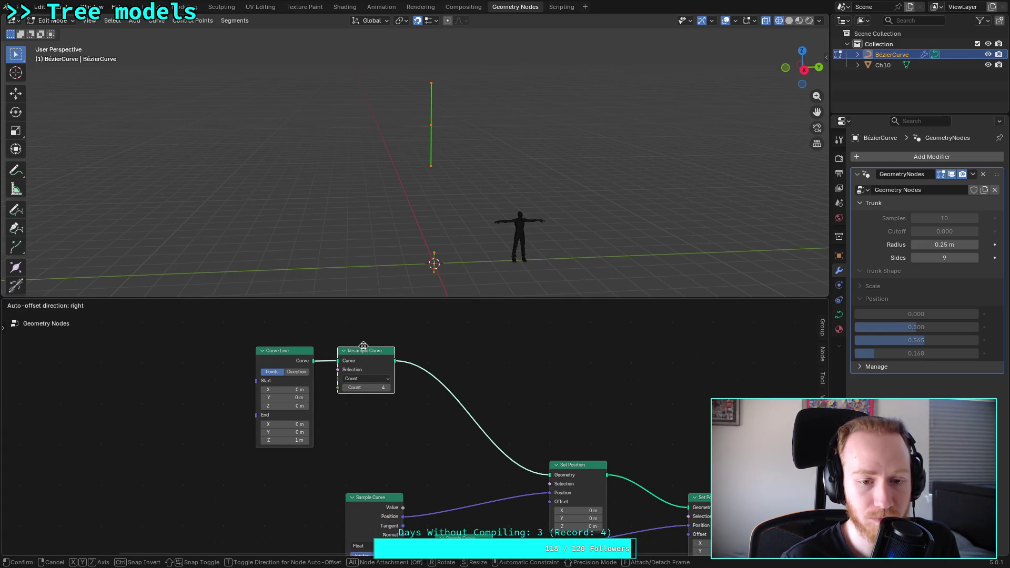
{"action": "mouse_move", "coordinate": [569, 467]}
{"action": "left_mouse_down"}
{"action": "mouse_move", "coordinate": [485, 384]}
{"action": "mouse_move", "coordinate": [471, 353]}
{"action": "left_mouse_up"}
{"action": "left_click_drag", "start_coordinate": [697, 499], "coordinate": [559, 344]}
{"action": "middle_click_drag", "start_coordinate": [458, 451], "coordinate": [521, 370]}
{"action": "left_click_drag", "start_coordinate": [439, 419], "coordinate": [431, 362]}
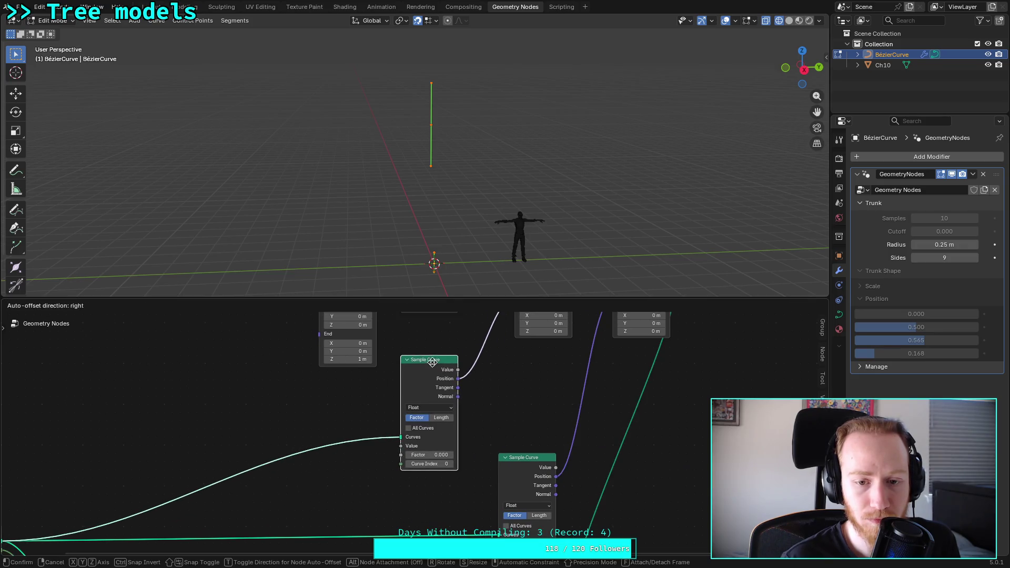
{"action": "left_click_drag", "start_coordinate": [522, 469], "coordinate": [563, 357]}
Step: Set the first Sample Curve Factor to 1.000 and the second to 0.758
{"action": "middle_click_drag", "start_coordinate": [507, 379], "coordinate": [374, 408]}
{"action": "scroll", "coordinate": [374, 409], "scroll_direction": "up", "scroll_amount": 1}
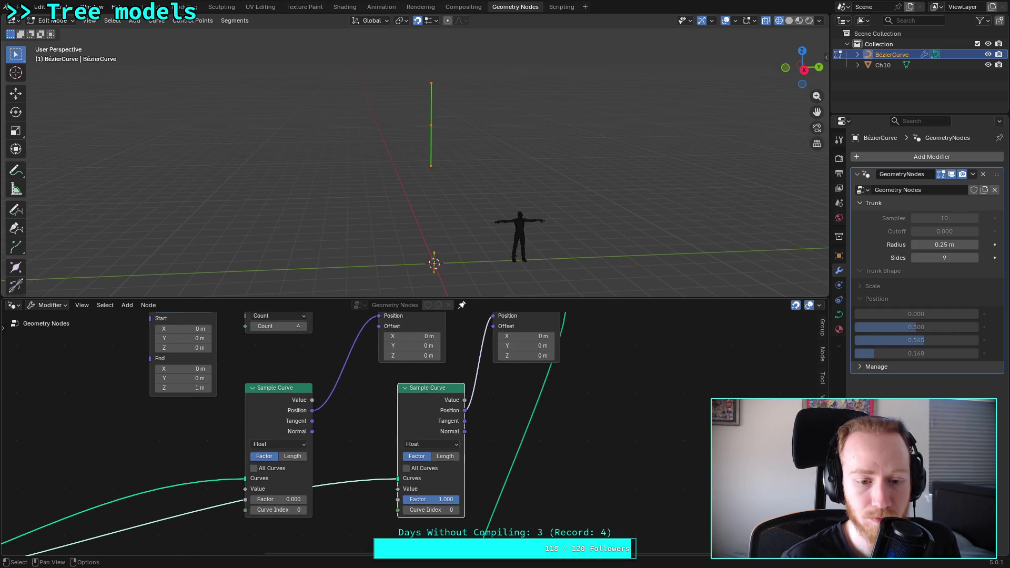
{"action": "left_click_drag", "start_coordinate": [431, 499], "coordinate": [437, 499]}
{"action": "left_click_drag", "start_coordinate": [278, 499], "coordinate": [308, 504]}
{"action": "mouse_move", "coordinate": [455, 504]}
{"action": "left_mouse_down"}
{"action": "mouse_move", "coordinate": [411, 504]}
{"action": "mouse_move", "coordinate": [442, 504]}
{"action": "left_mouse_up"}
Step: Orbit the view and tune the Factors to 0.592 (first) and 0.717 (second)
{"action": "scroll", "coordinate": [415, 263], "scroll_direction": "down", "scroll_amount": 3}
{"action": "mouse_move", "coordinate": [415, 263]}
{"action": "middle_mouse_down"}
{"action": "mouse_move", "coordinate": [414, 156]}
{"action": "mouse_move", "coordinate": [408, 210]}
{"action": "middle_mouse_up"}
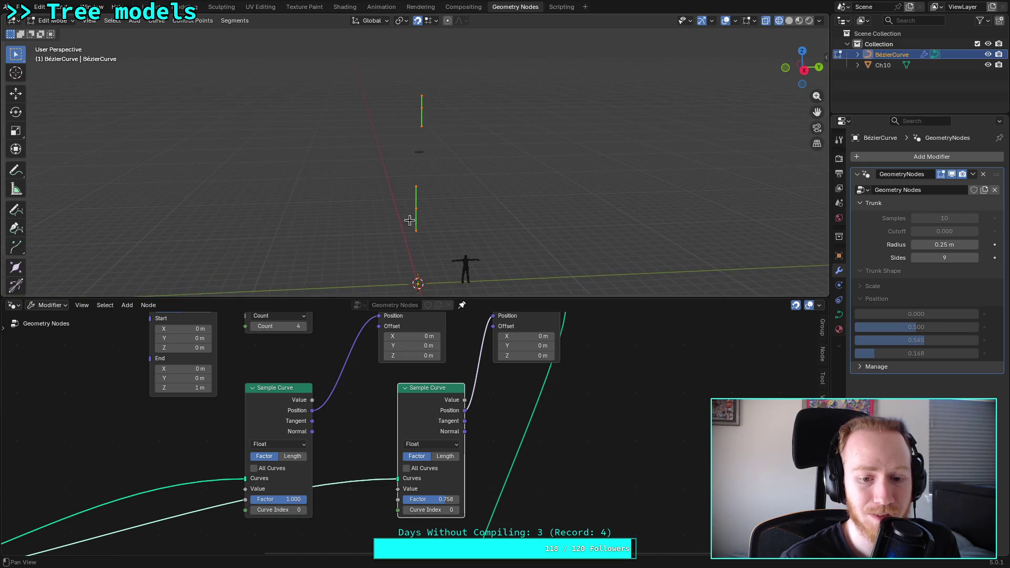
{"action": "mouse_move", "coordinate": [295, 500]}
{"action": "left_mouse_down"}
{"action": "mouse_move", "coordinate": [266, 500]}
{"action": "mouse_move", "coordinate": [275, 500]}
{"action": "left_mouse_up"}
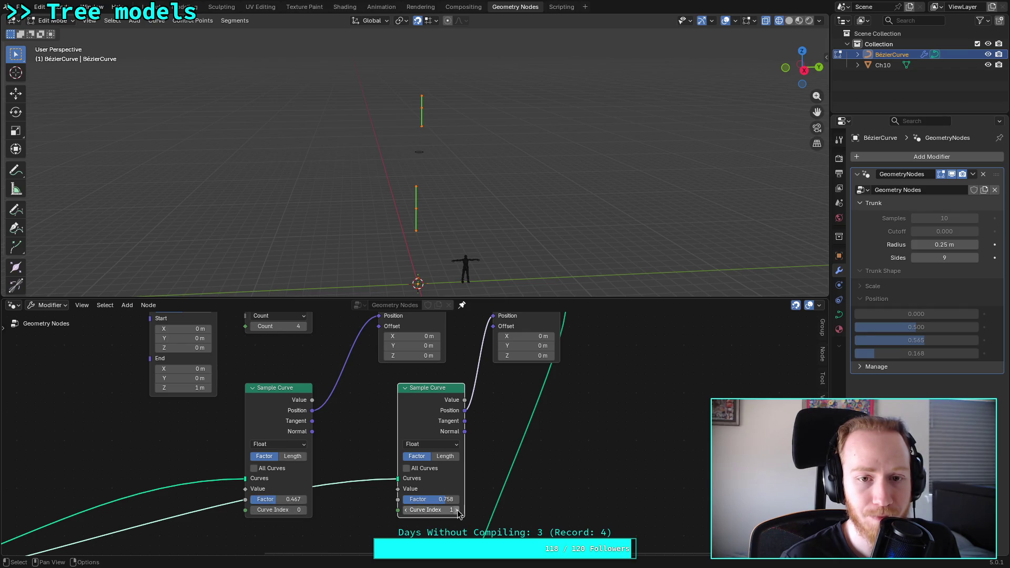
{"action": "left_click_drag", "start_coordinate": [447, 500], "coordinate": [442, 500]}
{"action": "left_click_drag", "start_coordinate": [273, 499], "coordinate": [281, 500]}
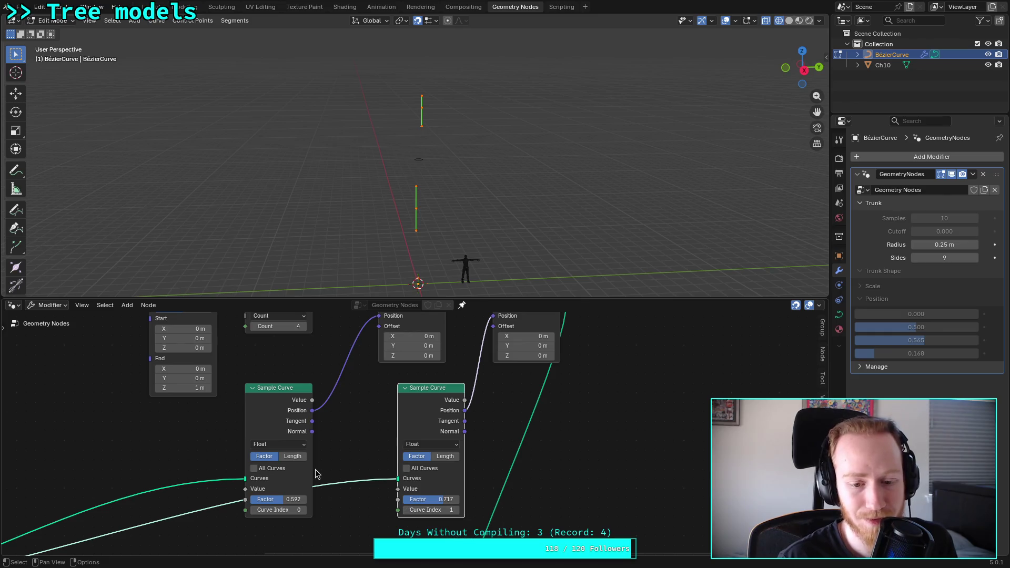
{"action": "scroll", "coordinate": [324, 463], "scroll_direction": "down", "scroll_amount": 1}
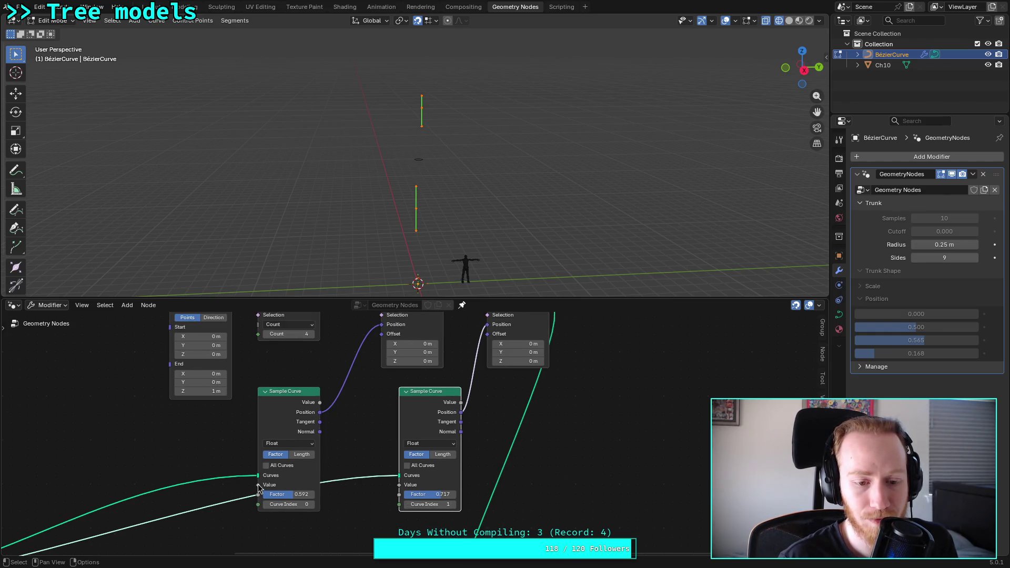
Step: Return to the Join Curves End to End tutorial on the other desktop
{"action": "mouse_move", "coordinate": [258, 488]}
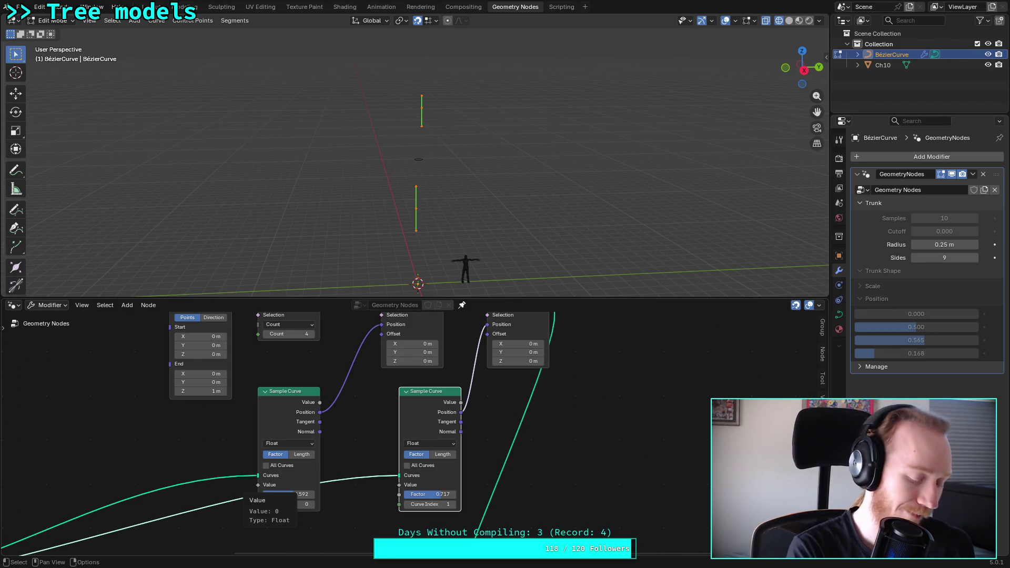
{"action": "key", "text": "super+2"}
{"action": "key", "text": "super+1"}
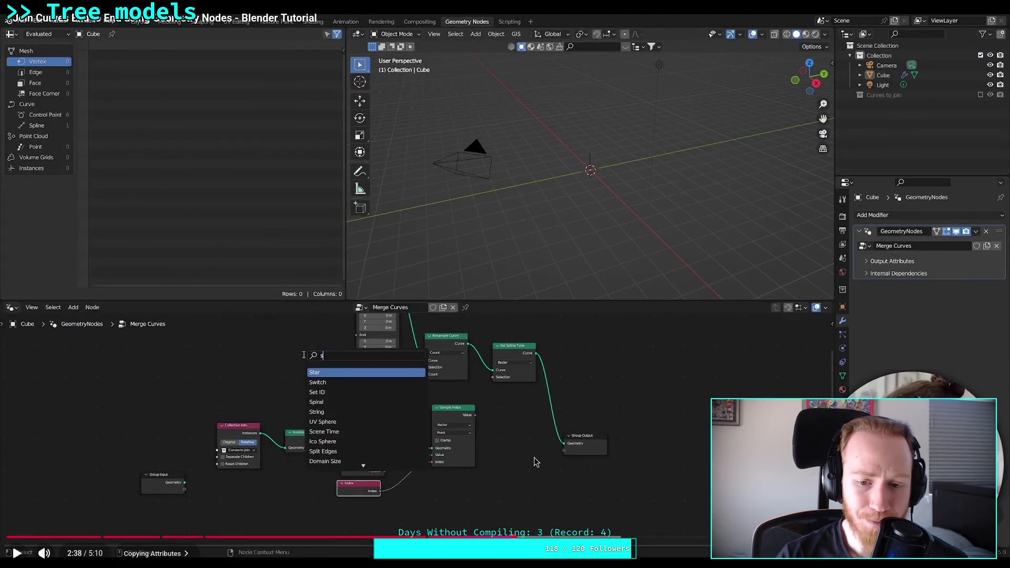
Step: Play the tutorial on through the Set Position node step, then pause it around 2:39
{"action": "left_click", "coordinate": [656, 500]}
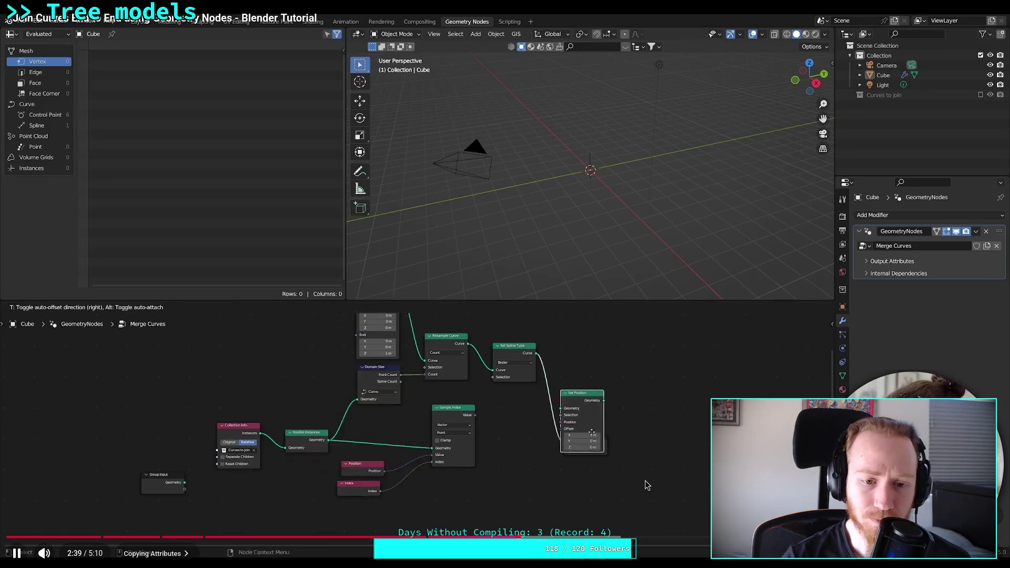
{"action": "left_click", "coordinate": [650, 488]}
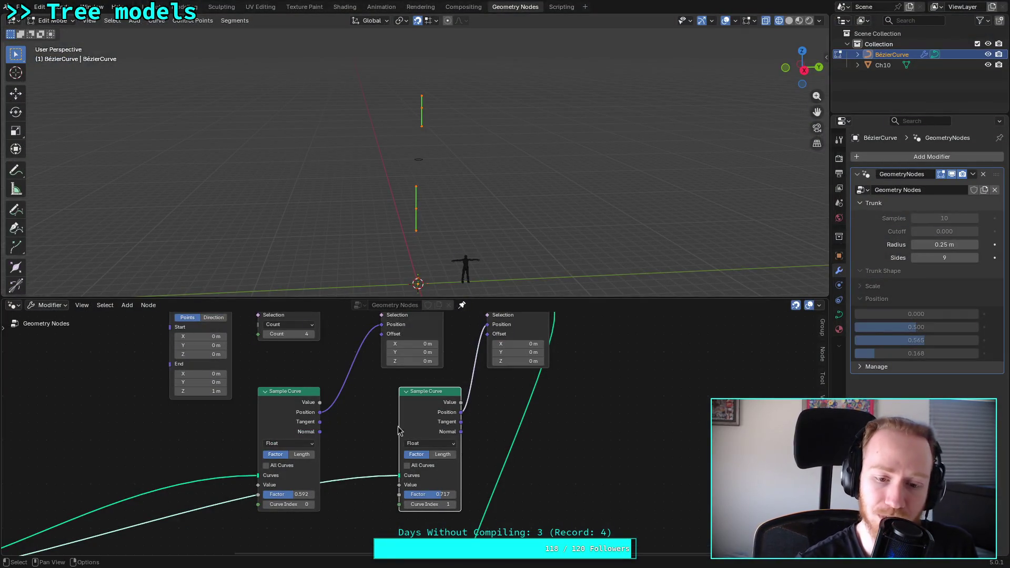
Step: Delete both Sample Curve nodes from the trunk node tree
{"action": "key", "text": "x"}
{"action": "left_click", "coordinate": [288, 391]}
{"action": "key", "text": "x"}
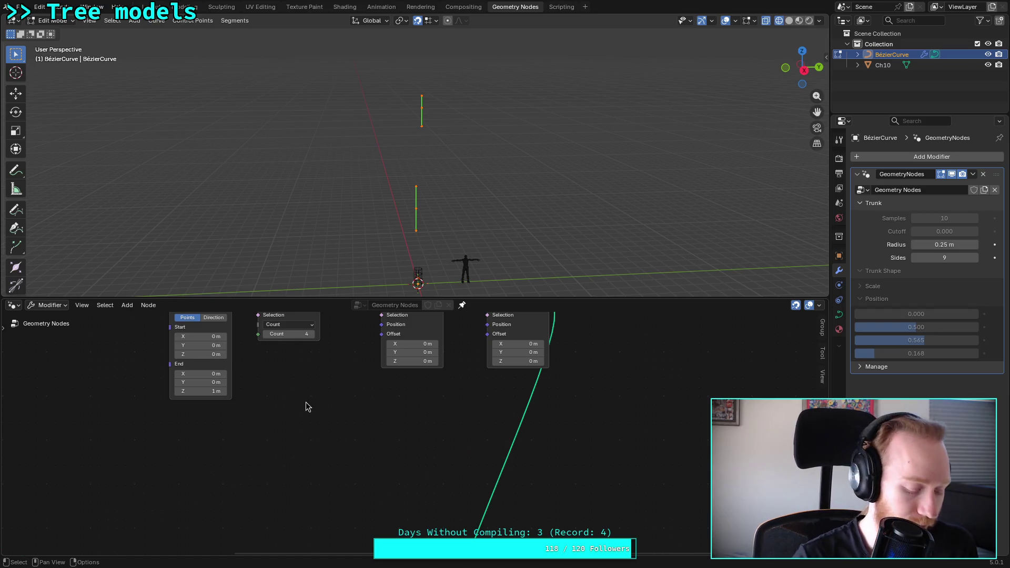
Step: Add a Sample Index node through the 'sam' node search and place it in the tree
{"action": "key", "text": "shift+a"}
{"action": "key", "text": "space"}
{"action": "type", "text": "sam"}
{"action": "key", "text": "Down"}
{"action": "key", "text": "Down"}
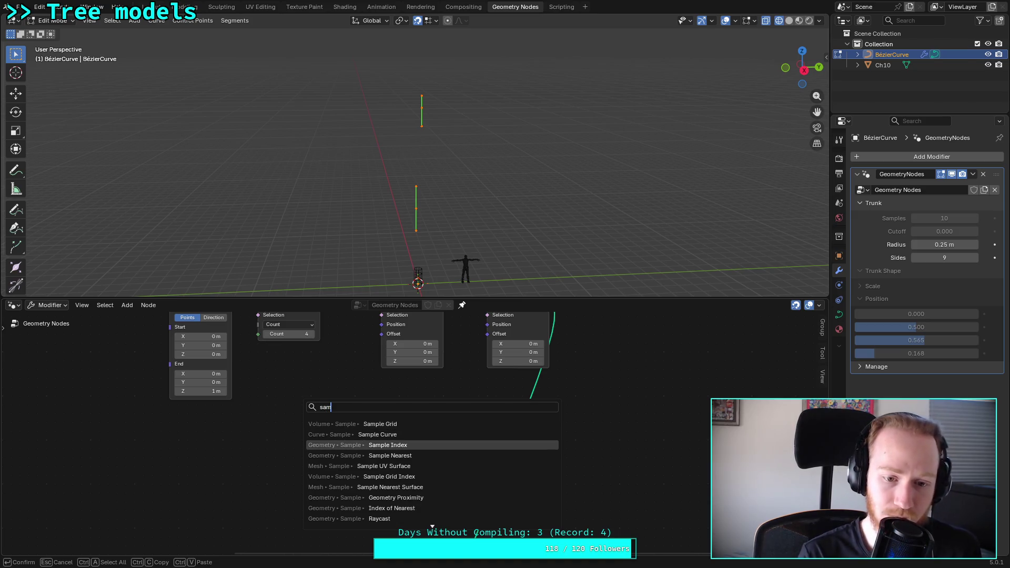
{"action": "key", "text": "Return"}
{"action": "left_click", "coordinate": [316, 404]}
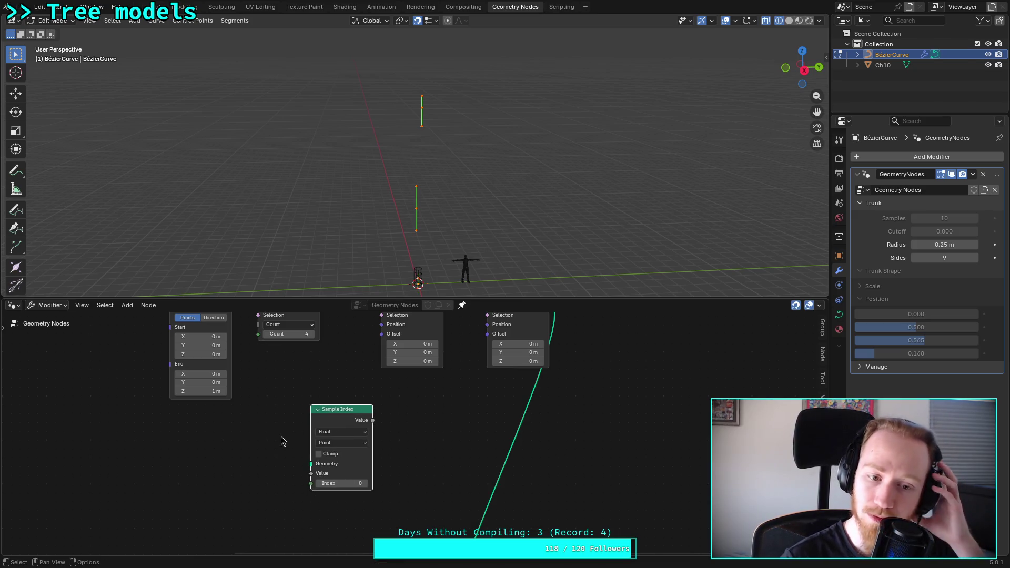
Step: Look over the Curve Line and Set Position chain, then delete the Sample Index node again
{"action": "mouse_move", "coordinate": [259, 442]}
{"action": "middle_mouse_down"}
{"action": "mouse_move", "coordinate": [348, 409]}
{"action": "mouse_move", "coordinate": [315, 405]}
{"action": "mouse_move", "coordinate": [311, 463]}
{"action": "mouse_move", "coordinate": [331, 422]}
{"action": "middle_mouse_up"}
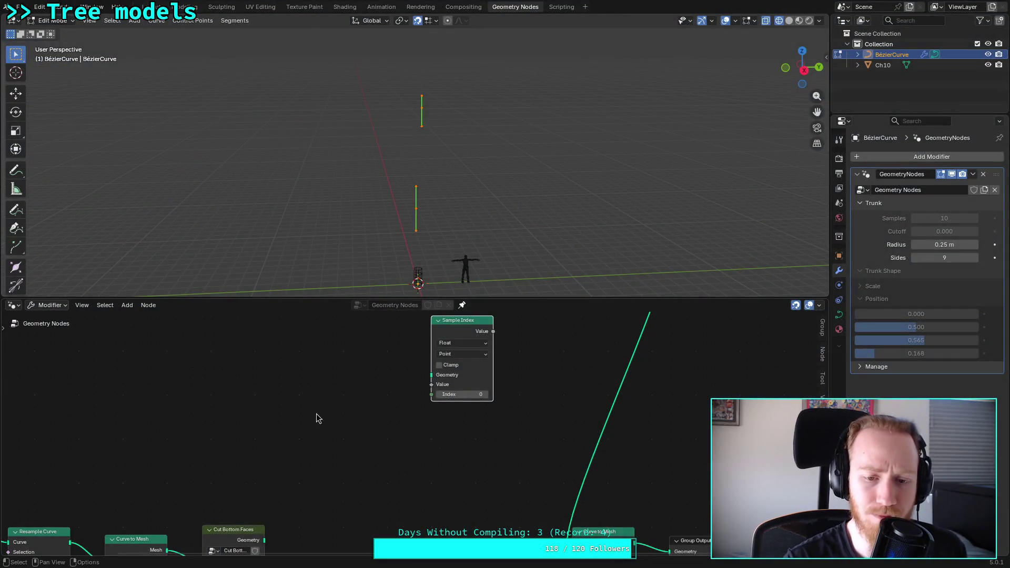
{"action": "middle_click_drag", "start_coordinate": [321, 392], "coordinate": [275, 507]}
{"action": "middle_click_drag", "start_coordinate": [318, 435], "coordinate": [276, 468]}
{"action": "scroll", "coordinate": [276, 468], "scroll_direction": "down", "scroll_amount": 2}
{"action": "mouse_move", "coordinate": [275, 430]}
{"action": "middle_mouse_down"}
{"action": "mouse_move", "coordinate": [304, 345]}
{"action": "mouse_move", "coordinate": [324, 351]}
{"action": "mouse_move", "coordinate": [374, 451]}
{"action": "mouse_move", "coordinate": [329, 507]}
{"action": "mouse_move", "coordinate": [402, 388]}
{"action": "middle_mouse_up"}
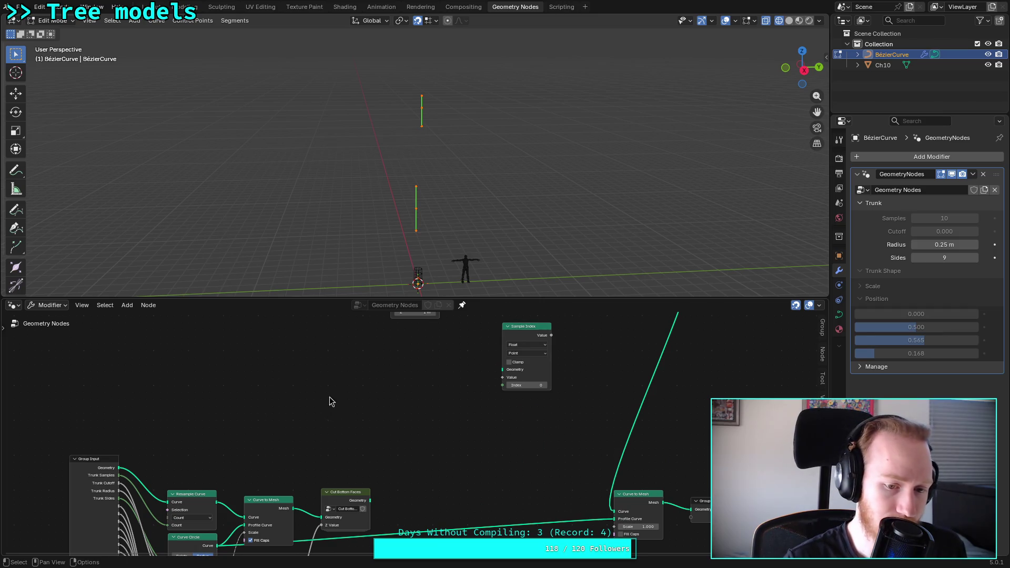
{"action": "mouse_move", "coordinate": [352, 352]}
{"action": "middle_mouse_down"}
{"action": "mouse_move", "coordinate": [334, 370]}
{"action": "mouse_move", "coordinate": [327, 447]}
{"action": "middle_mouse_up"}
{"action": "middle_click_drag", "start_coordinate": [305, 393], "coordinate": [263, 421]}
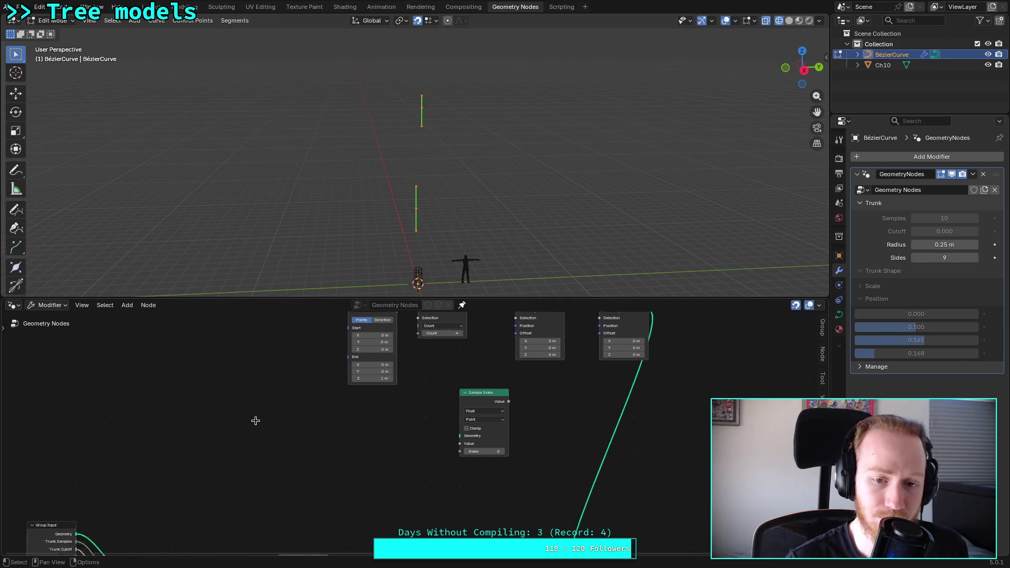
{"action": "scroll", "coordinate": [352, 430], "scroll_direction": "up", "scroll_amount": 1}
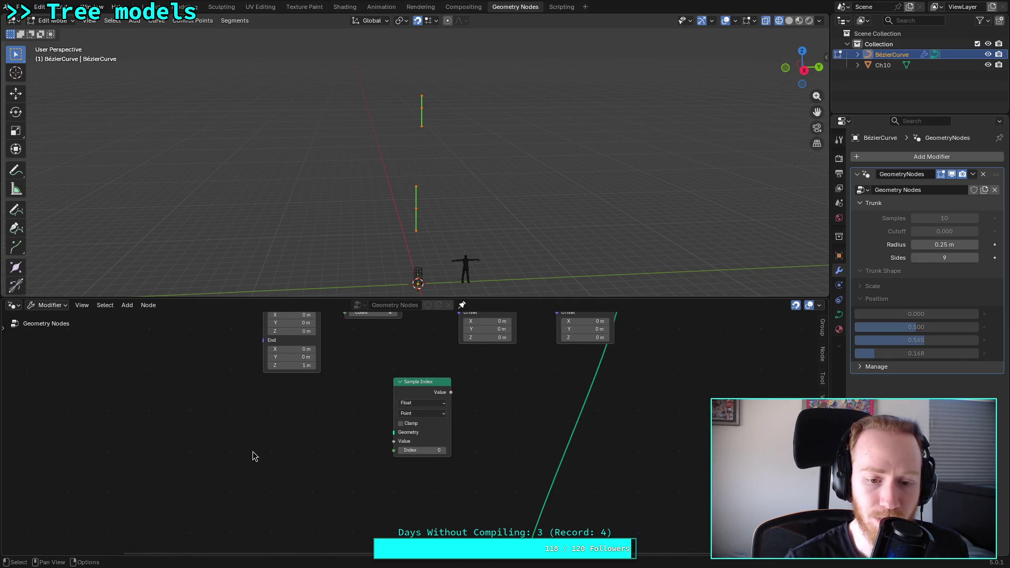
{"action": "key", "text": "x"}
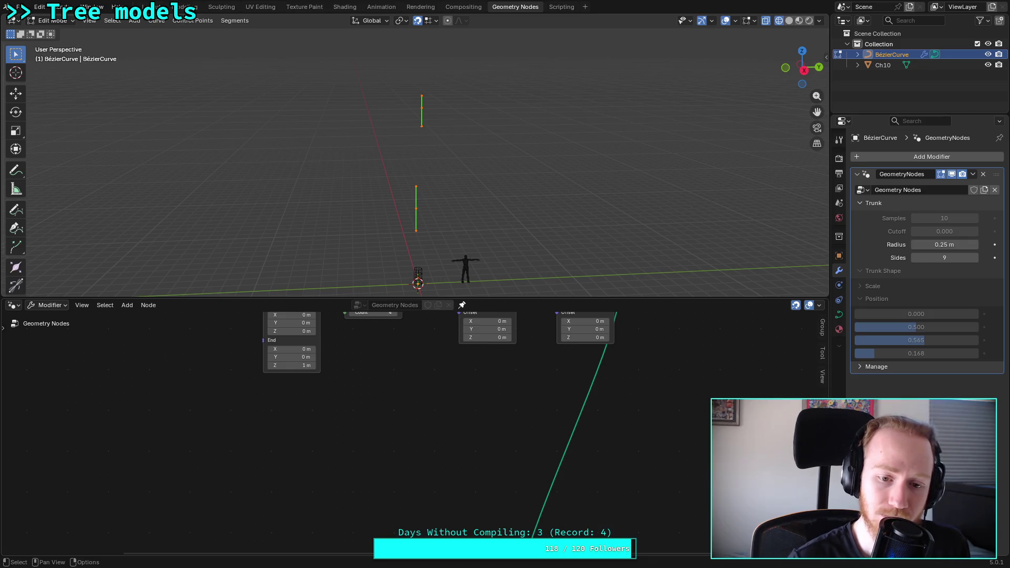
{"action": "key", "text": "shift+a"}
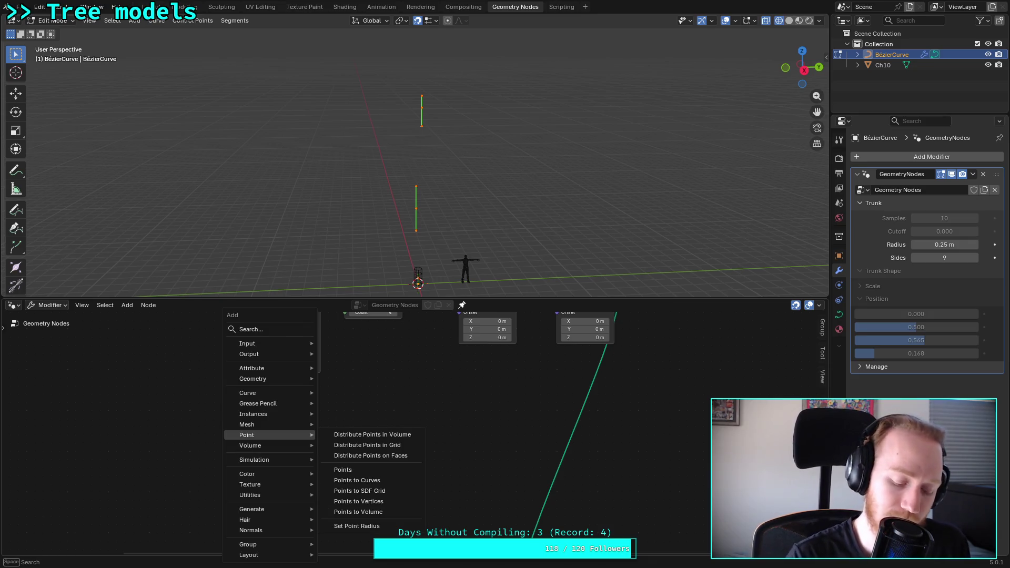
Step: Add a fresh Sample Curve node from the 'sample' search, placed unconnected beneath Curve Line
{"action": "type", "text": "sam"}
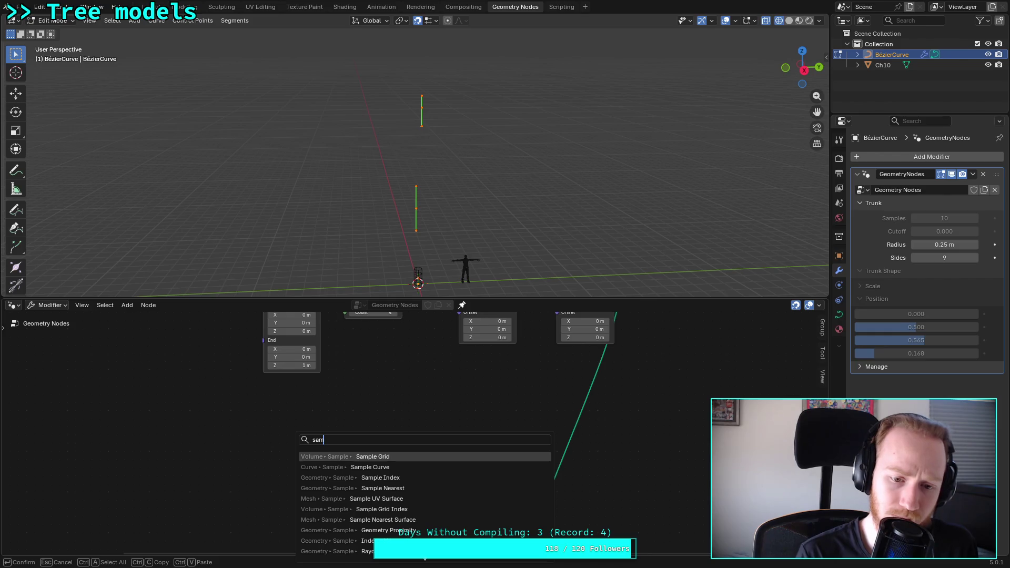
{"action": "type", "text": "ple"}
{"action": "key", "text": "Down"}
{"action": "key", "text": "Return"}
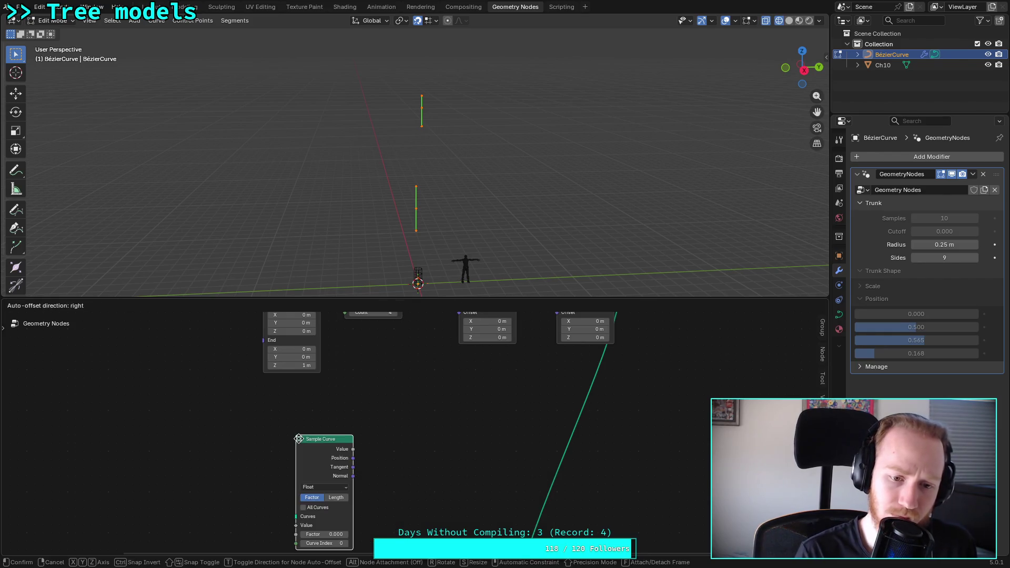
{"action": "left_click", "coordinate": [264, 418]}
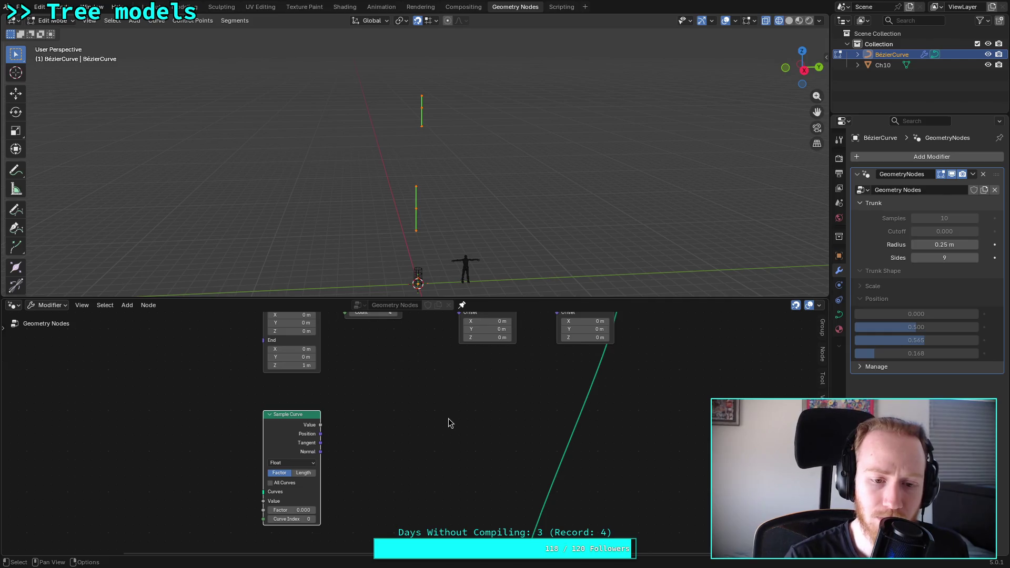
{"action": "mouse_move", "coordinate": [439, 412]}
{"action": "middle_mouse_down"}
{"action": "mouse_move", "coordinate": [367, 440]}
{"action": "mouse_move", "coordinate": [352, 465]}
{"action": "middle_mouse_up"}
{"action": "middle_click_drag", "start_coordinate": [300, 440], "coordinate": [352, 433]}
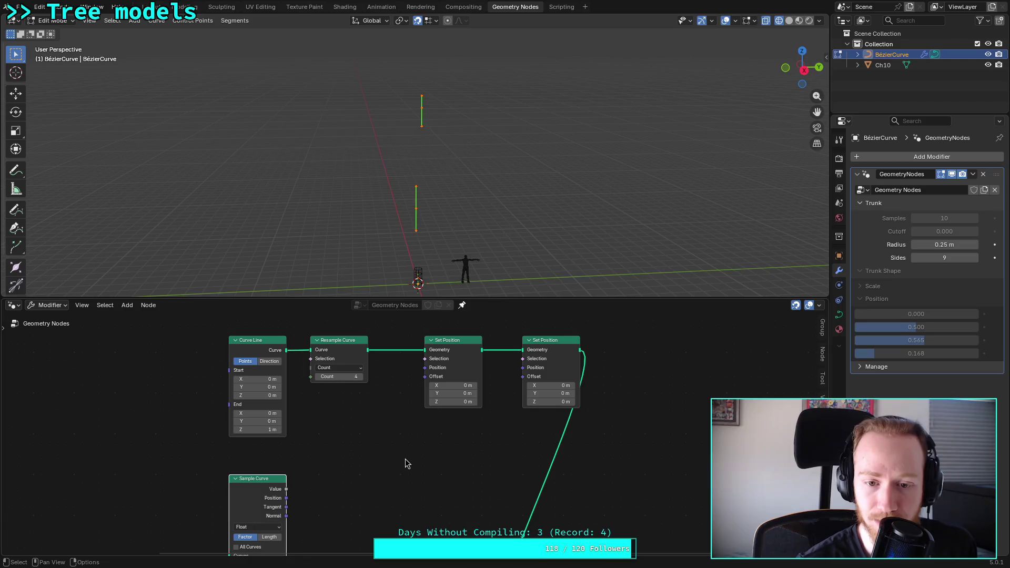
{"action": "scroll", "coordinate": [405, 463], "scroll_direction": "up", "scroll_amount": 1}
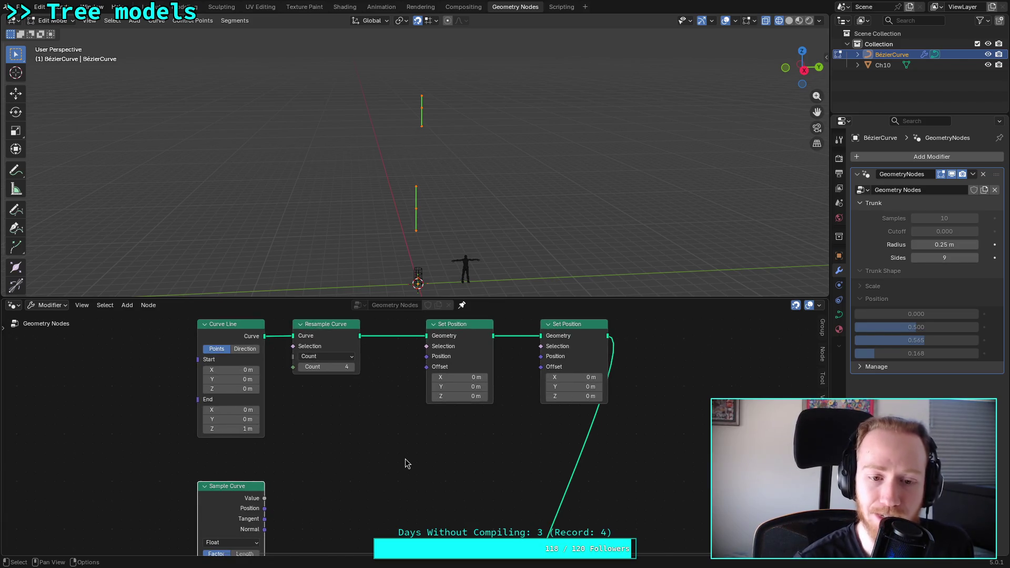
{"action": "scroll", "coordinate": [362, 448], "scroll_direction": "down", "scroll_amount": 1}
{"action": "left_click", "coordinate": [360, 456]}
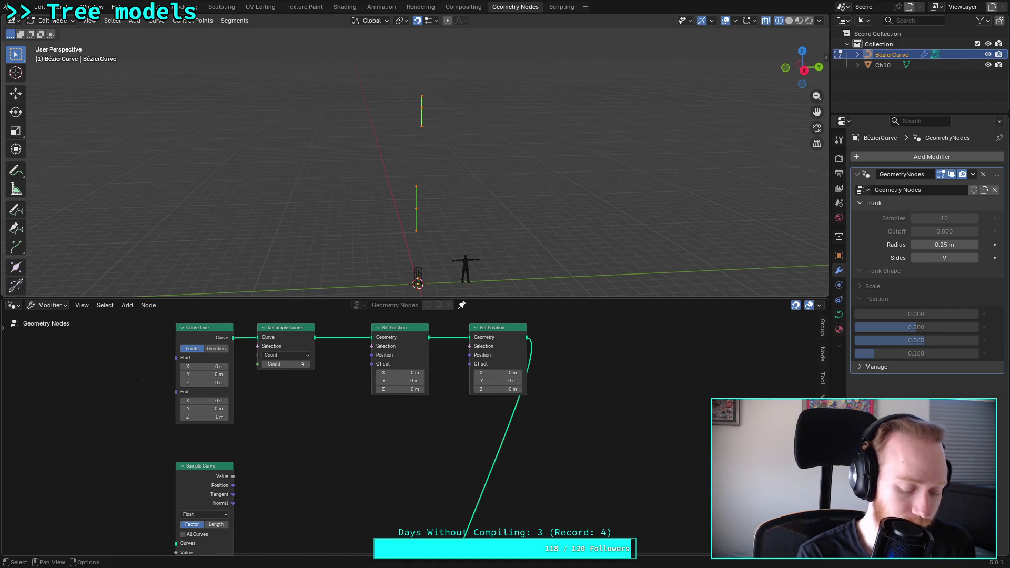
Step: Browse the Add menu's curve node submenus without adding anything
{"action": "key", "text": "shift+a"}
{"action": "mouse_move", "coordinate": [334, 394]}
{"action": "mouse_move", "coordinate": [424, 422]}
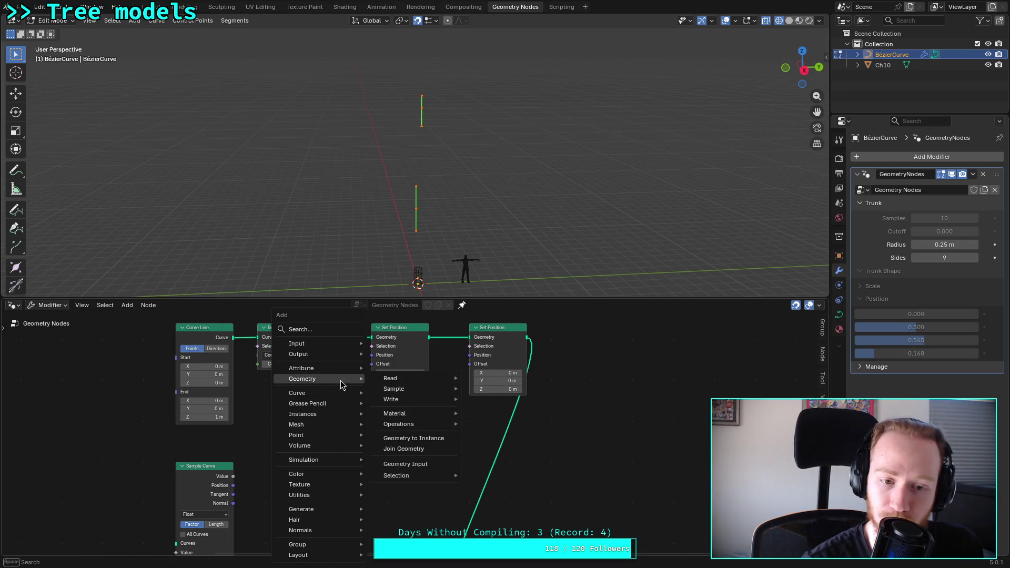
{"action": "mouse_move", "coordinate": [450, 408]}
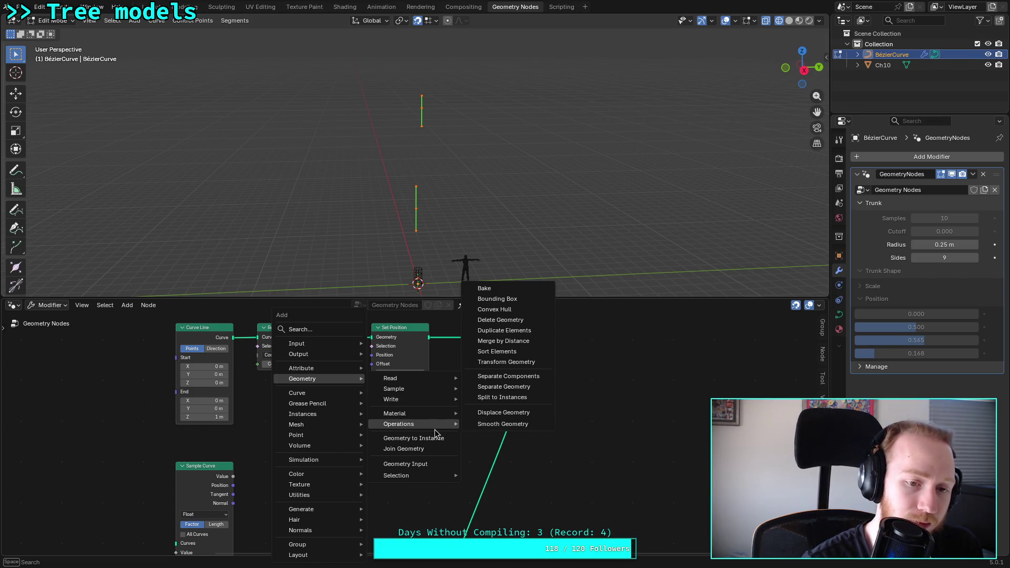
Step: Change the Curve Line node's End Z from 1 m to 0 m
{"action": "left_click", "coordinate": [212, 417]}
{"action": "key", "text": "BackSpace"}
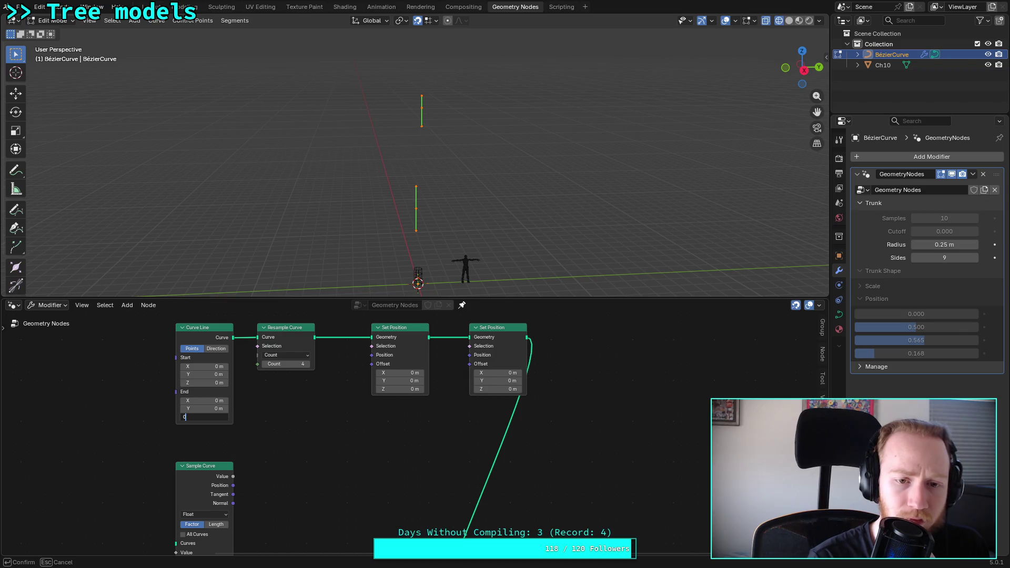
{"action": "key", "text": "Return"}
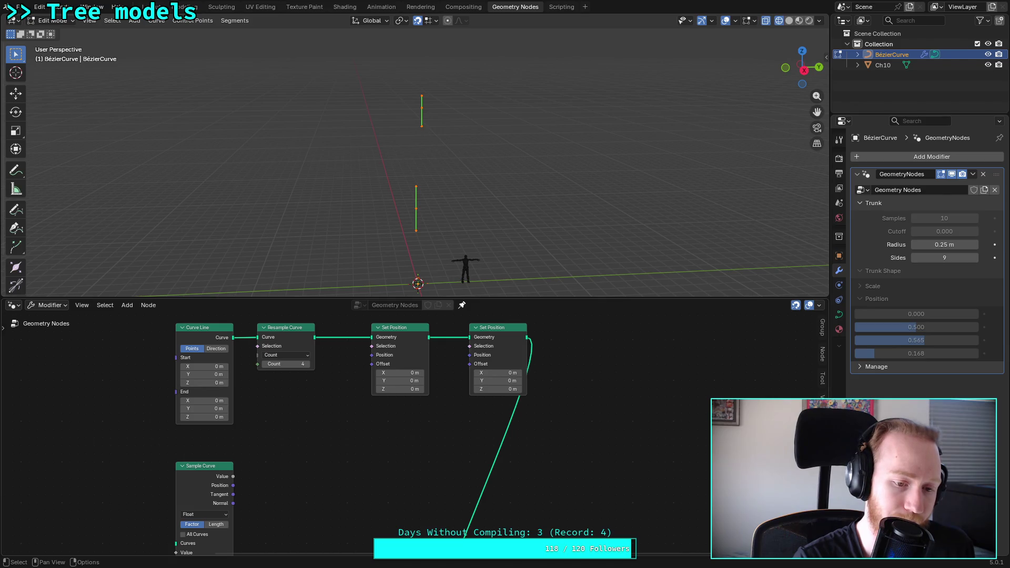
{"action": "key", "text": "shift+a"}
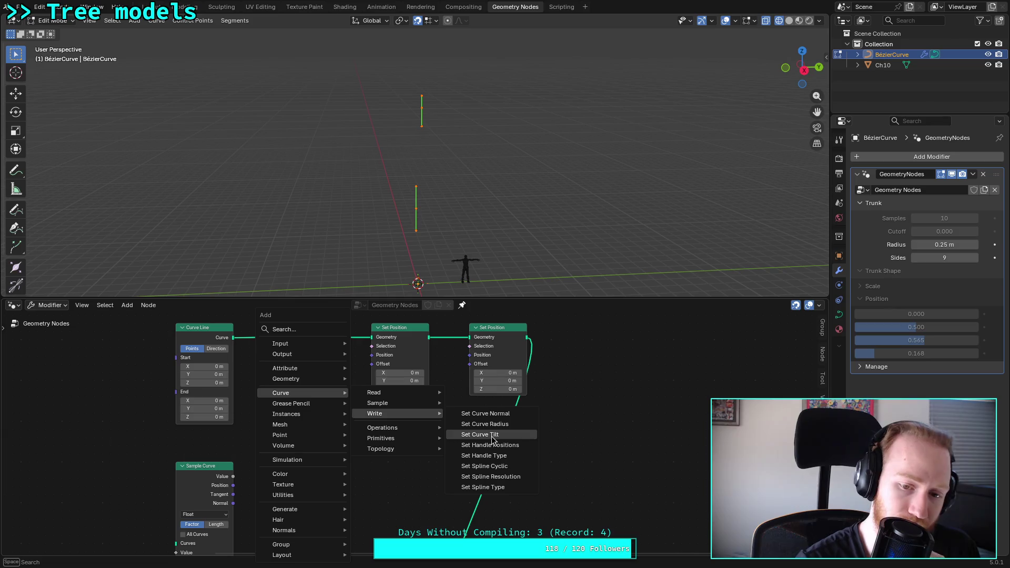
{"action": "left_click", "coordinate": [473, 434]}
{"action": "left_click", "coordinate": [384, 439]}
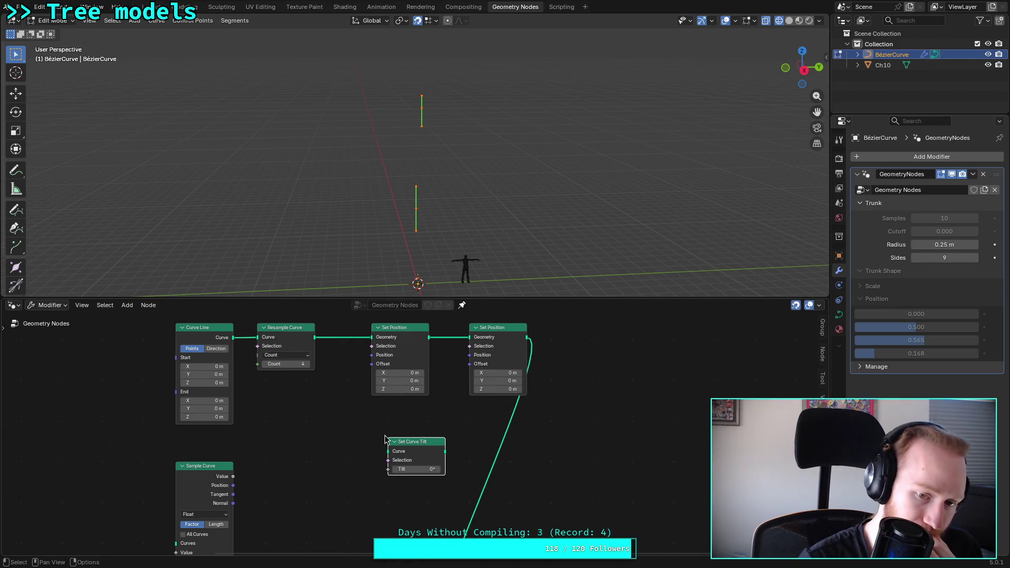
{"action": "key", "text": "shift+a"}
{"action": "mouse_move", "coordinate": [385, 436]}
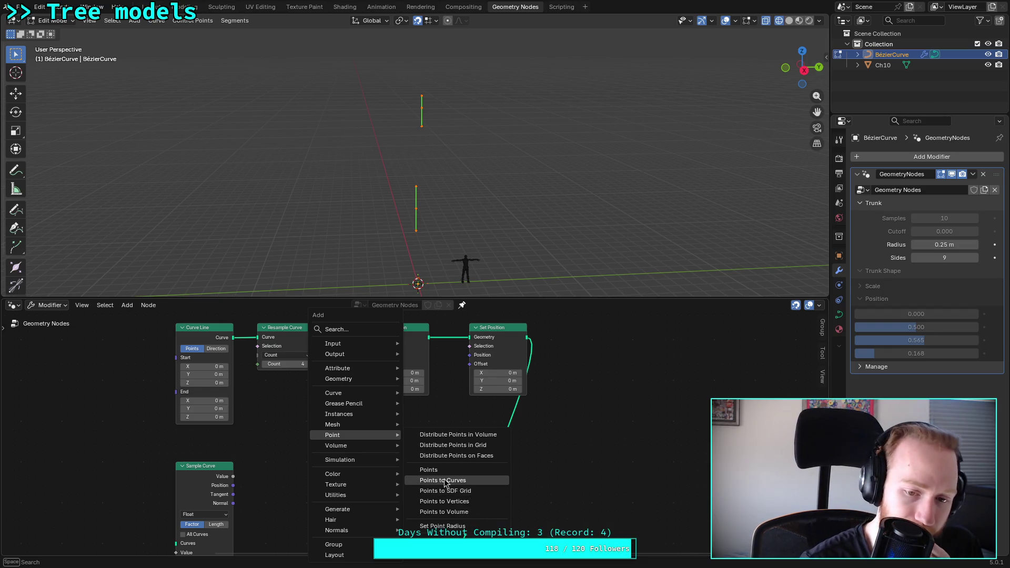
{"action": "left_click", "coordinate": [453, 481]}
{"action": "left_click", "coordinate": [358, 437]}
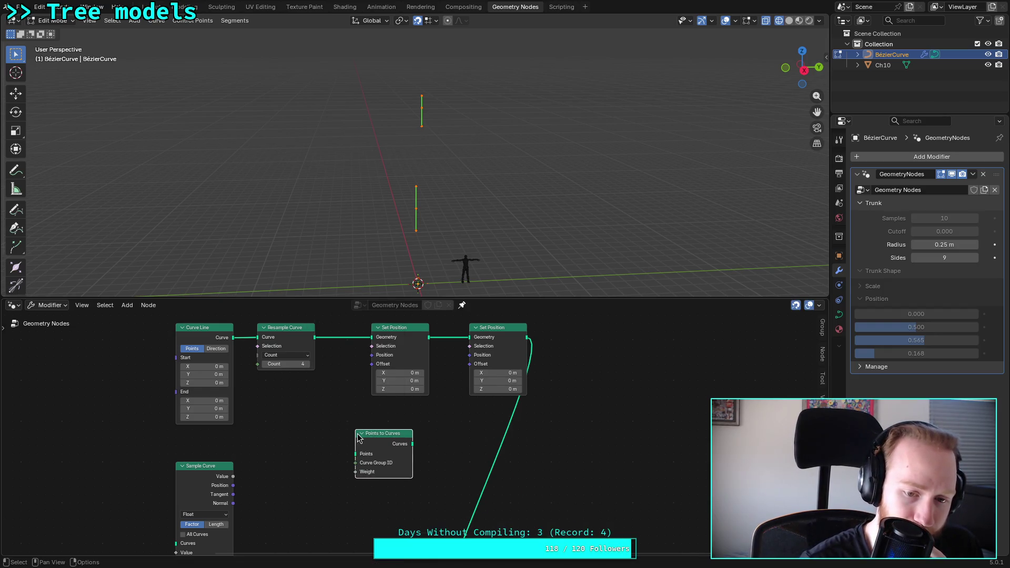
{"action": "key", "text": "Delete"}
{"action": "key", "text": "shift+a"}
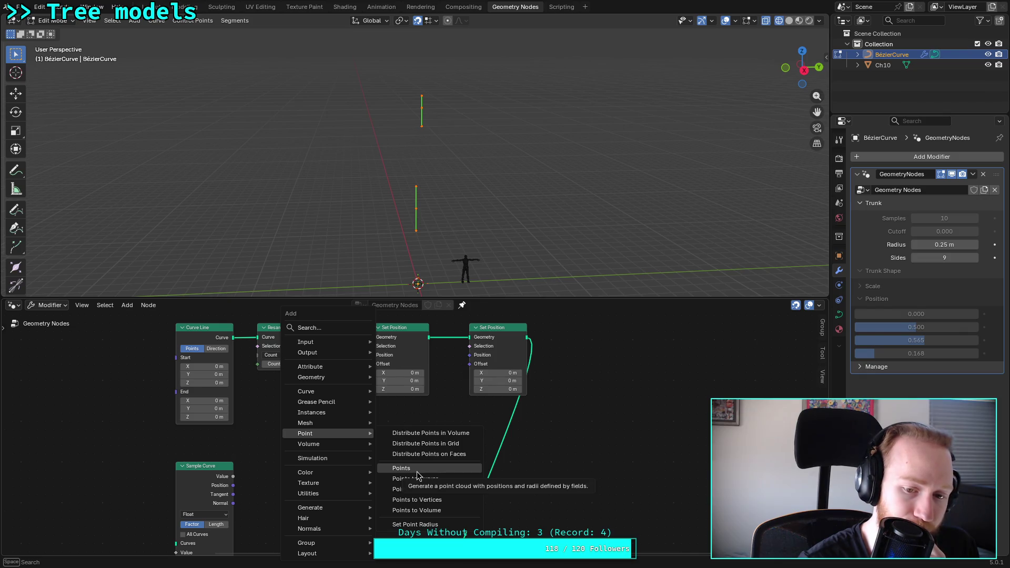
{"action": "mouse_move", "coordinate": [342, 424]}
{"action": "mouse_move", "coordinate": [424, 461]}
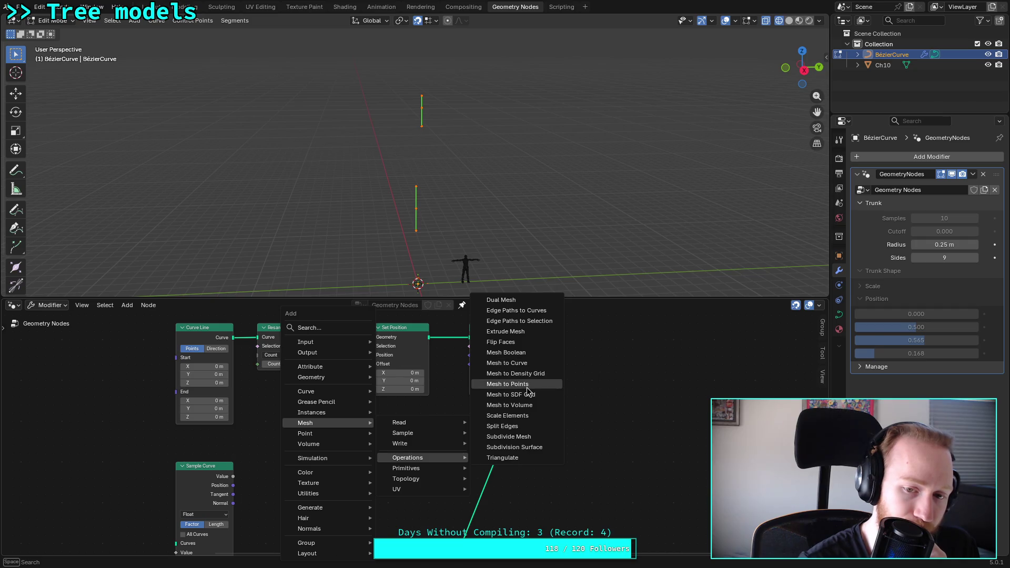
{"action": "left_click", "coordinate": [523, 363]}
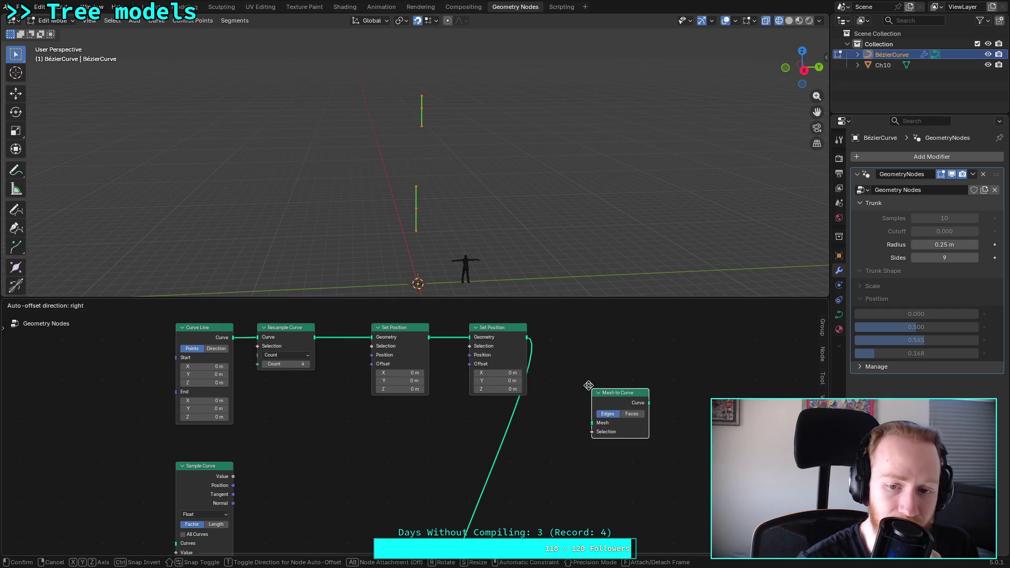
{"action": "left_click", "coordinate": [621, 399]}
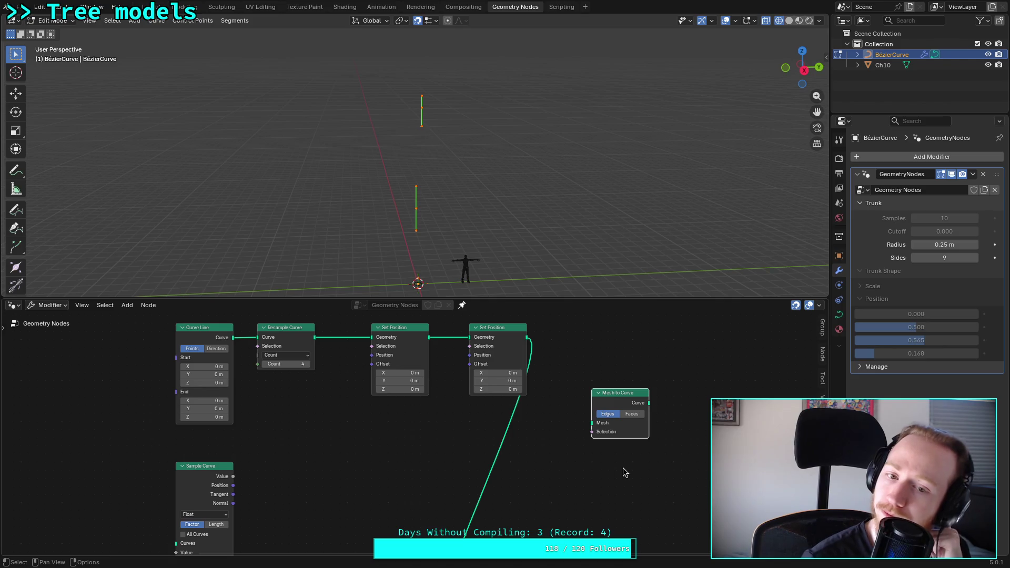
{"action": "key", "text": "x"}
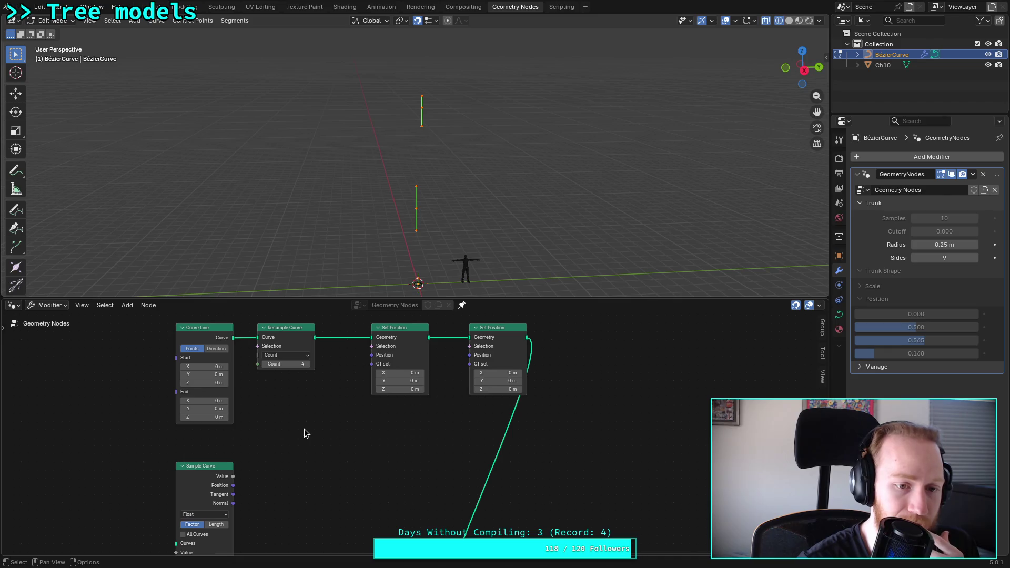
{"action": "left_click", "coordinate": [205, 328]}
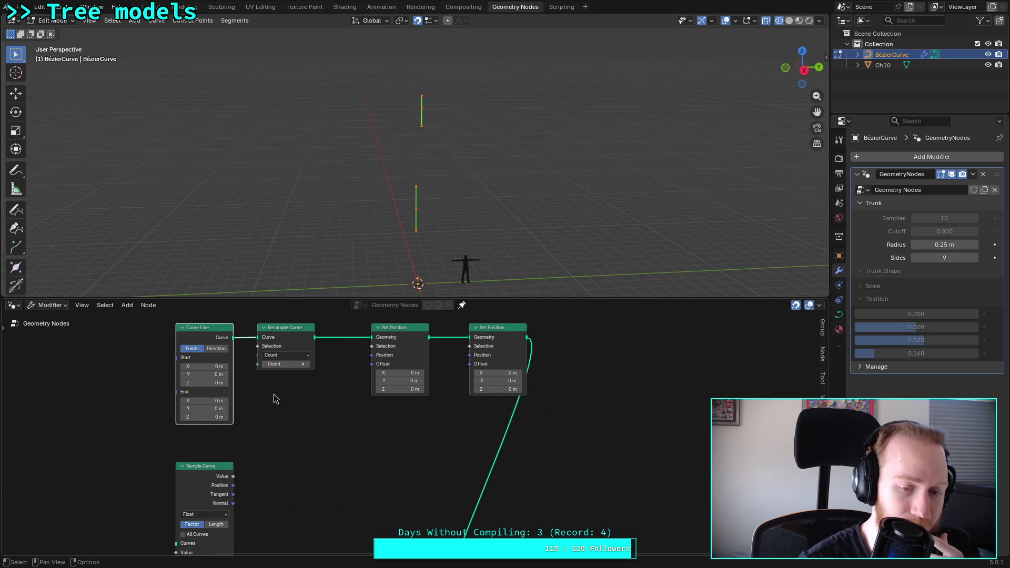
Step: Compare Curve Line's Direction and Points modes, leaving it on Points
{"action": "left_click", "coordinate": [215, 349]}
{"action": "left_click", "coordinate": [193, 349]}
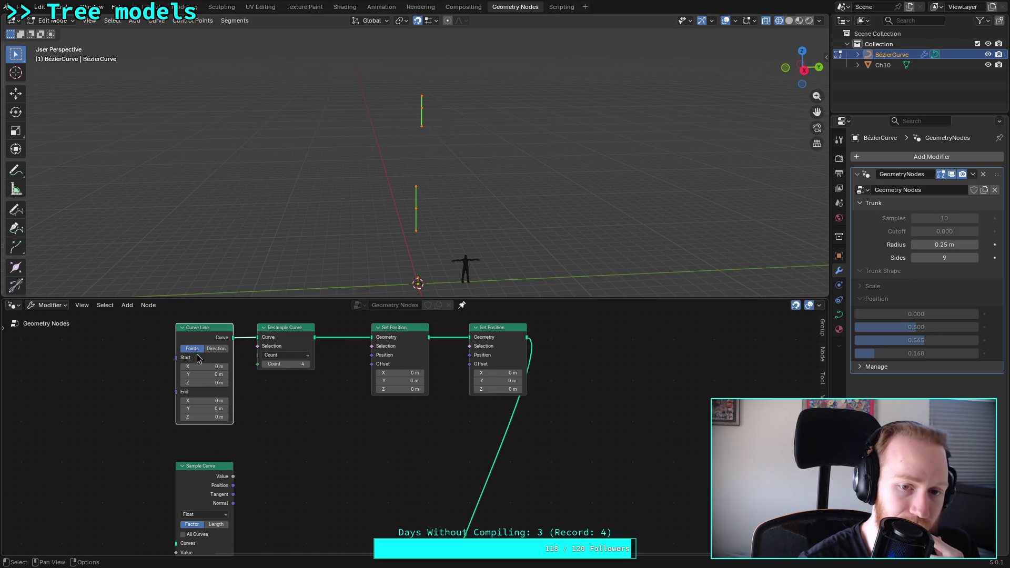
{"action": "left_click", "coordinate": [221, 349]}
{"action": "left_click", "coordinate": [197, 349]}
{"action": "left_click", "coordinate": [334, 449]}
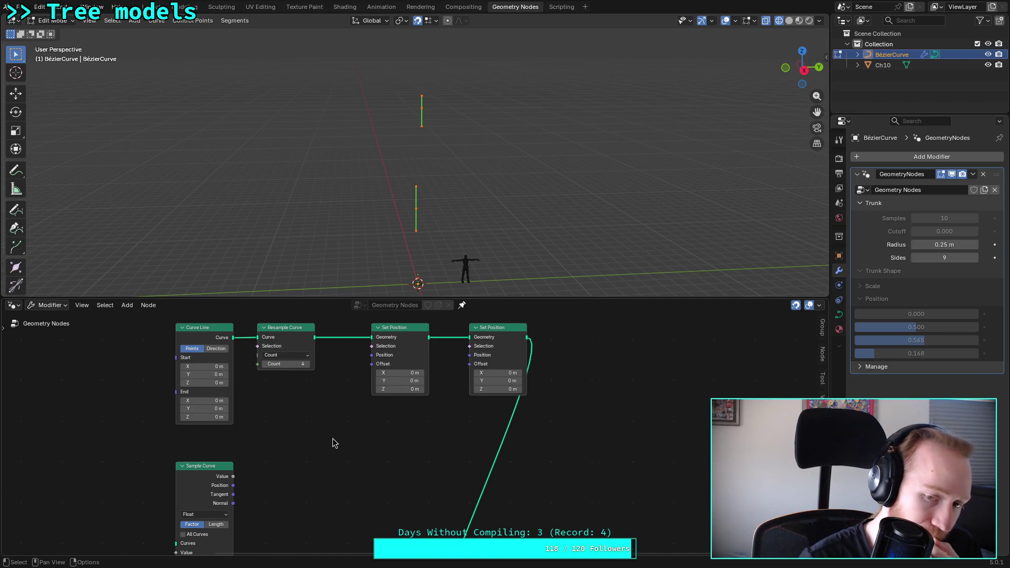
Step: Browse the Add menu's Geometry nodes, cancel, and bring up the YouTube tutorial window
{"action": "key", "text": "shift+a"}
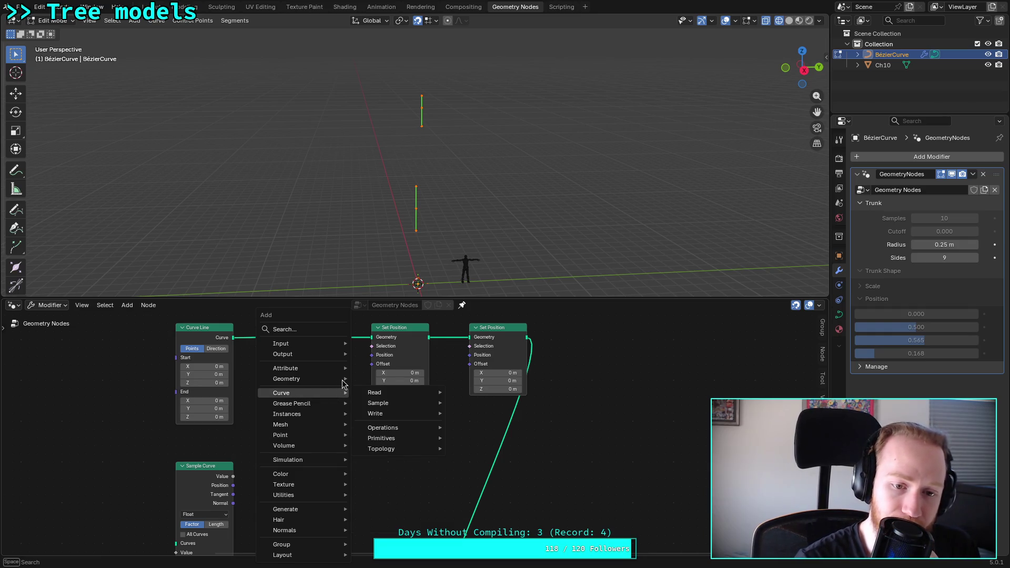
{"action": "mouse_move", "coordinate": [340, 378]}
{"action": "mouse_move", "coordinate": [418, 402]}
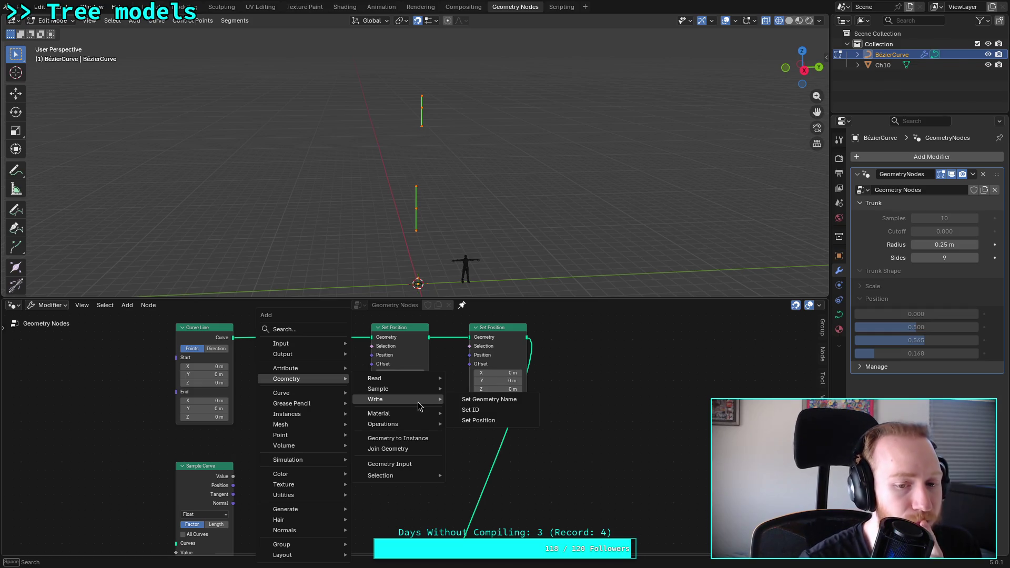
{"action": "mouse_move", "coordinate": [426, 426]}
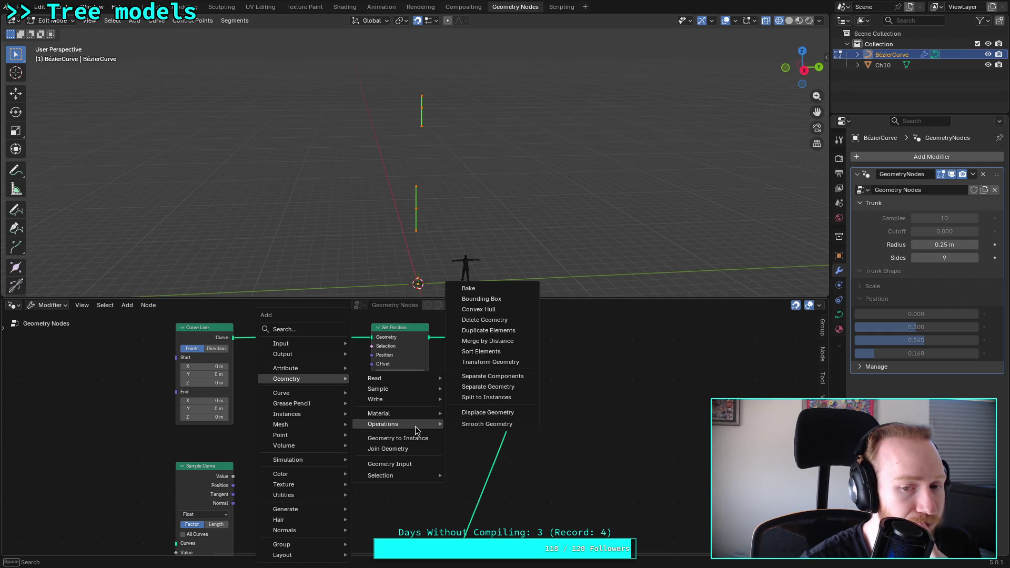
{"action": "key", "text": "Escape"}
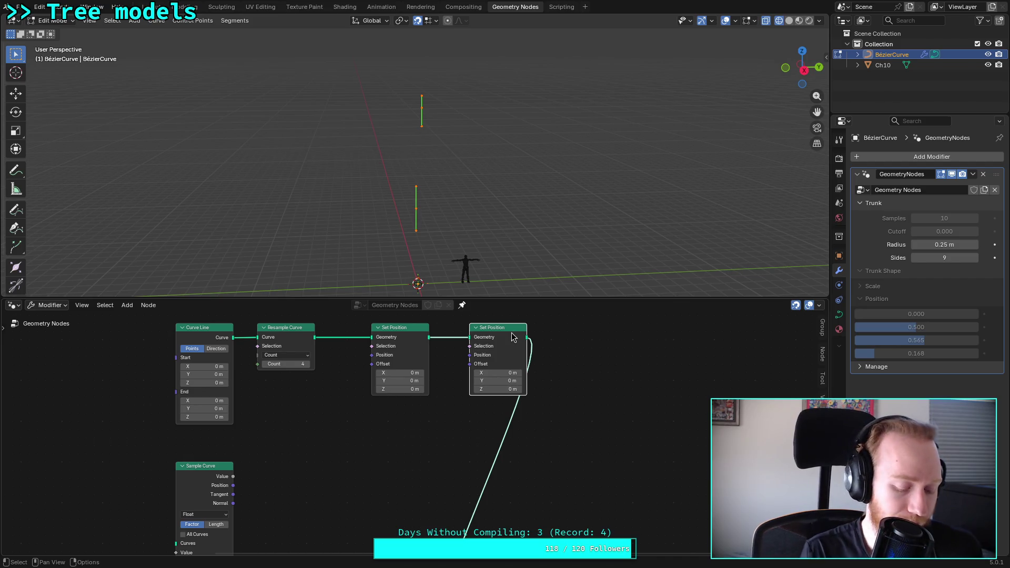
{"action": "key", "text": "alt+Tab"}
{"action": "key", "text": "Escape"}
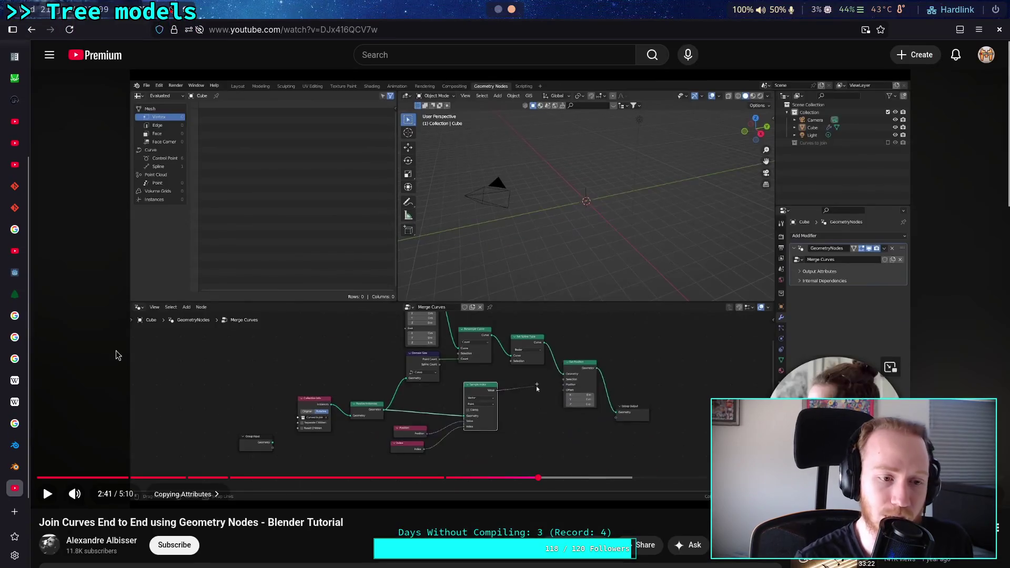
Step: In a new tab, draft a search about setting control point positions with Blender geometry nodes
{"action": "key", "text": "ctrl+t"}
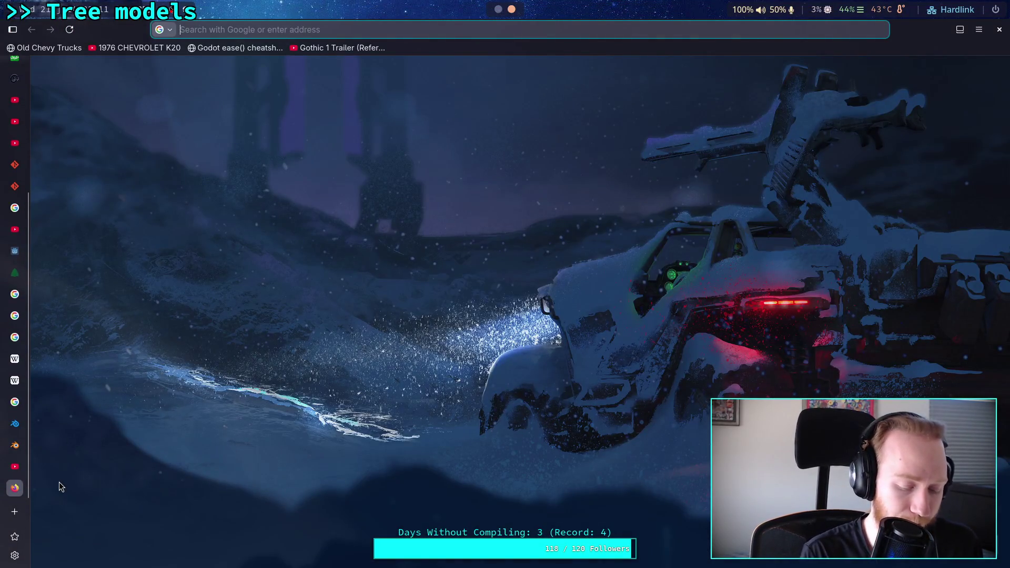
{"action": "type", "text": "blender create u"}
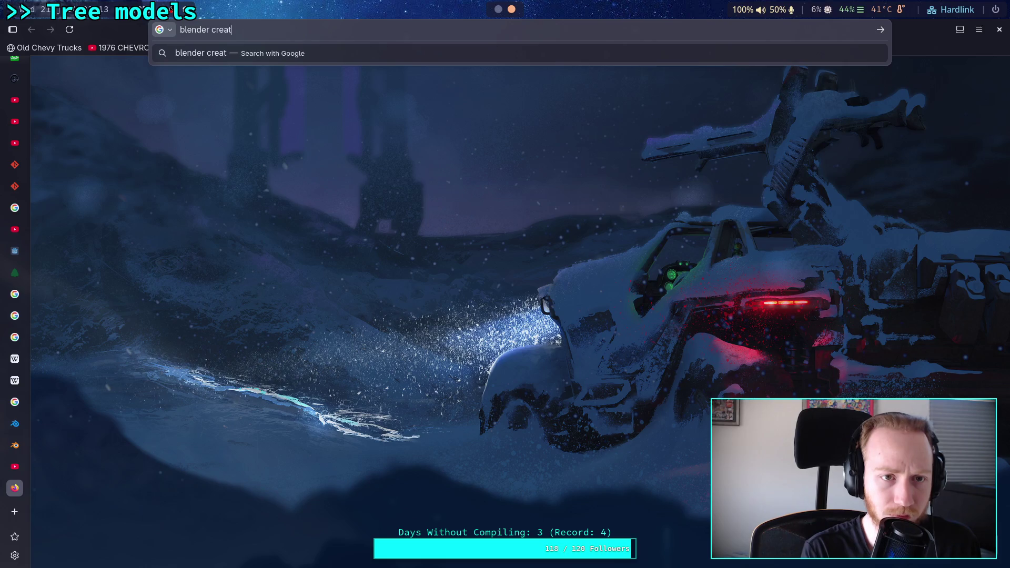
{"action": "key", "text": "BackSpace"}
{"action": "type", "text": "c"}
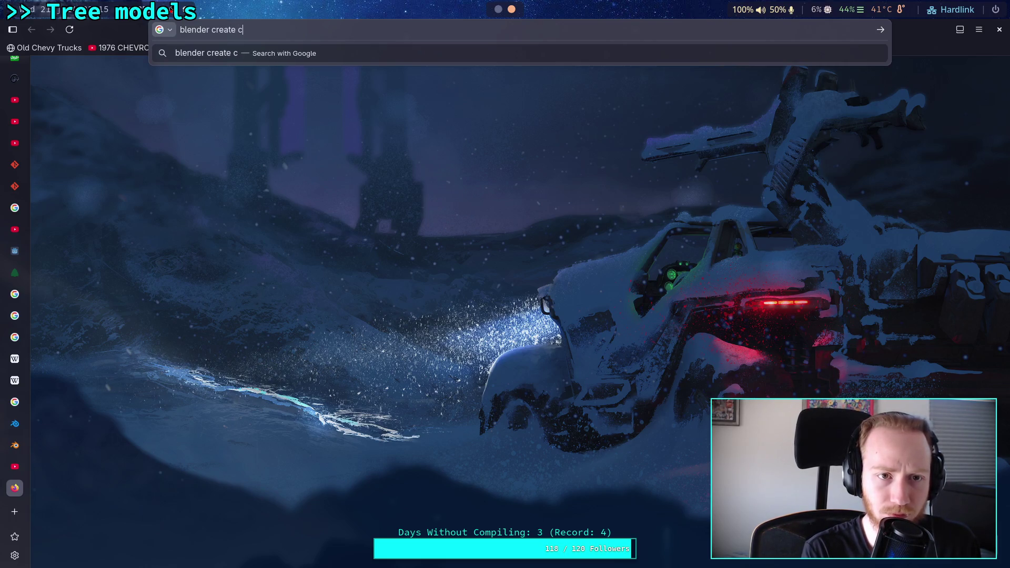
{"action": "type", "text": "urve from points"}
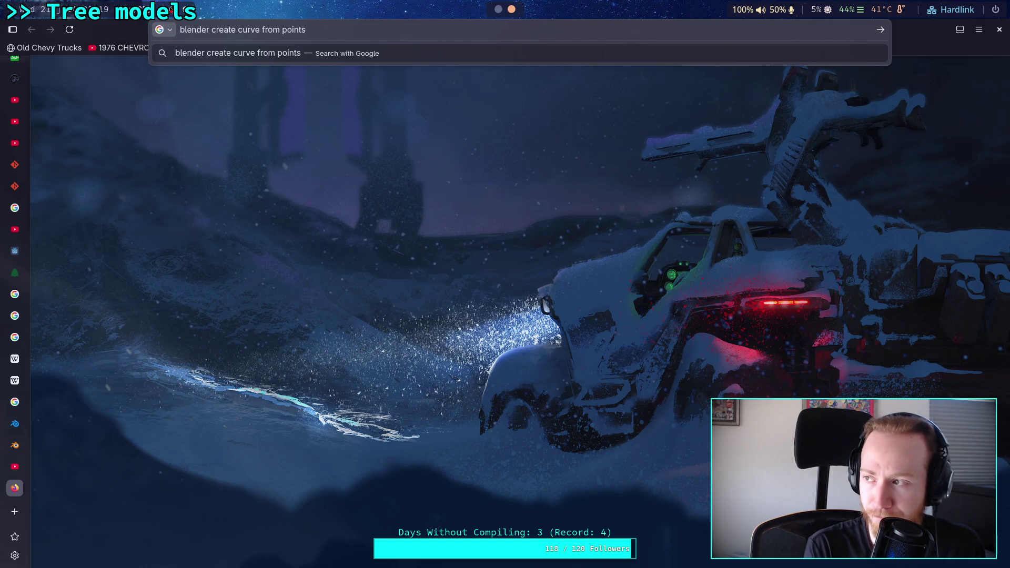
{"action": "key", "text": "BackSpace"}
{"action": "key", "text": "BackSpace"}
{"action": "key", "text": "BackSpace"}
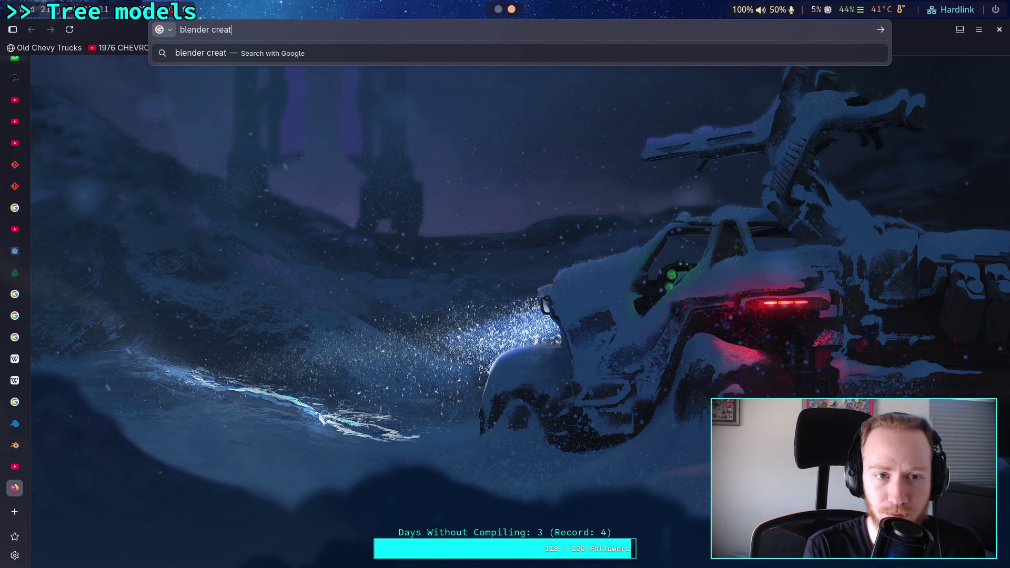
{"action": "key", "text": "BackSpace"}
{"action": "type", "text": "set "}
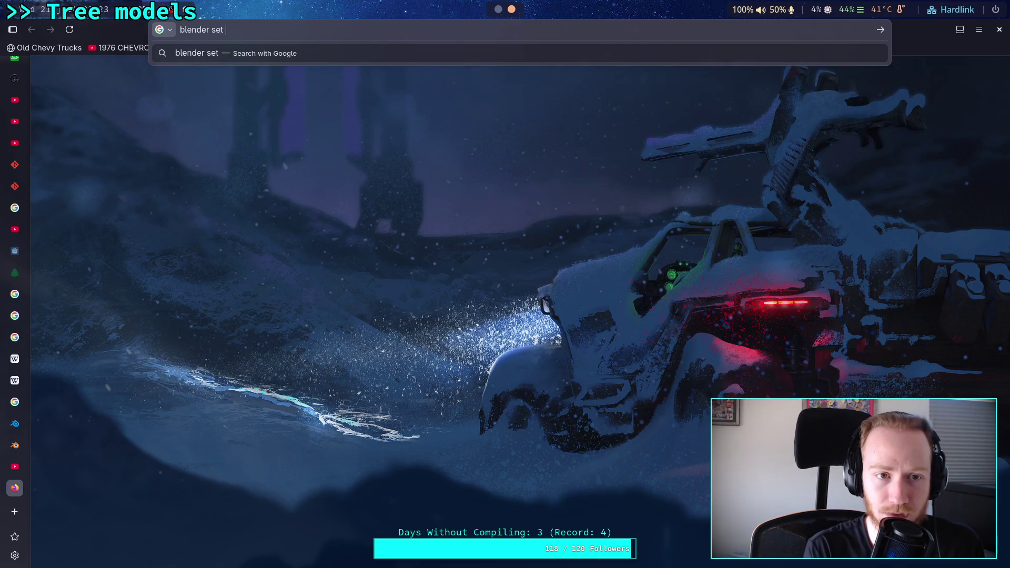
{"action": "type", "text": "control point "}
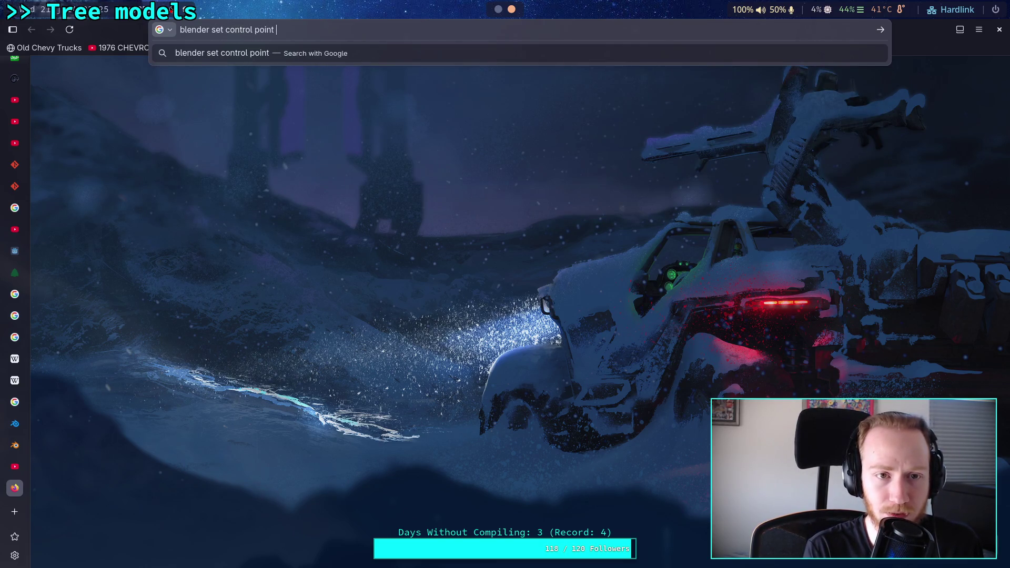
{"action": "type", "text": "positions "}
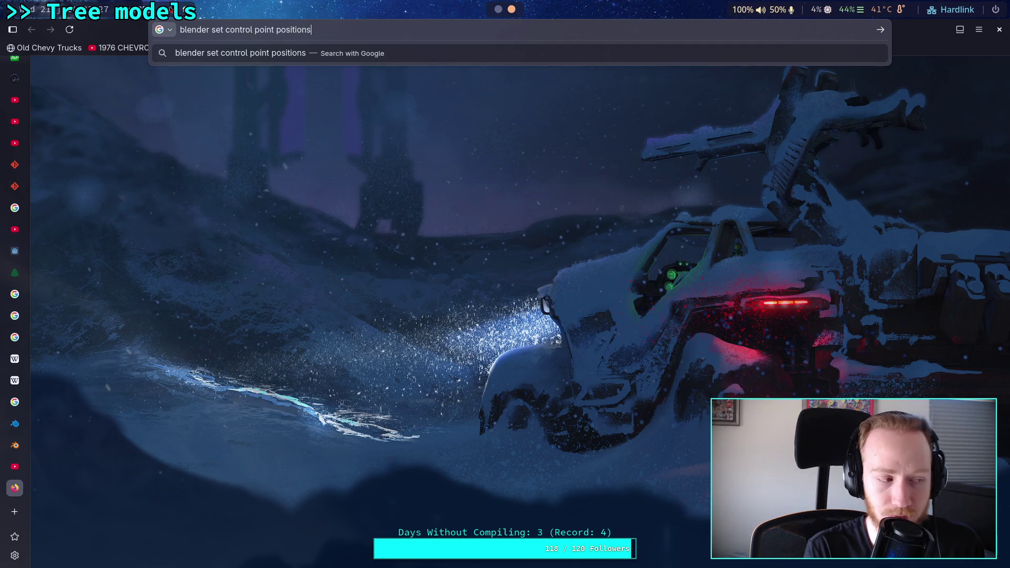
{"action": "type", "text": "geomut"}
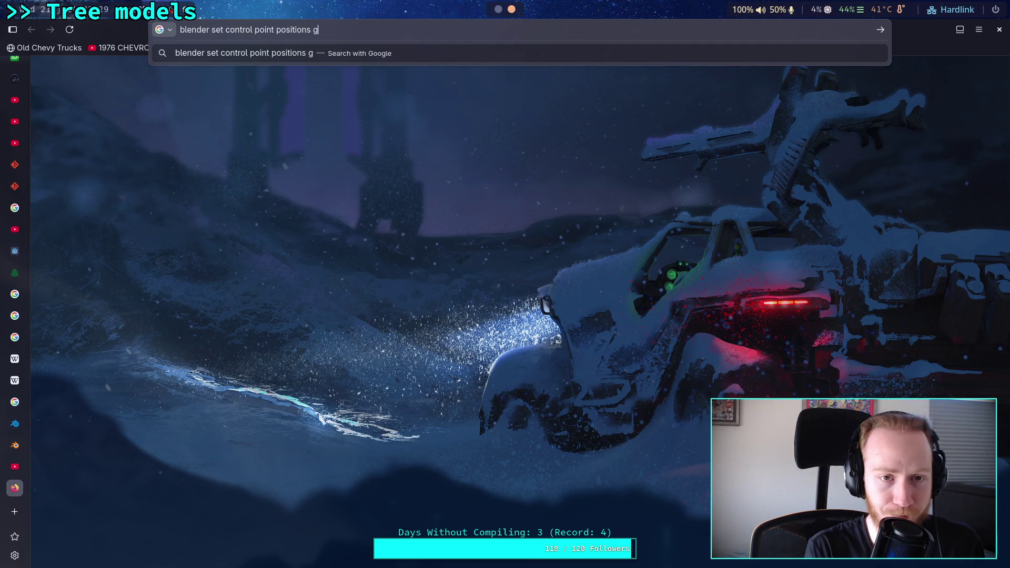
{"action": "key", "text": "BackSpace"}
{"action": "key", "text": "BackSpace"}
Step: Search 'blender set control point positions geometry node', read the Set Position Node manual page, then return to the tutorial tab
{"action": "type", "text": "etry node"}
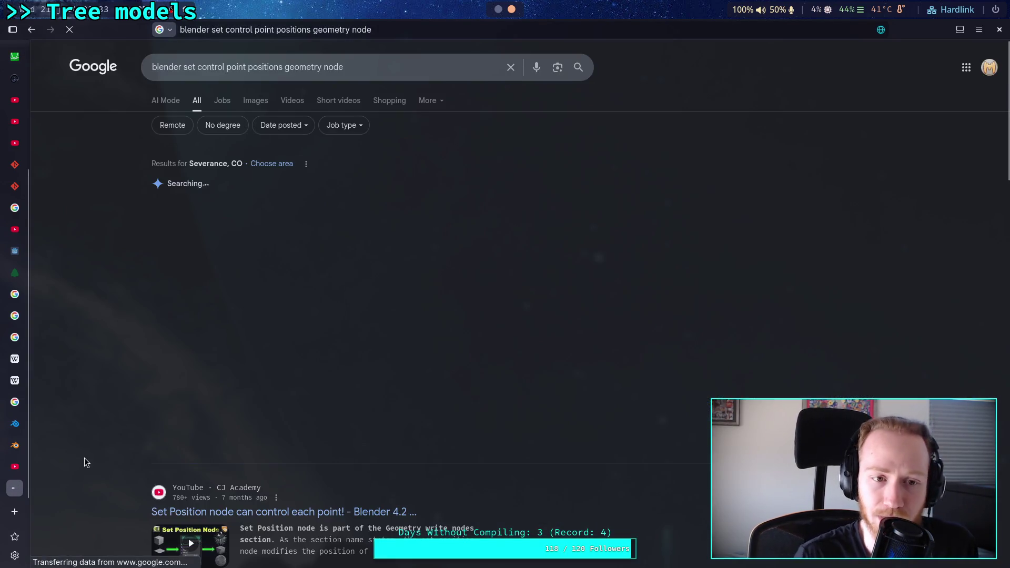
{"action": "scroll", "coordinate": [105, 392], "scroll_direction": "down", "scroll_amount": 5}
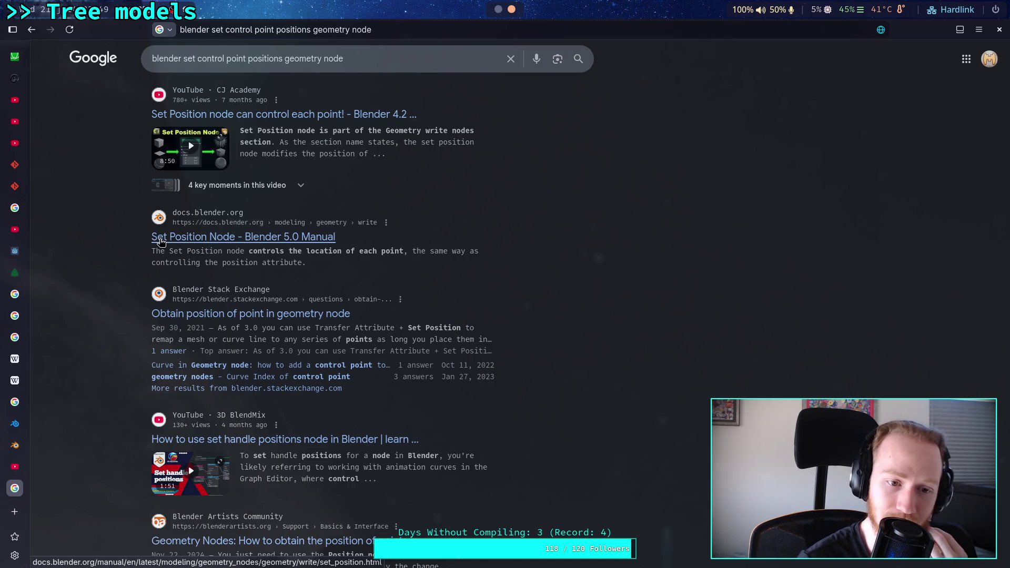
{"action": "left_click", "coordinate": [162, 242]}
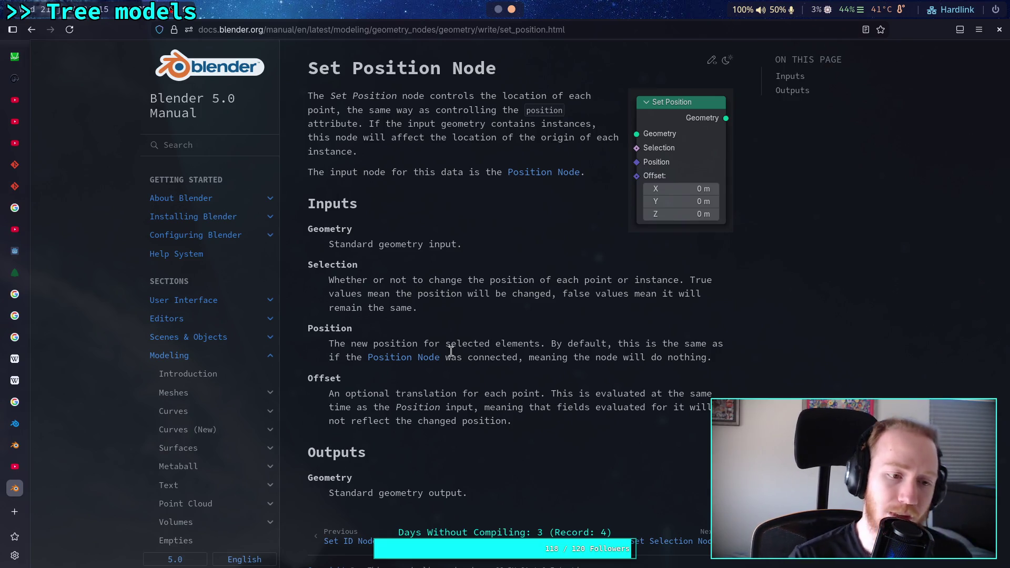
{"action": "left_click", "coordinate": [26, 486]}
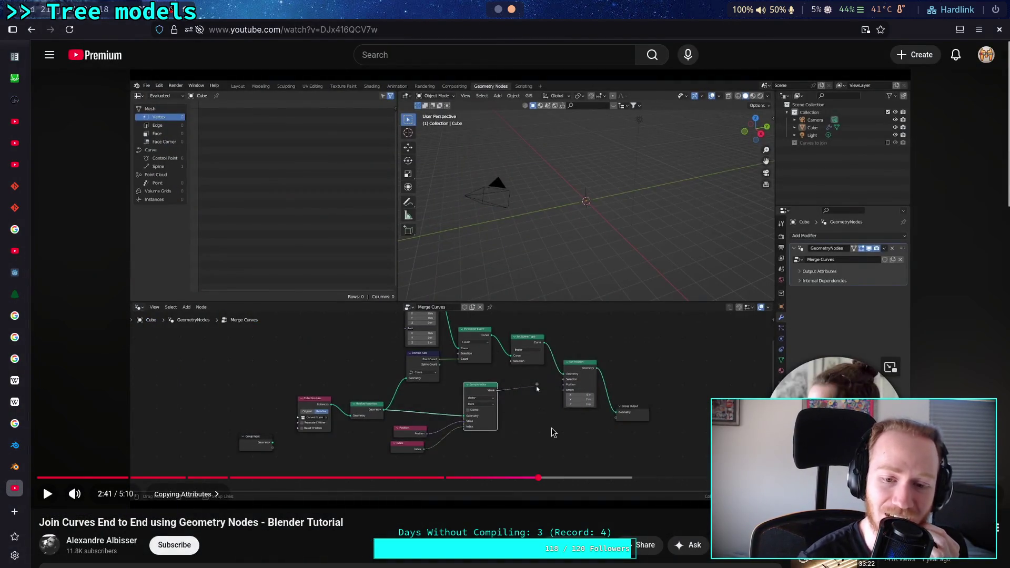
Step: Make the Join Curves End to End tutorial fill the screen, still paused at 2:41
{"action": "double_click", "coordinate": [577, 444]}
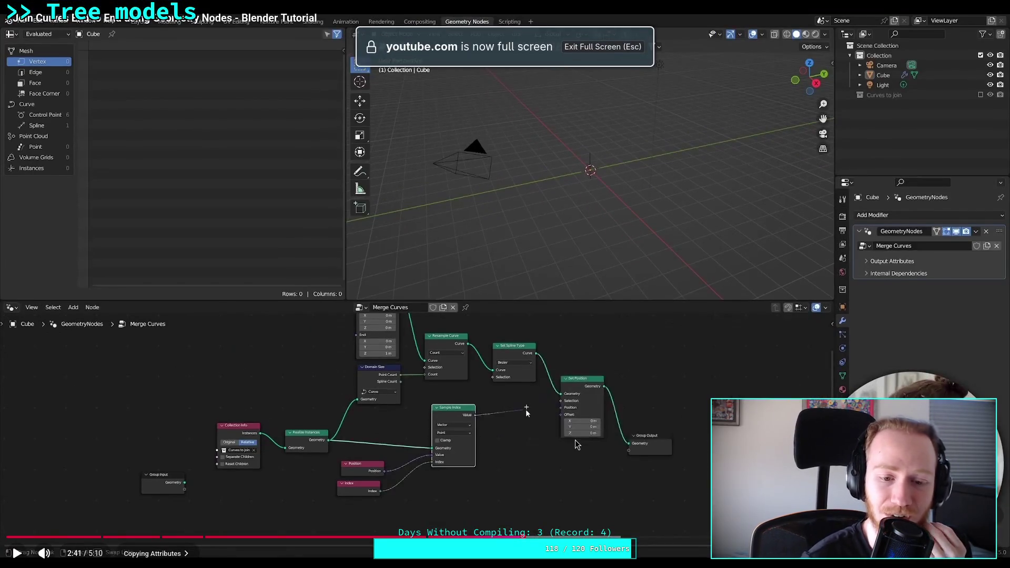